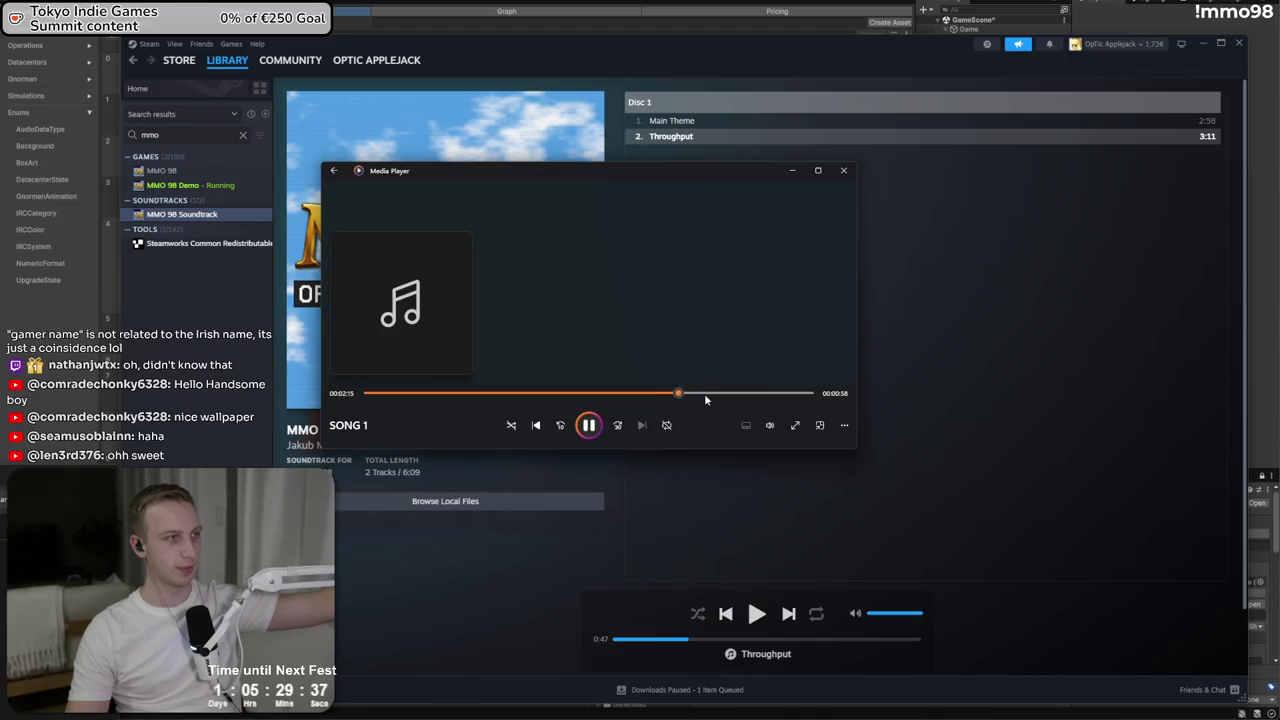
Seek Song 2 to about 4:25 and get the Media Player out of view
{"action": "left_click", "coordinate": [843, 170]}
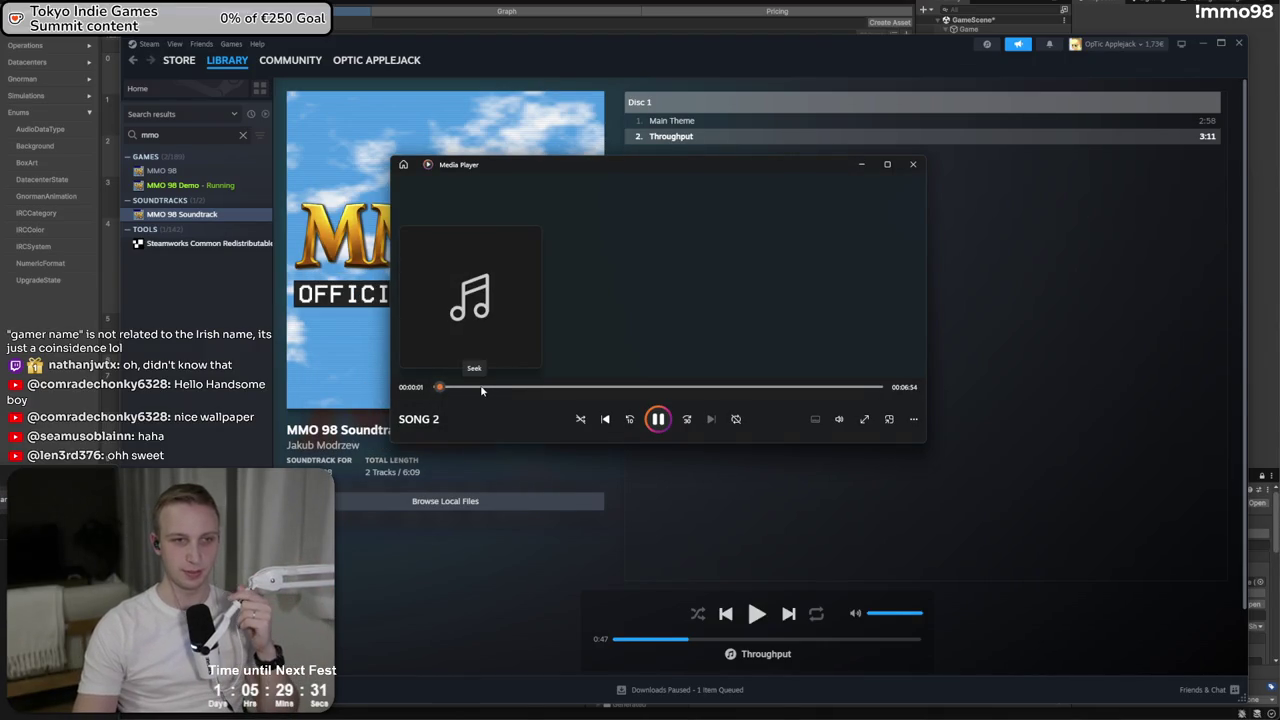
{"action": "left_click", "coordinate": [482, 388]}
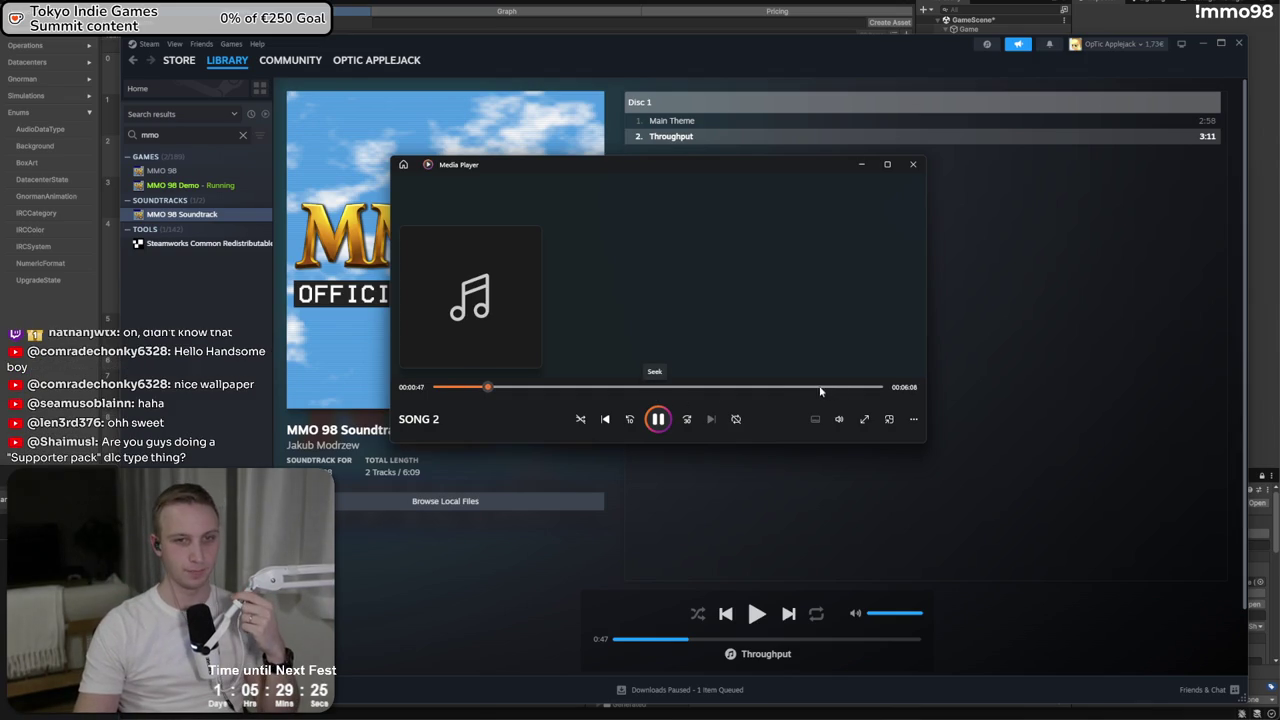
{"action": "left_click_drag", "start_coordinate": [820, 391], "coordinate": [721, 391]}
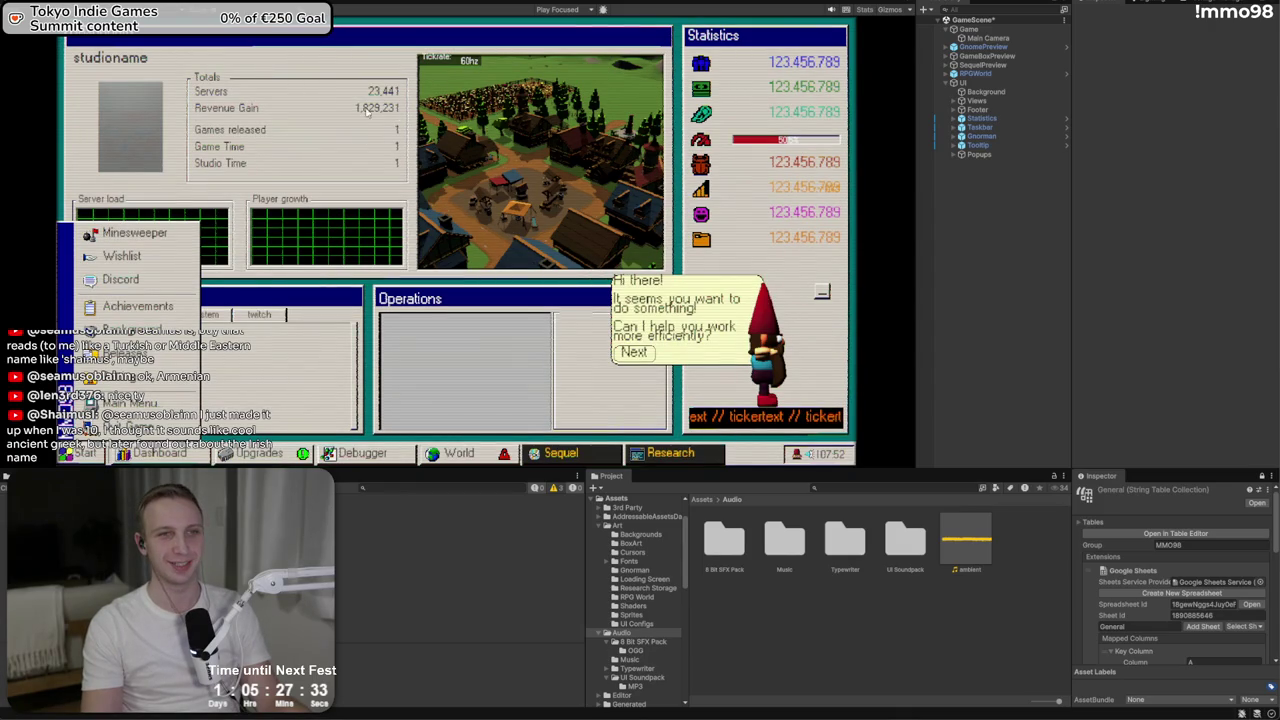
Run the game, load studio A, inspect the console error, then open the upgrades data table
{"action": "key", "text": "ctrl+p"}
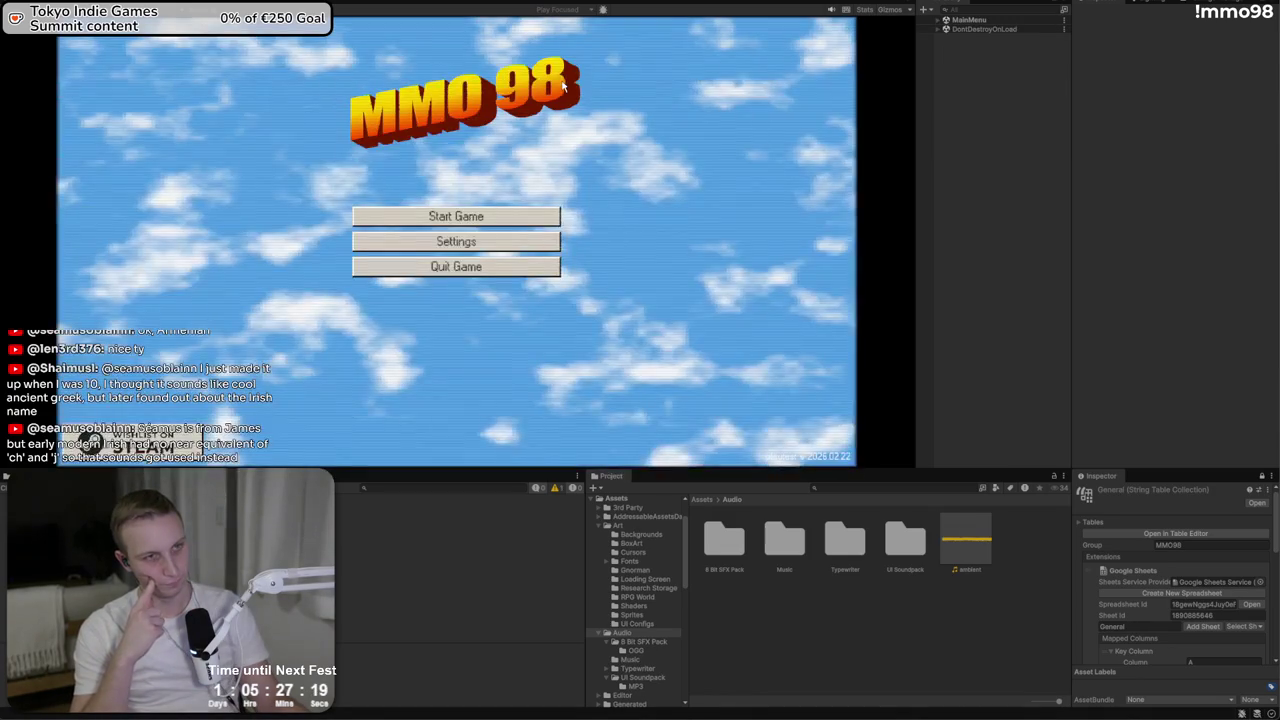
{"action": "left_click", "coordinate": [456, 218]}
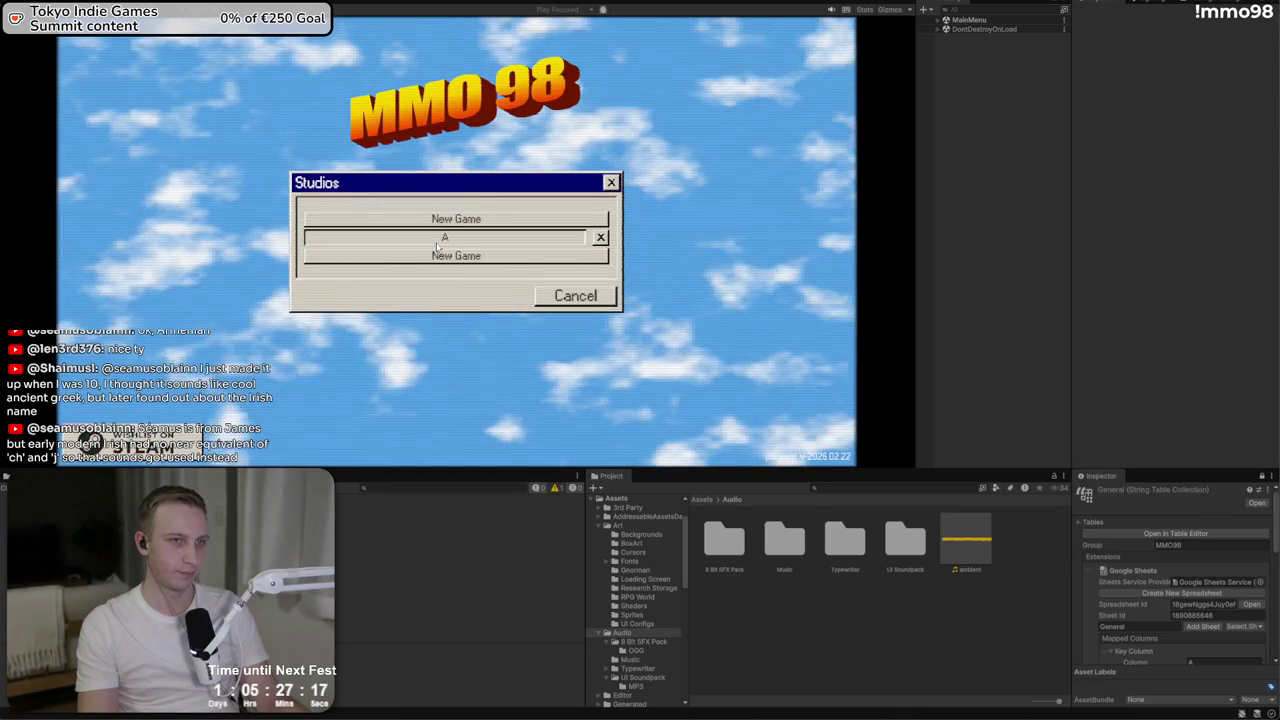
{"action": "left_click", "coordinate": [437, 243]}
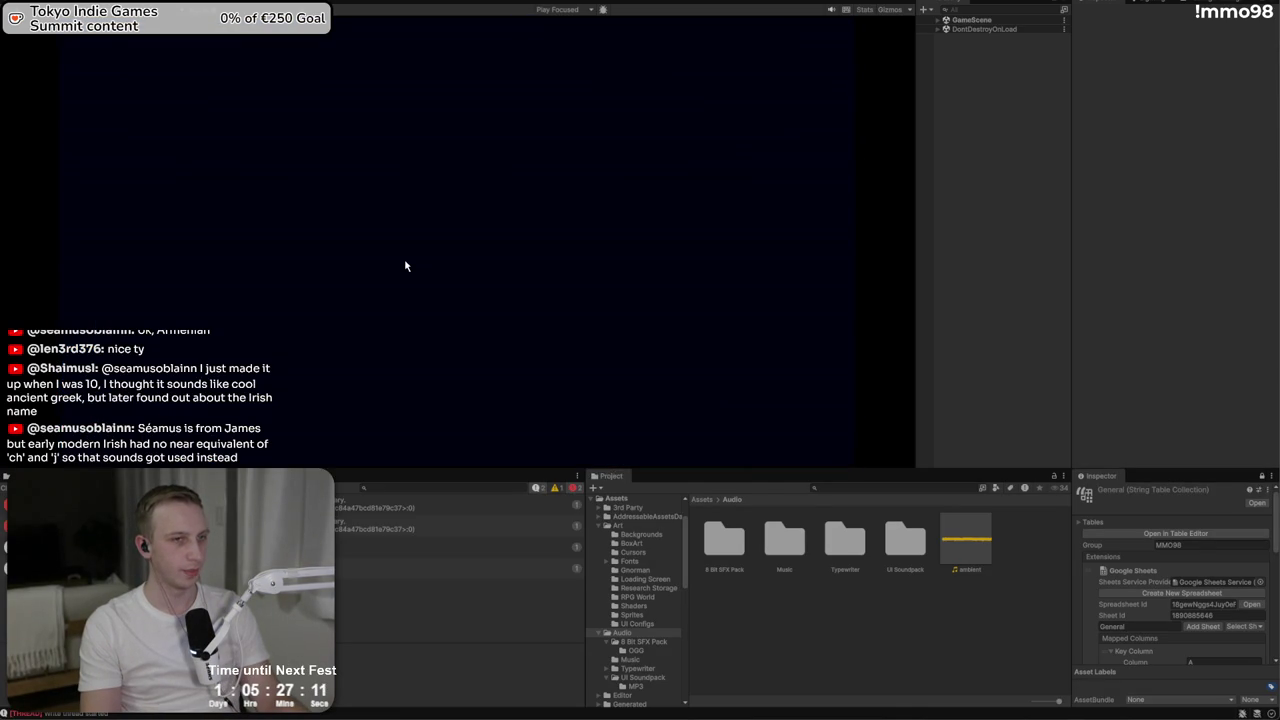
{"action": "left_click", "coordinate": [300, 528]}
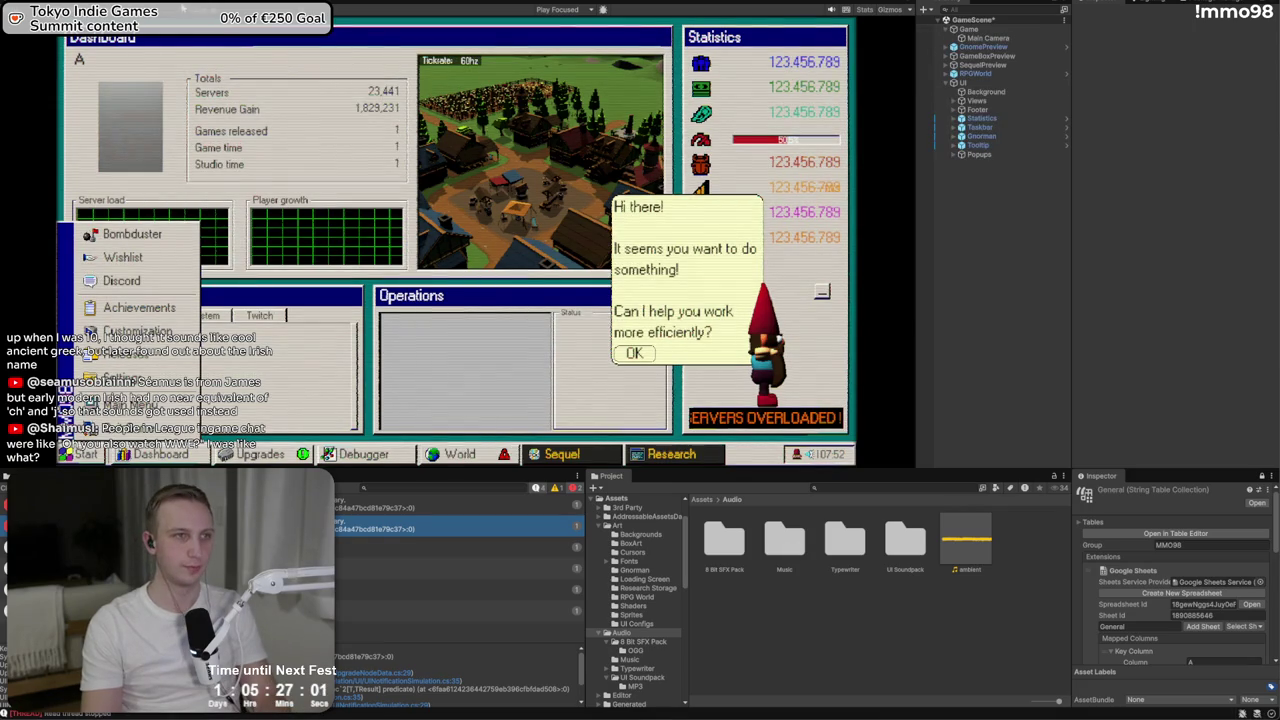
{"action": "left_click", "coordinate": [94, 20]}
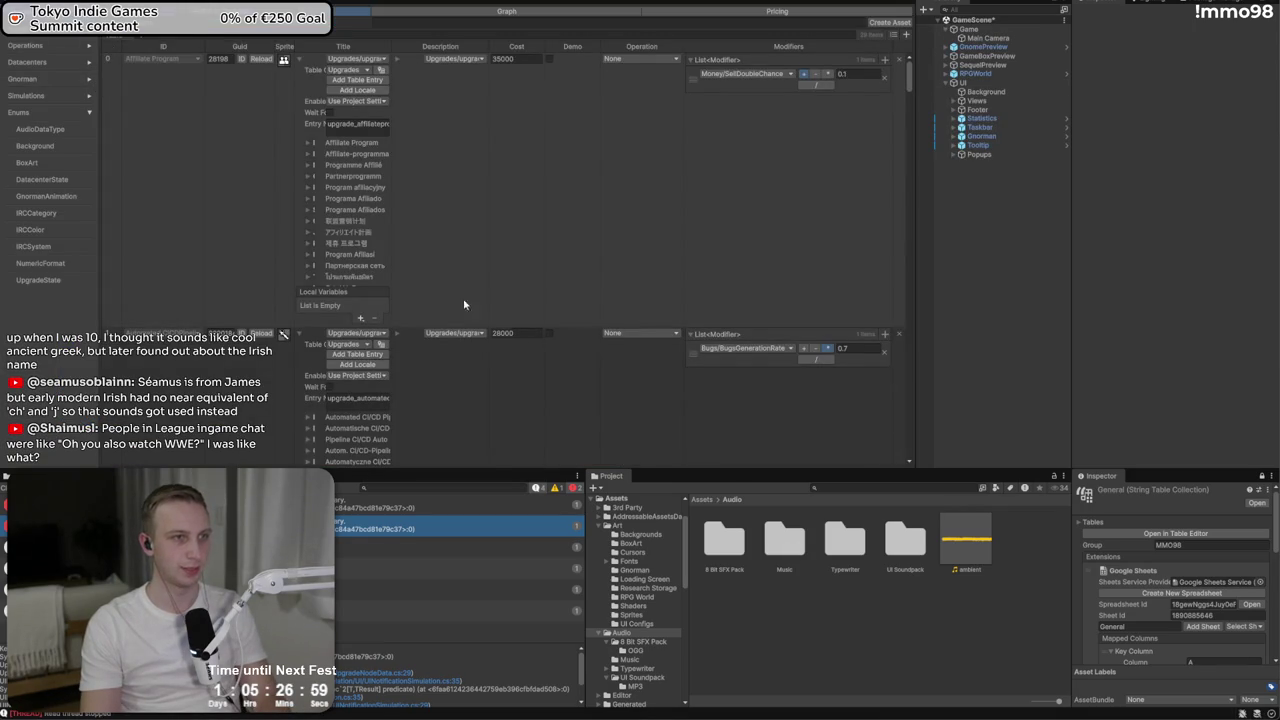
Search 'affil', select the AffiliateProgram upgrade asset and reload its data in the Inspector
{"action": "left_click", "coordinate": [927, 487]}
{"action": "type", "text": "affil"}
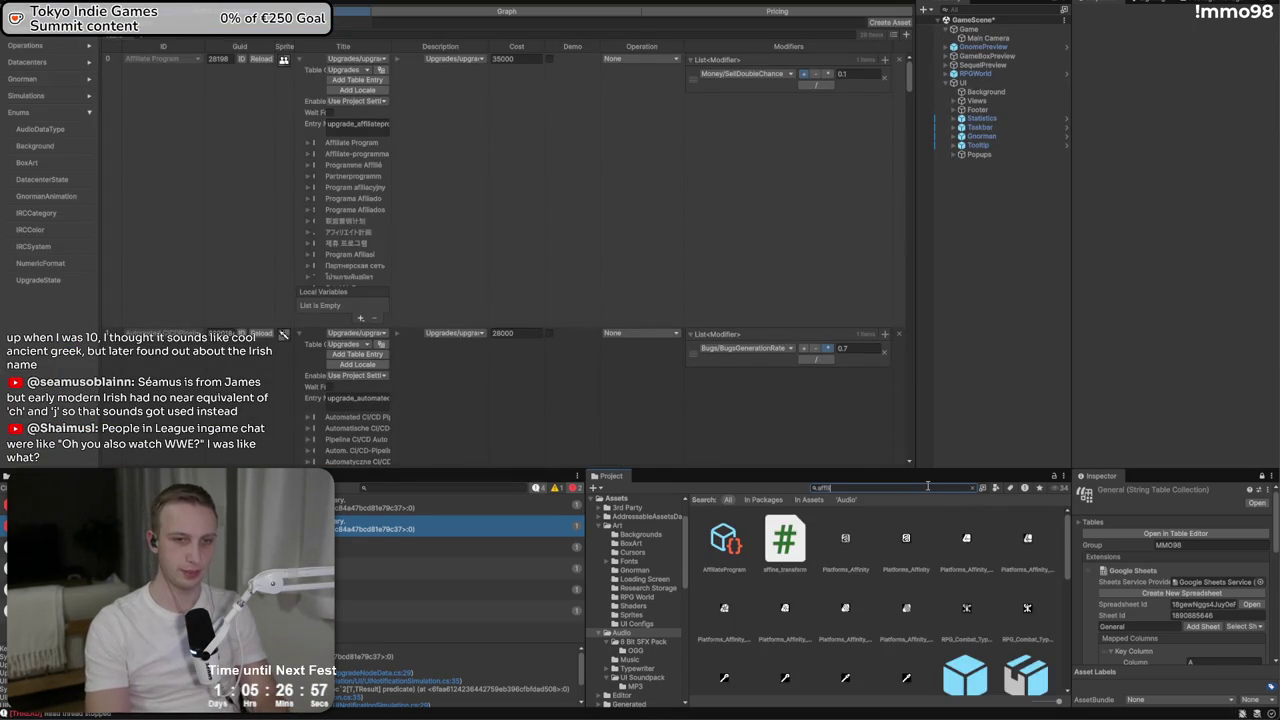
{"action": "left_click", "coordinate": [745, 560]}
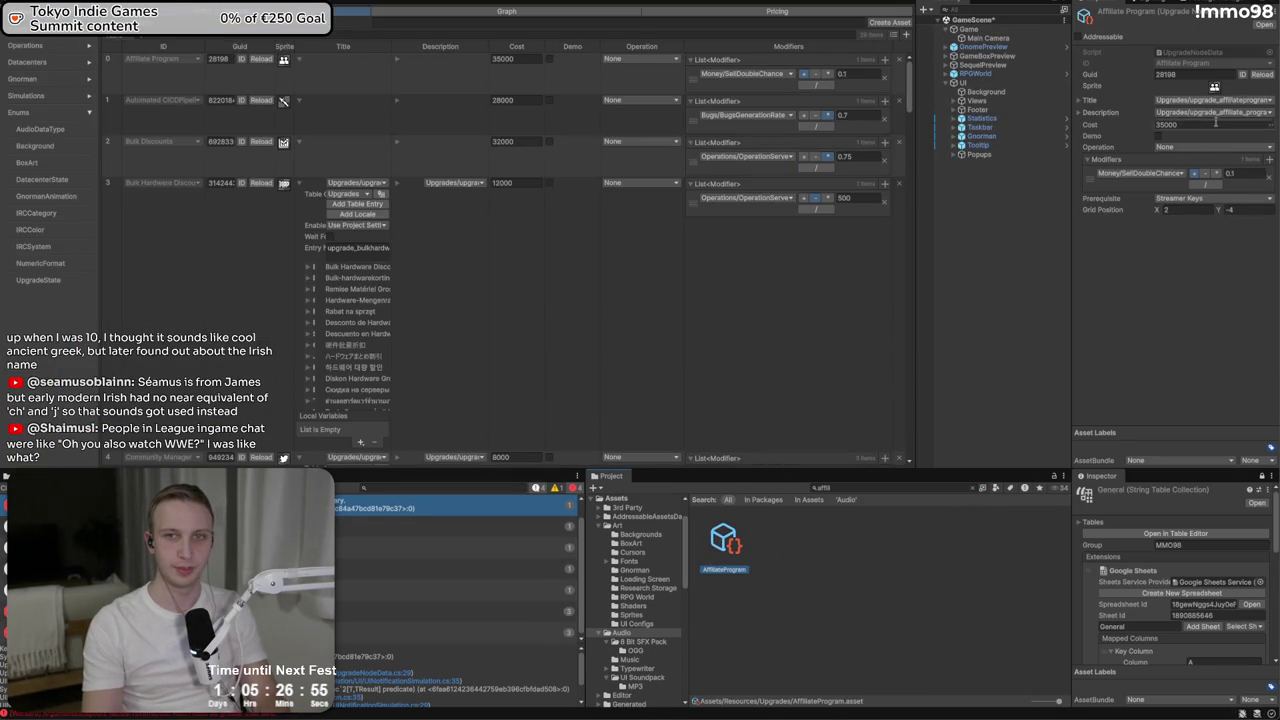
{"action": "left_click", "coordinate": [1260, 75]}
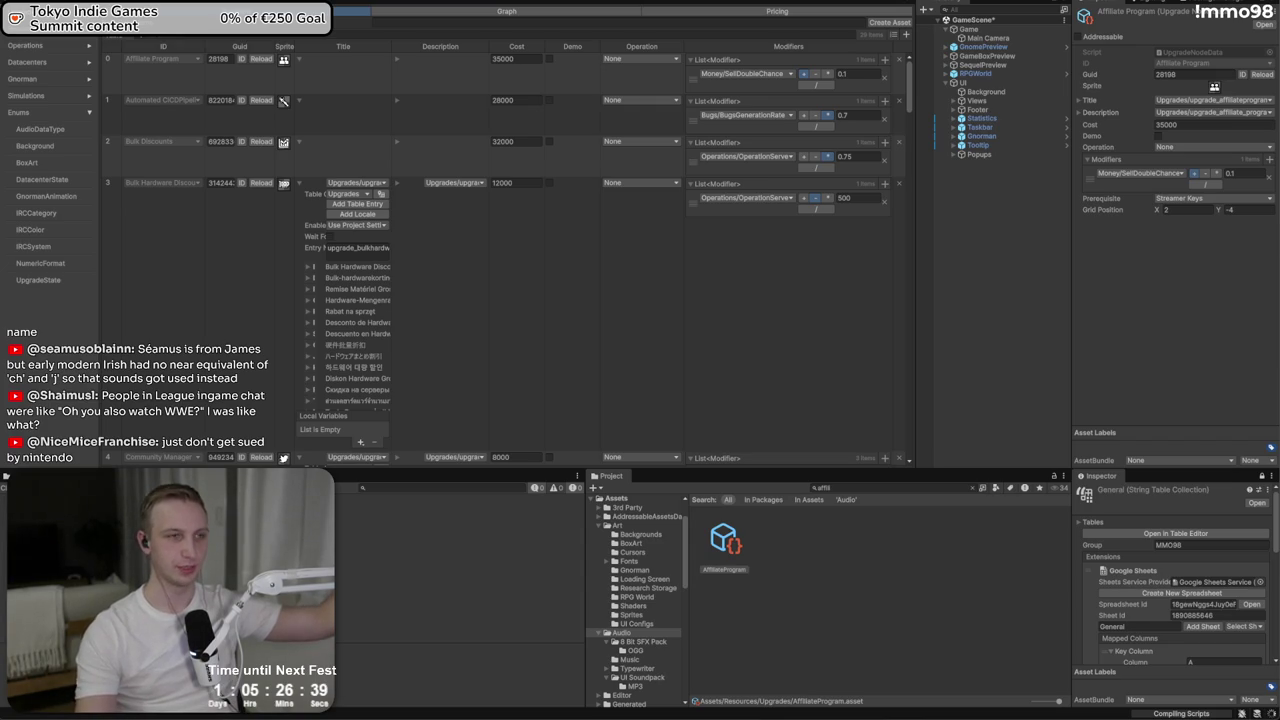
{"action": "left_click", "coordinate": [722, 553]}
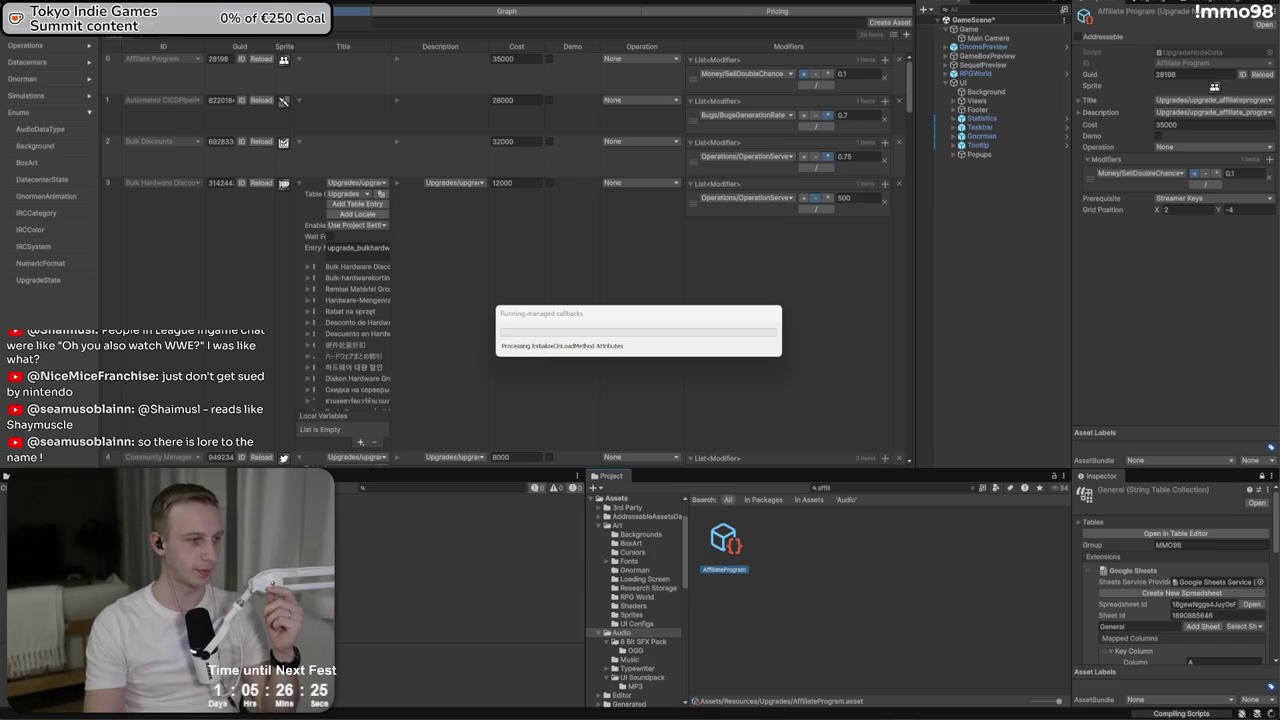
{"action": "key", "text": "alt+Tab"}
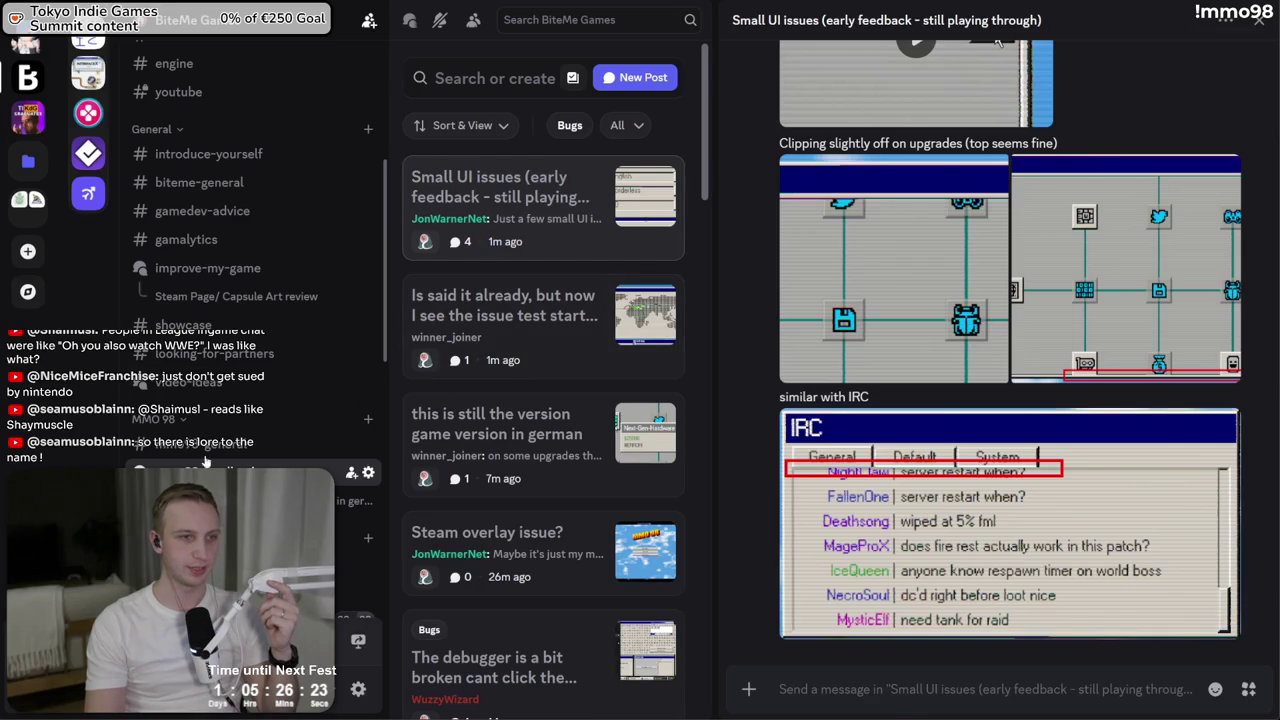
{"action": "left_click", "coordinate": [200, 443]}
{"action": "left_click", "coordinate": [200, 471]}
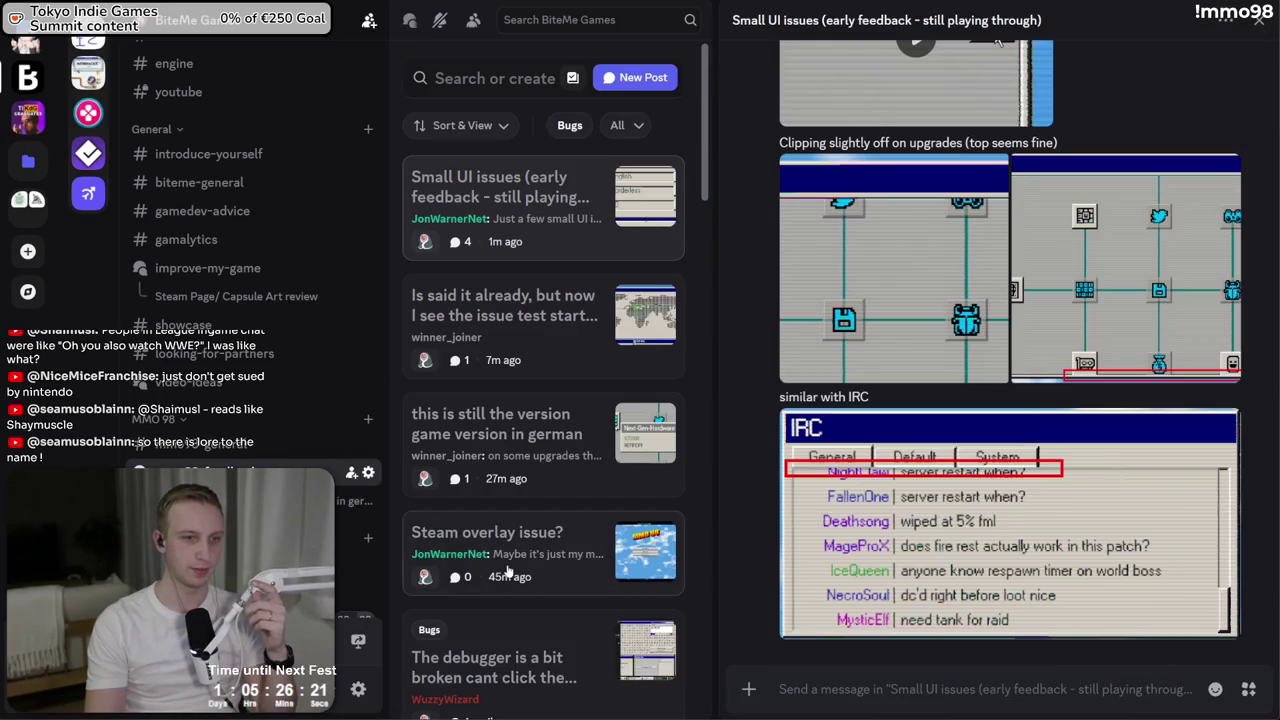
{"action": "key", "text": "alt+Tab"}
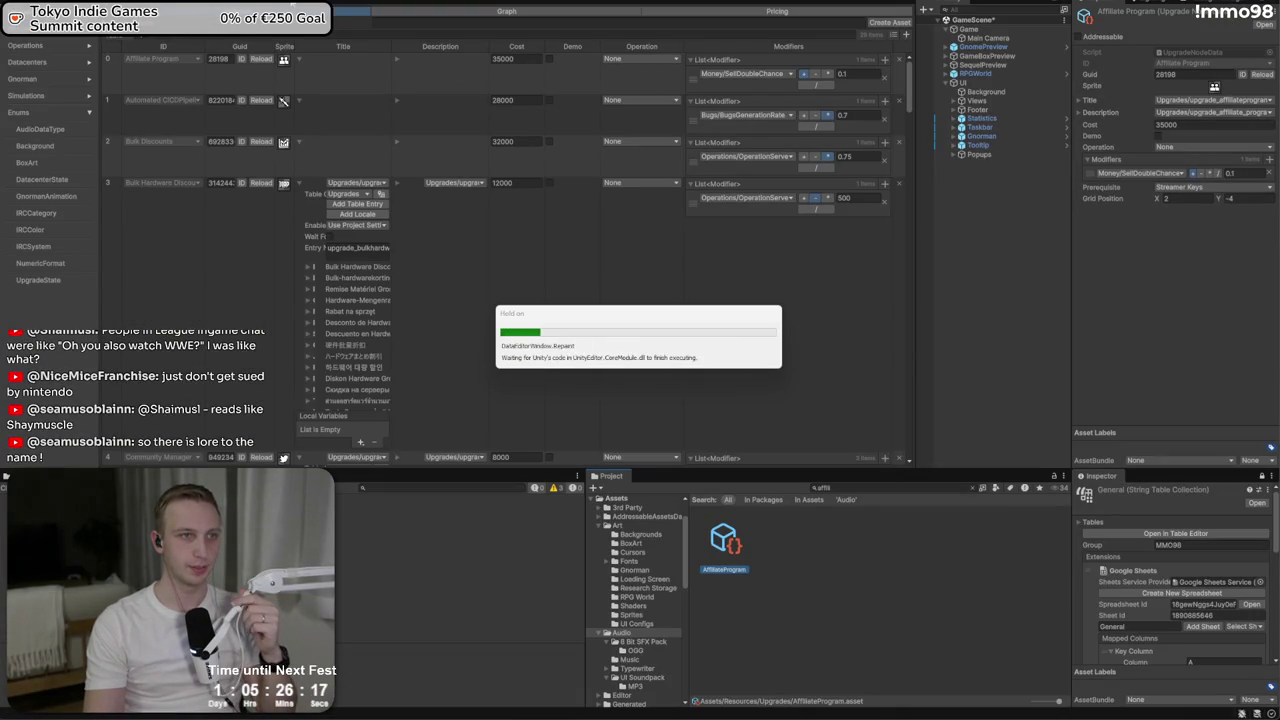
Open the Simulations modifier table and scroll through its entries
{"action": "left_click", "coordinate": [36, 95]}
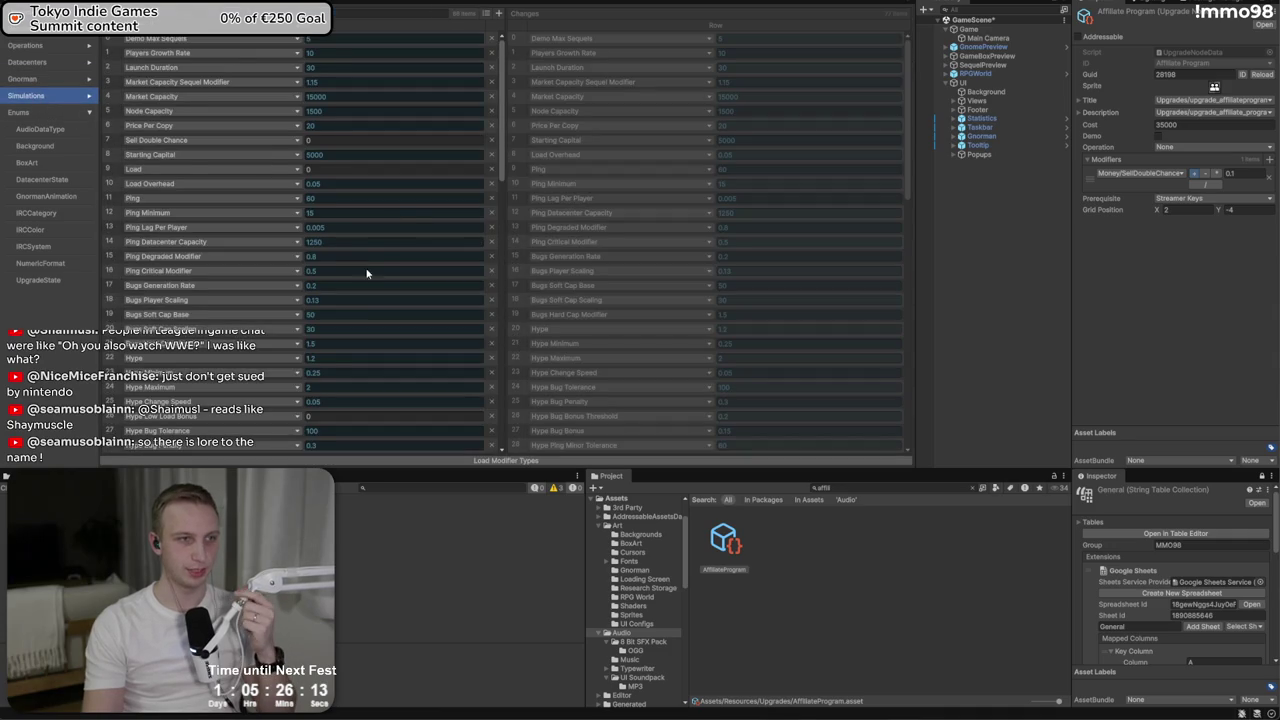
{"action": "scroll", "coordinate": [248, 248], "scroll_direction": "up", "scroll_amount": 3}
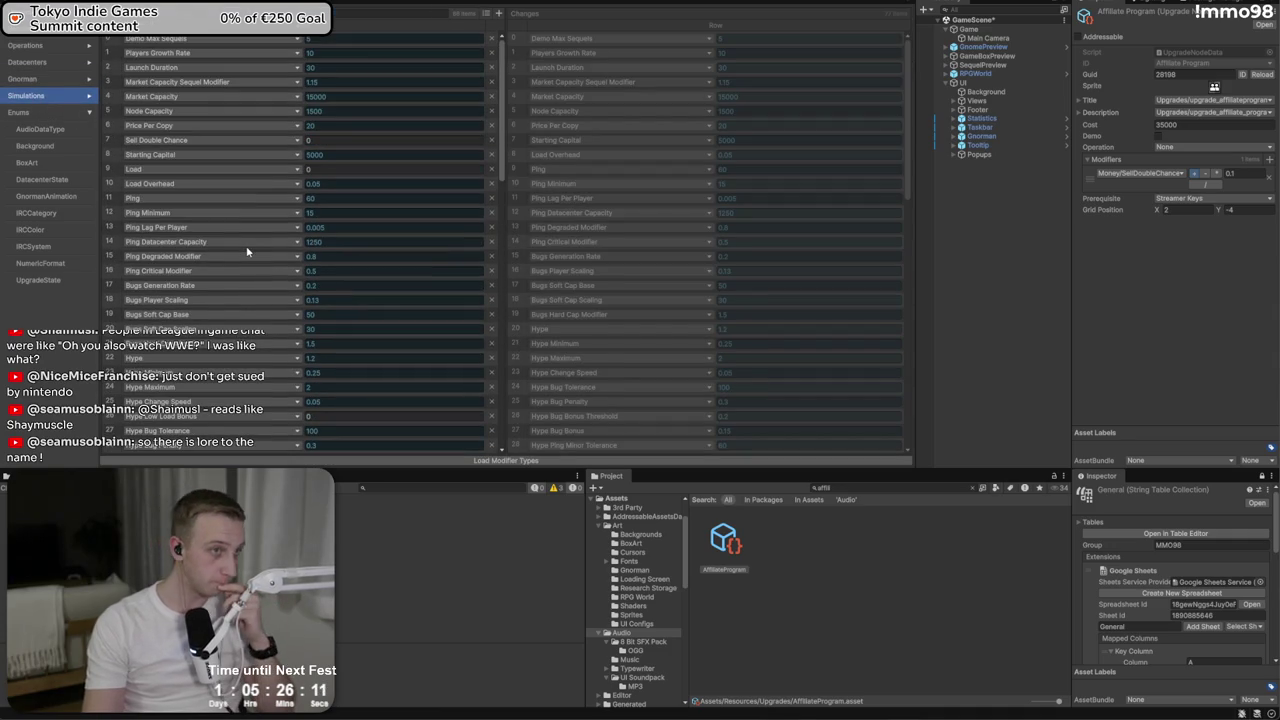
{"action": "scroll", "coordinate": [248, 252], "scroll_direction": "down", "scroll_amount": 12}
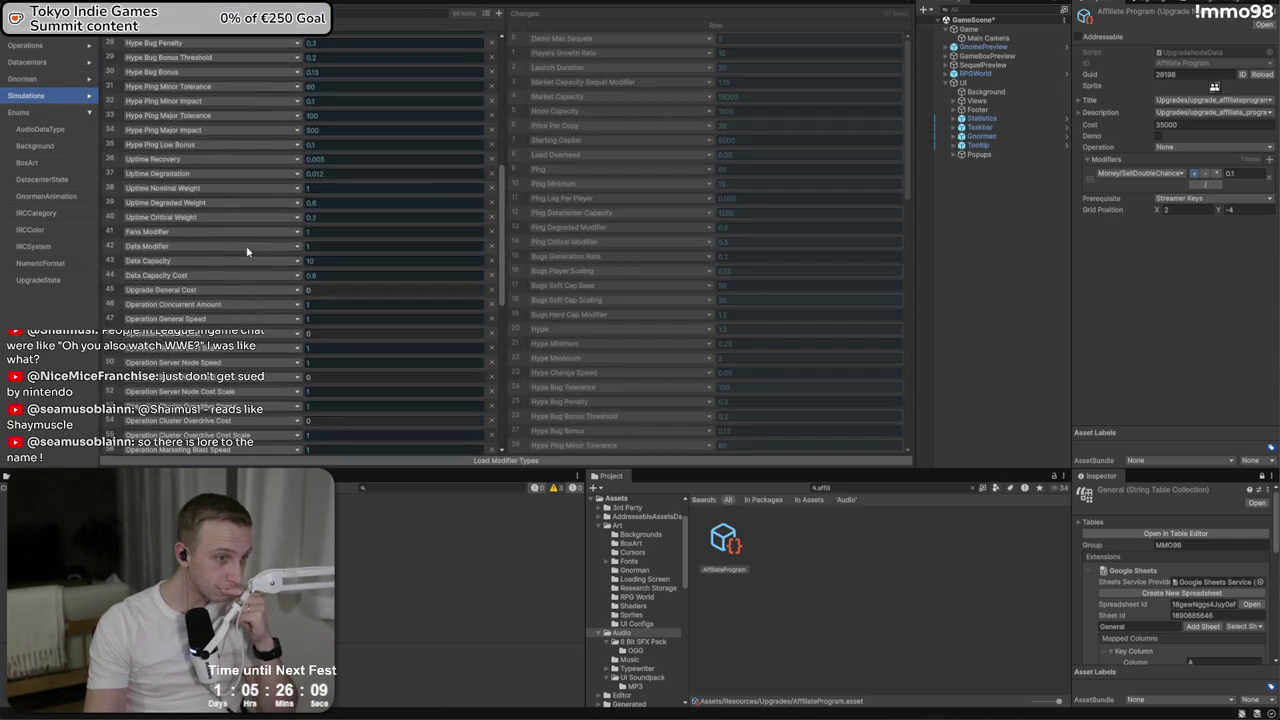
{"action": "scroll", "coordinate": [248, 252], "scroll_direction": "down", "scroll_amount": 6}
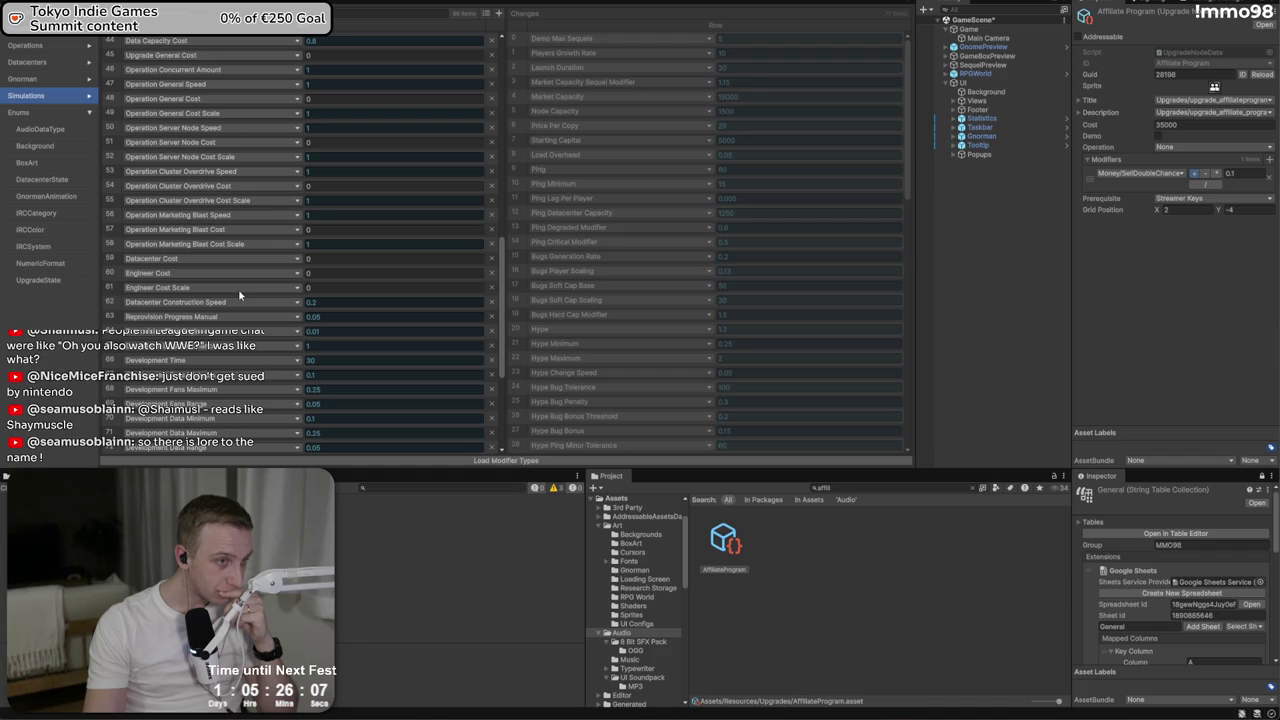
{"action": "scroll", "coordinate": [212, 357], "scroll_direction": "down", "scroll_amount": 1}
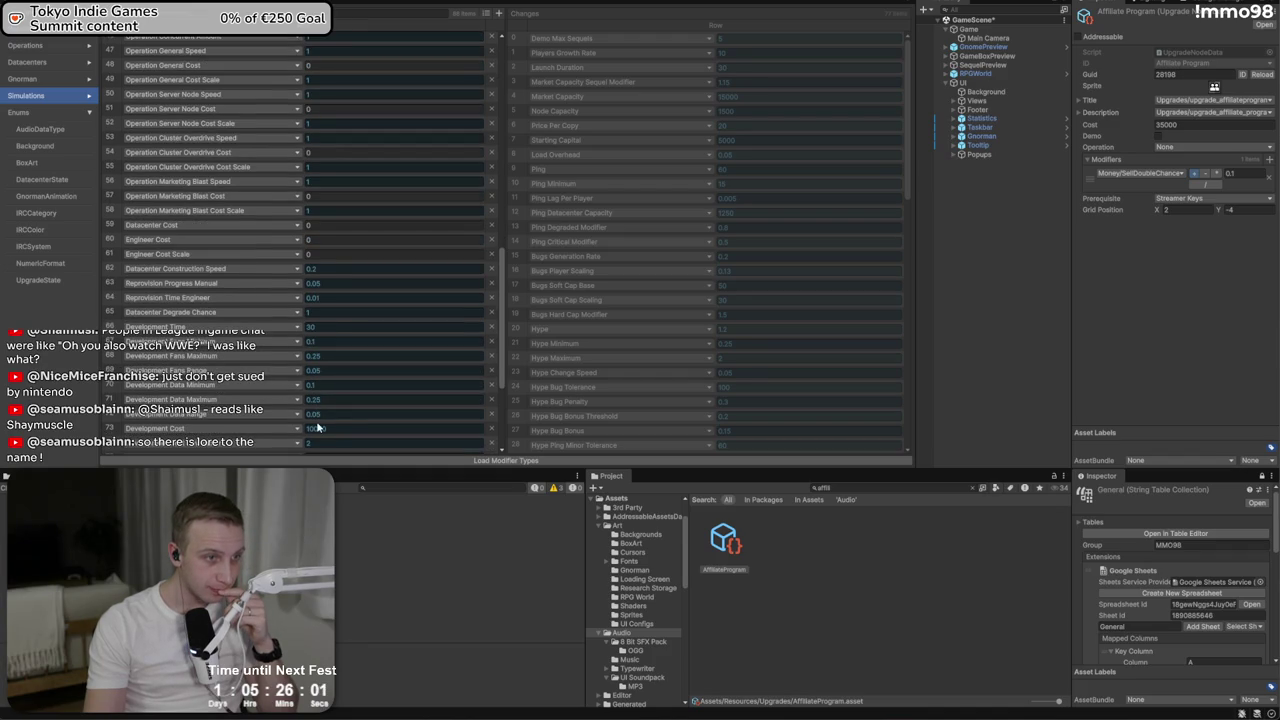
{"action": "scroll", "coordinate": [345, 386], "scroll_direction": "down", "scroll_amount": 5}
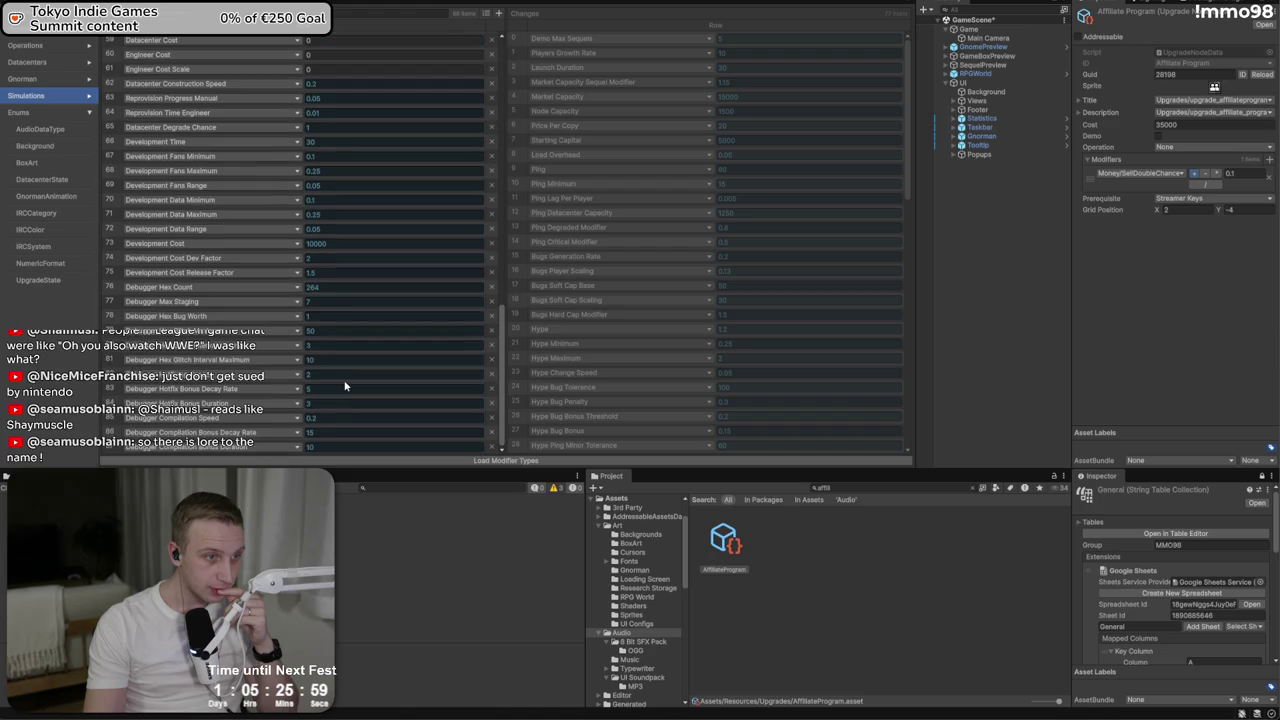
{"action": "scroll", "coordinate": [344, 385], "scroll_direction": "up", "scroll_amount": 5}
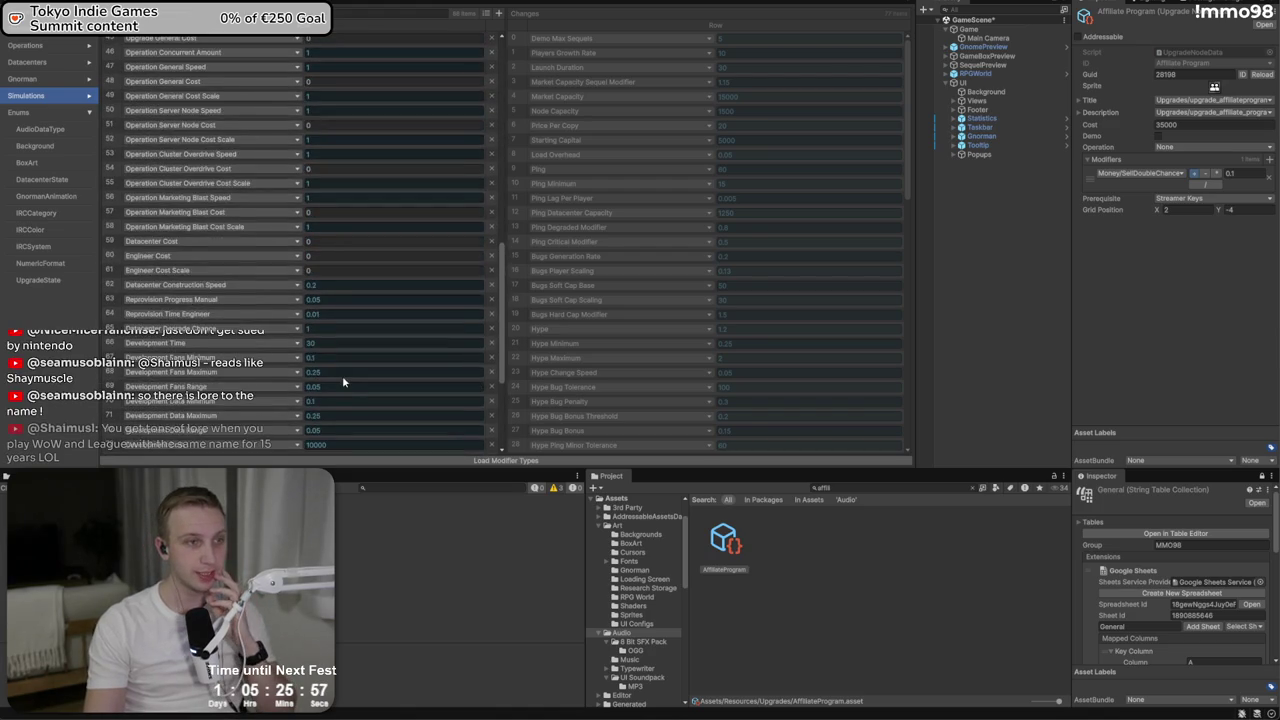
{"action": "scroll", "coordinate": [343, 378], "scroll_direction": "up", "scroll_amount": 3}
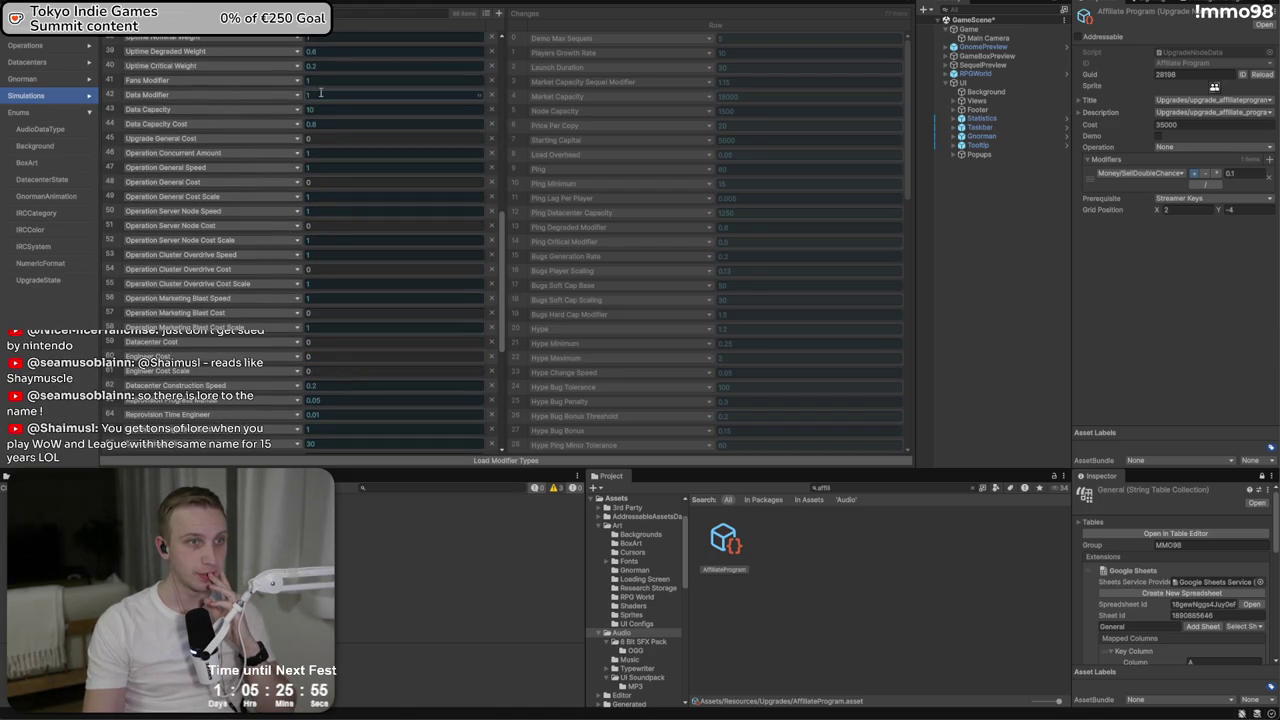
{"action": "scroll", "coordinate": [321, 94], "scroll_direction": "up", "scroll_amount": 3}
{"action": "scroll", "coordinate": [332, 150], "scroll_direction": "up", "scroll_amount": 5}
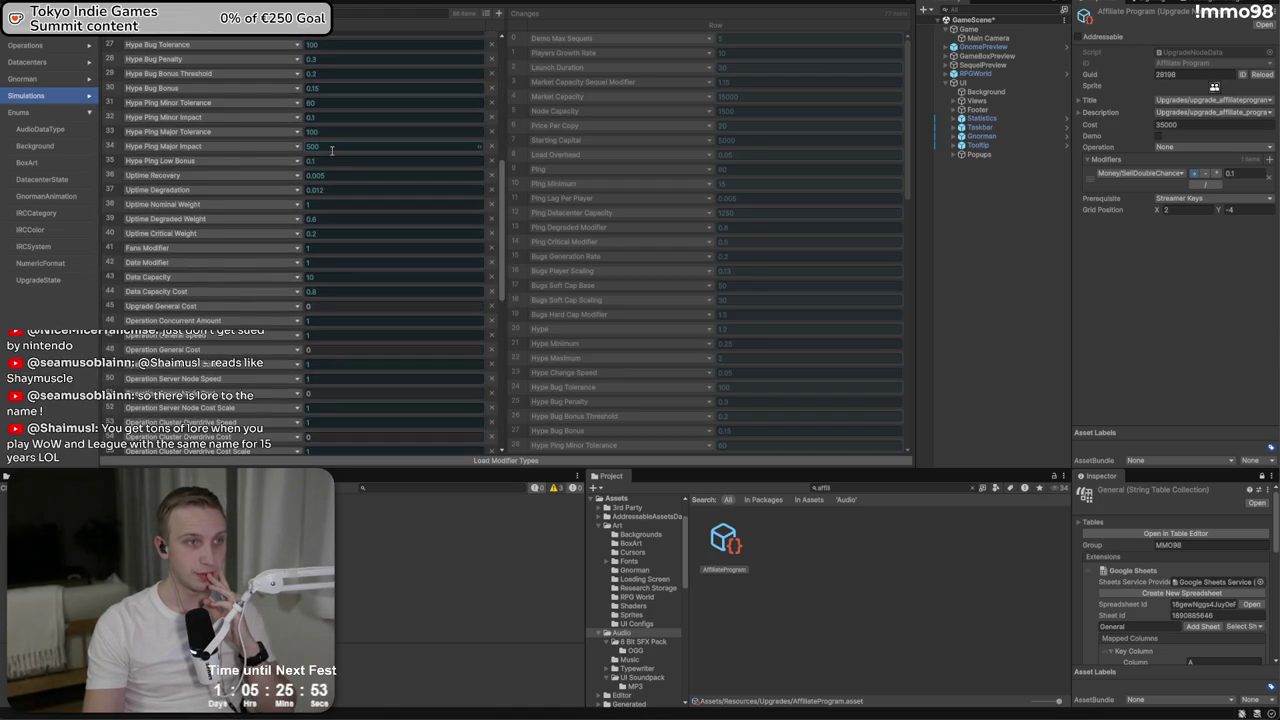
{"action": "scroll", "coordinate": [165, 148], "scroll_direction": "up", "scroll_amount": 4}
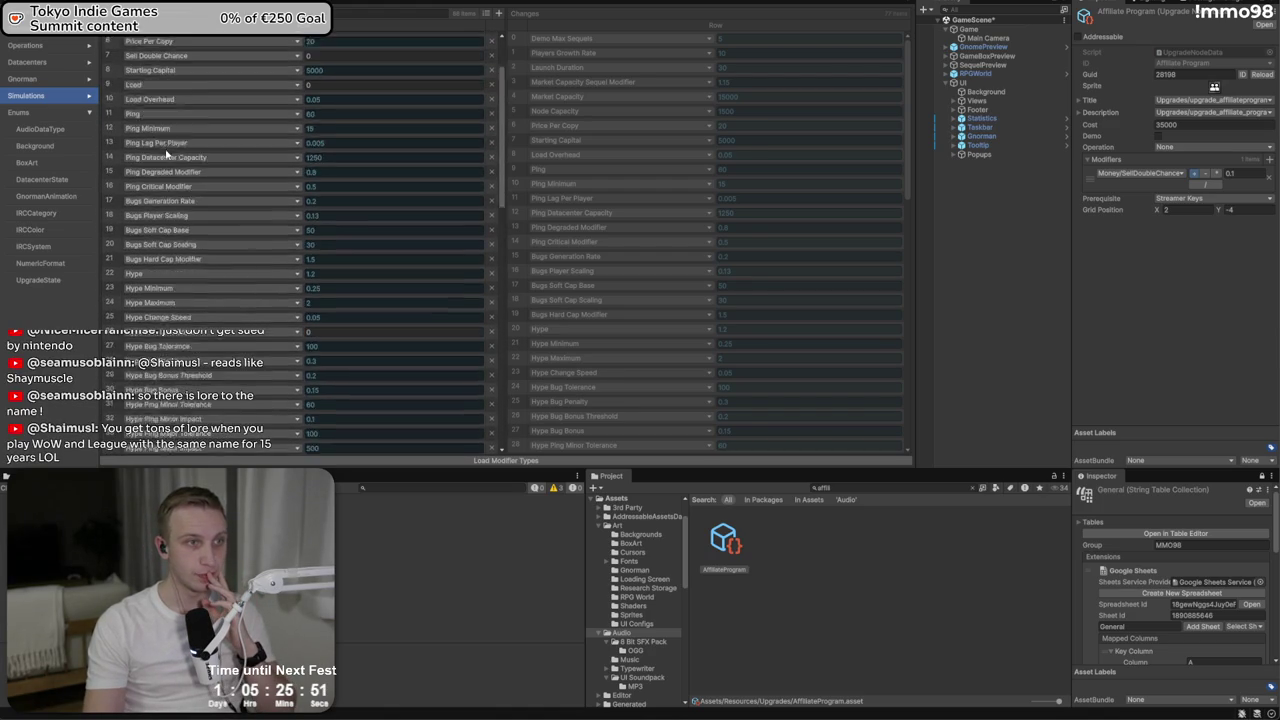
{"action": "scroll", "coordinate": [167, 155], "scroll_direction": "up", "scroll_amount": 2}
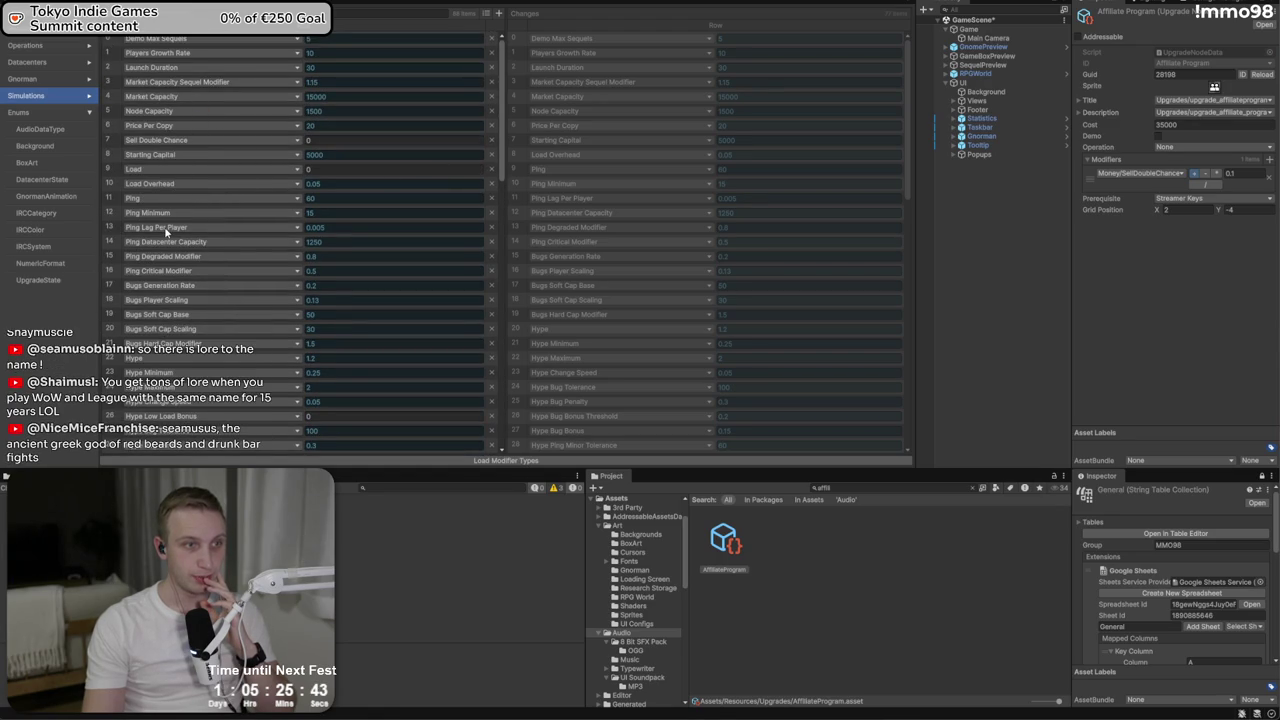
{"action": "scroll", "coordinate": [166, 232], "scroll_direction": "down", "scroll_amount": 6}
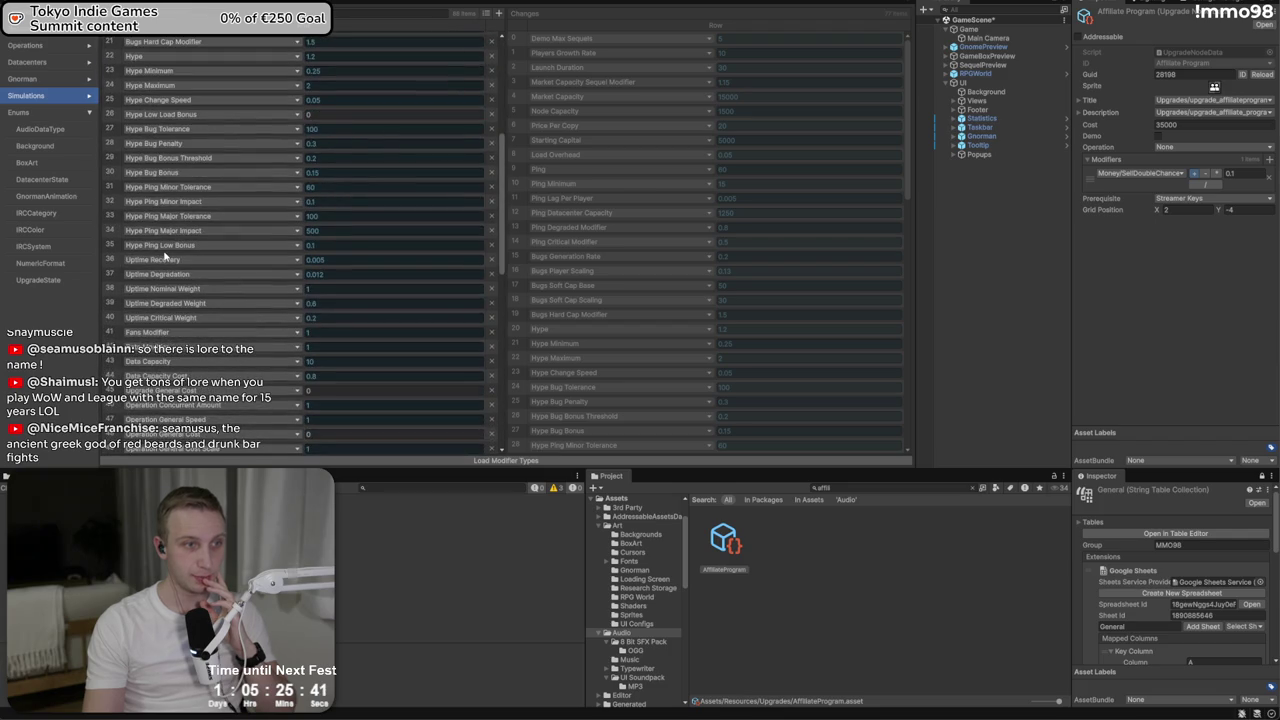
{"action": "scroll", "coordinate": [166, 256], "scroll_direction": "down", "scroll_amount": 5}
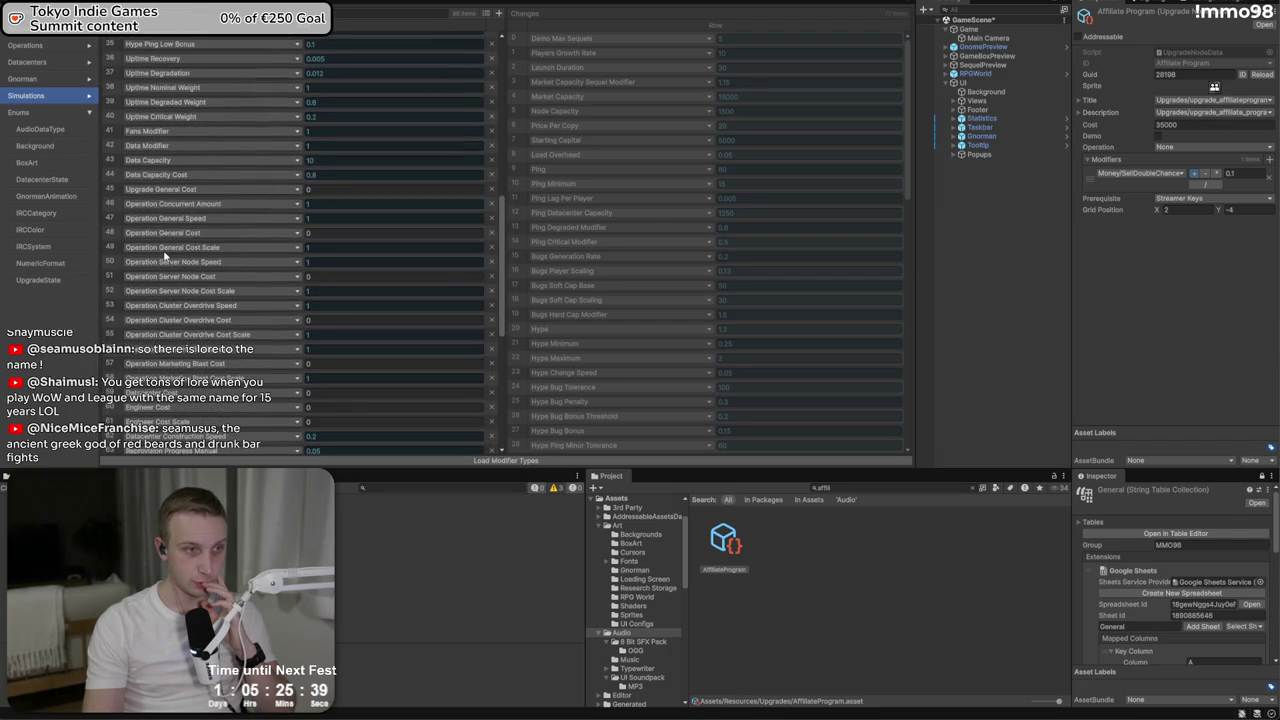
{"action": "scroll", "coordinate": [166, 256], "scroll_direction": "down", "scroll_amount": 4}
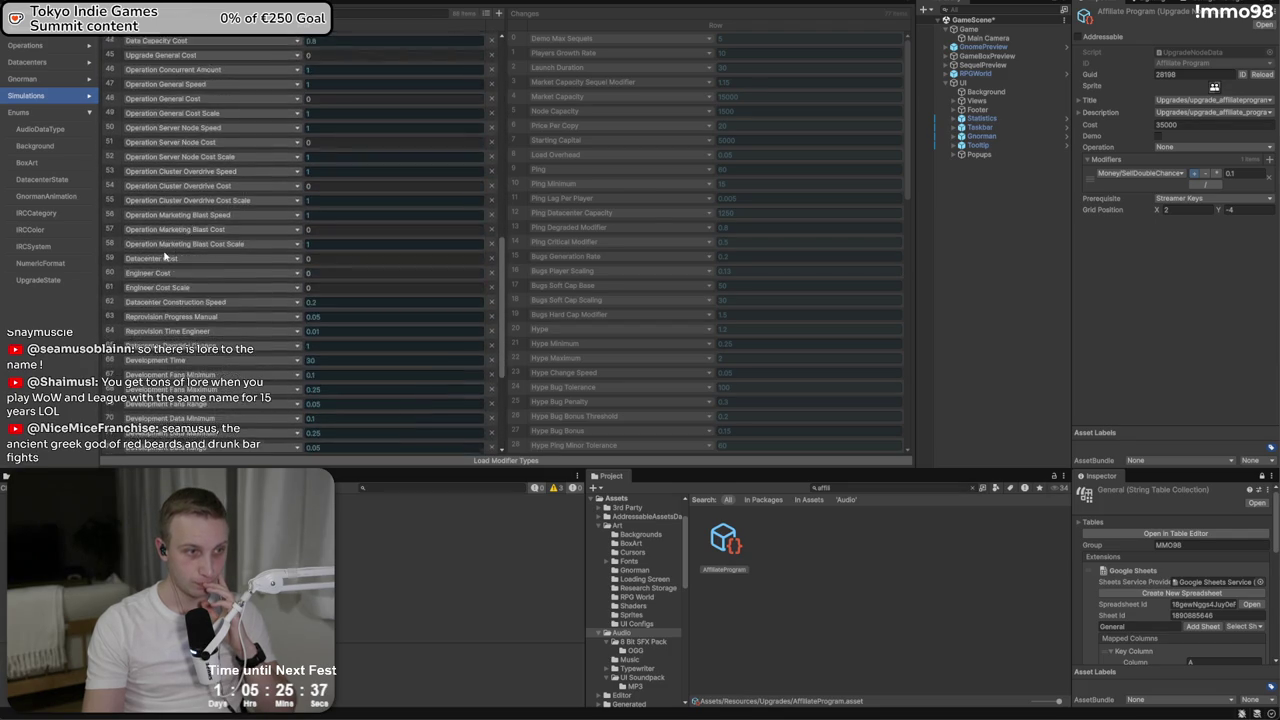
{"action": "scroll", "coordinate": [176, 374], "scroll_direction": "down", "scroll_amount": 2}
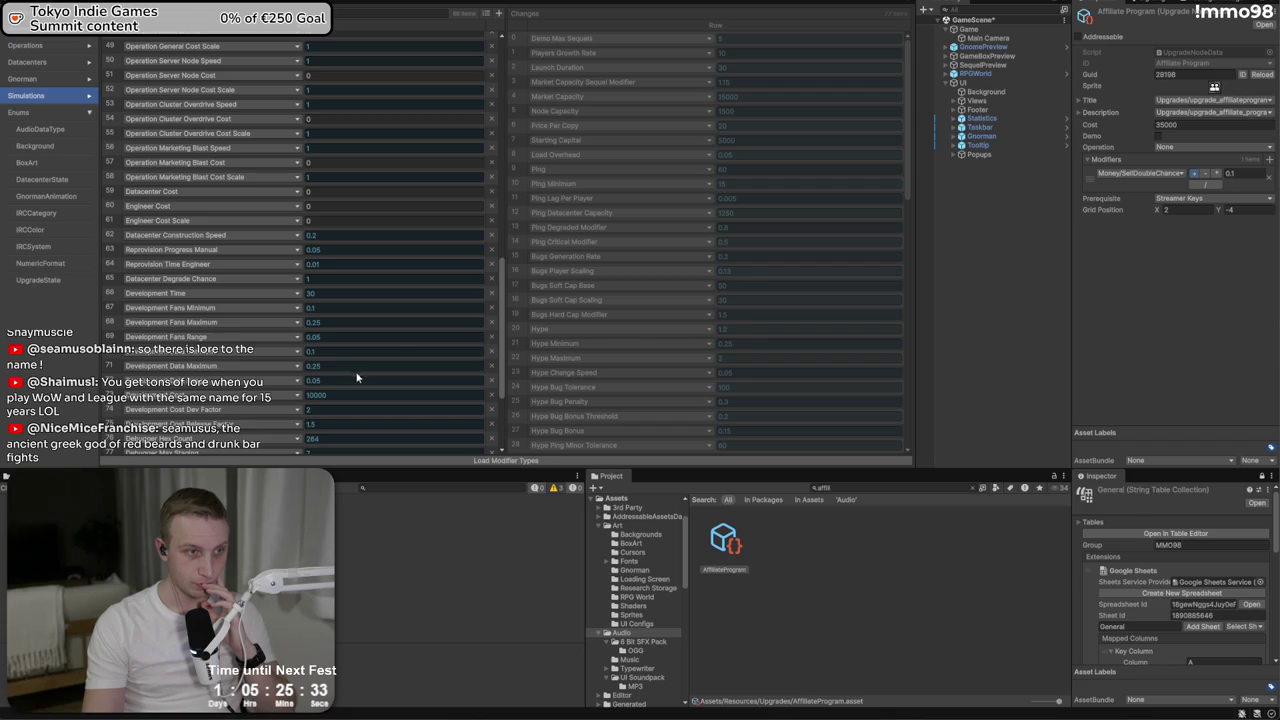
Enter 0.0 in the Development Data Range field
{"action": "left_click", "coordinate": [311, 381]}
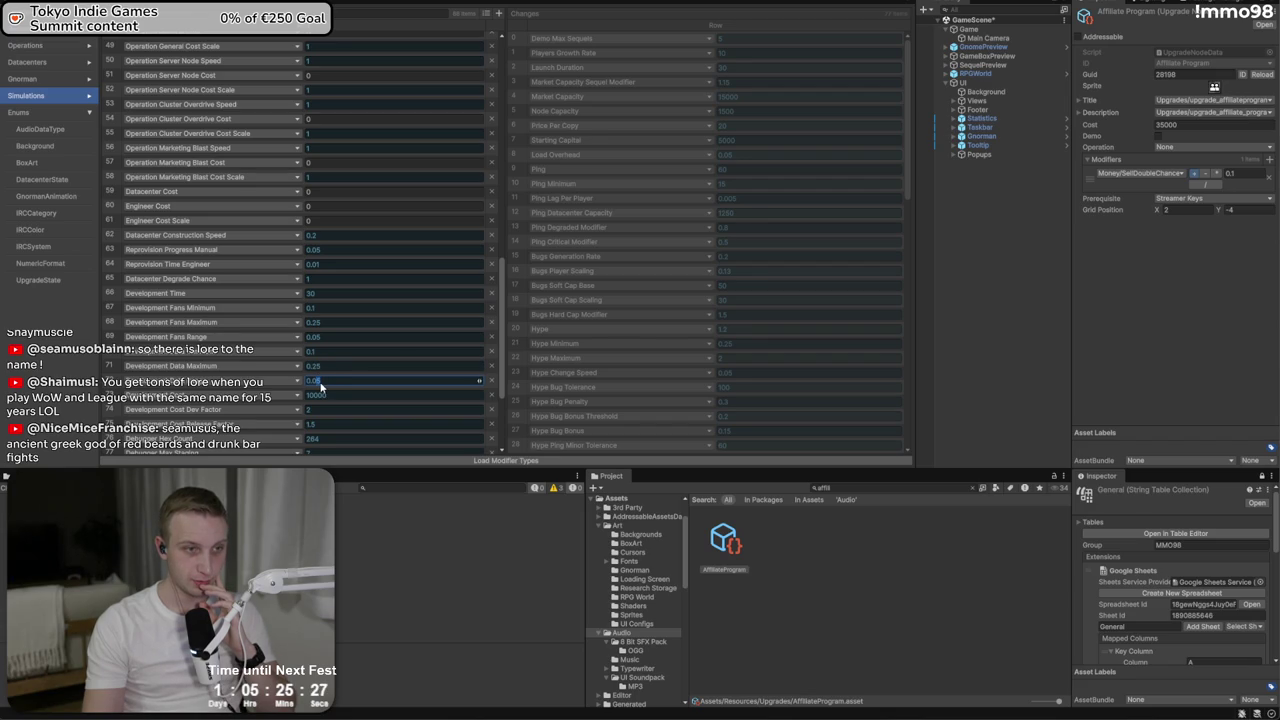
{"action": "type", "text": "0.0"}
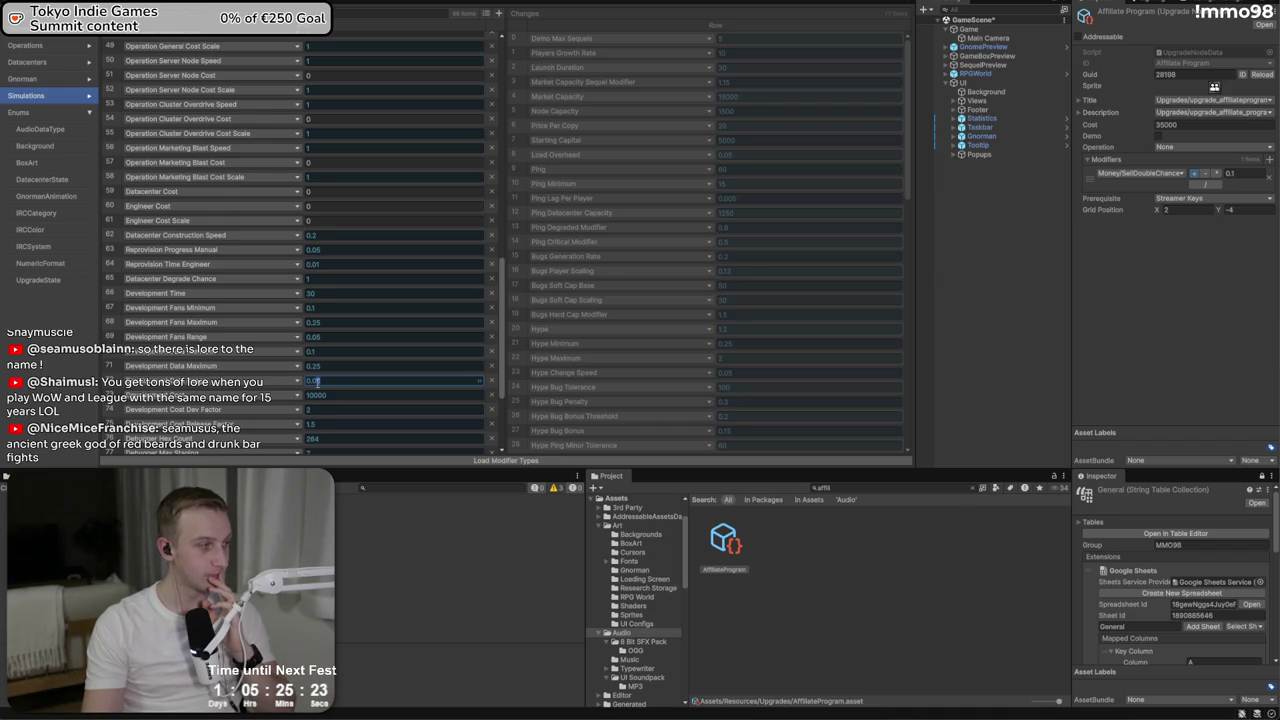
{"action": "scroll", "coordinate": [316, 386], "scroll_direction": "down", "scroll_amount": 5}
{"action": "scroll", "coordinate": [316, 386], "scroll_direction": "down", "scroll_amount": 1}
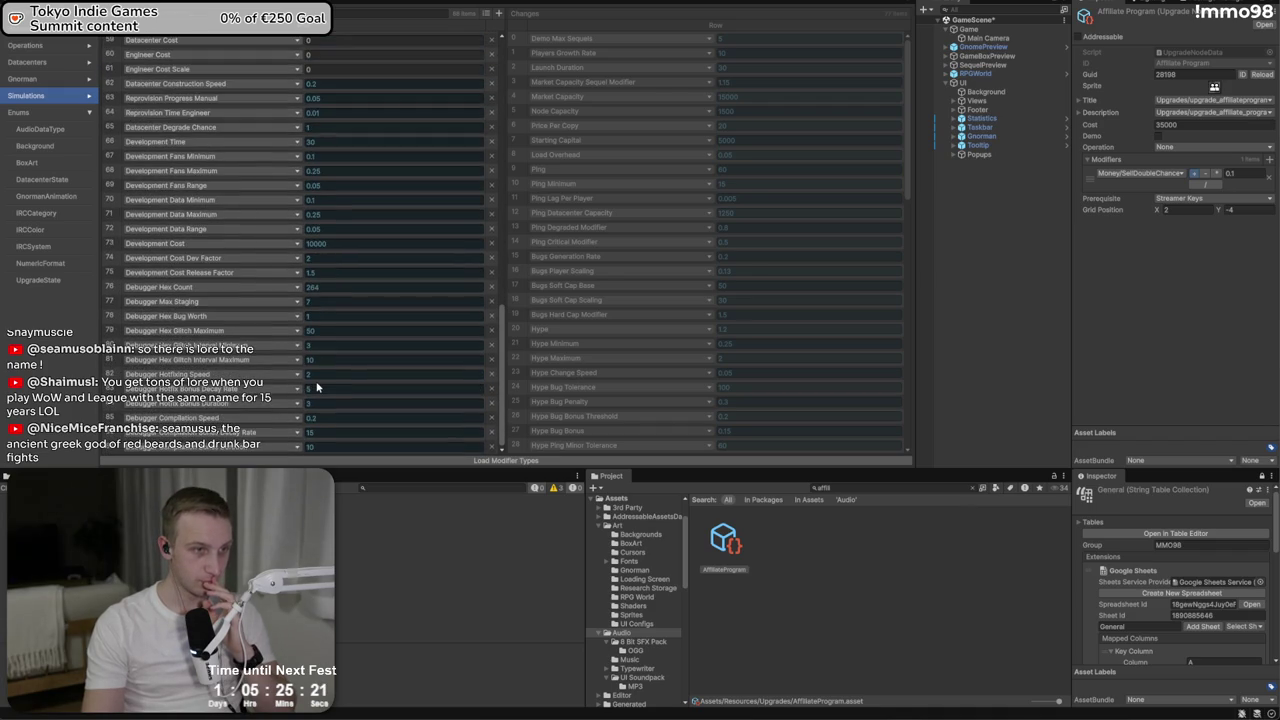
{"action": "scroll", "coordinate": [316, 384], "scroll_direction": "up", "scroll_amount": 20}
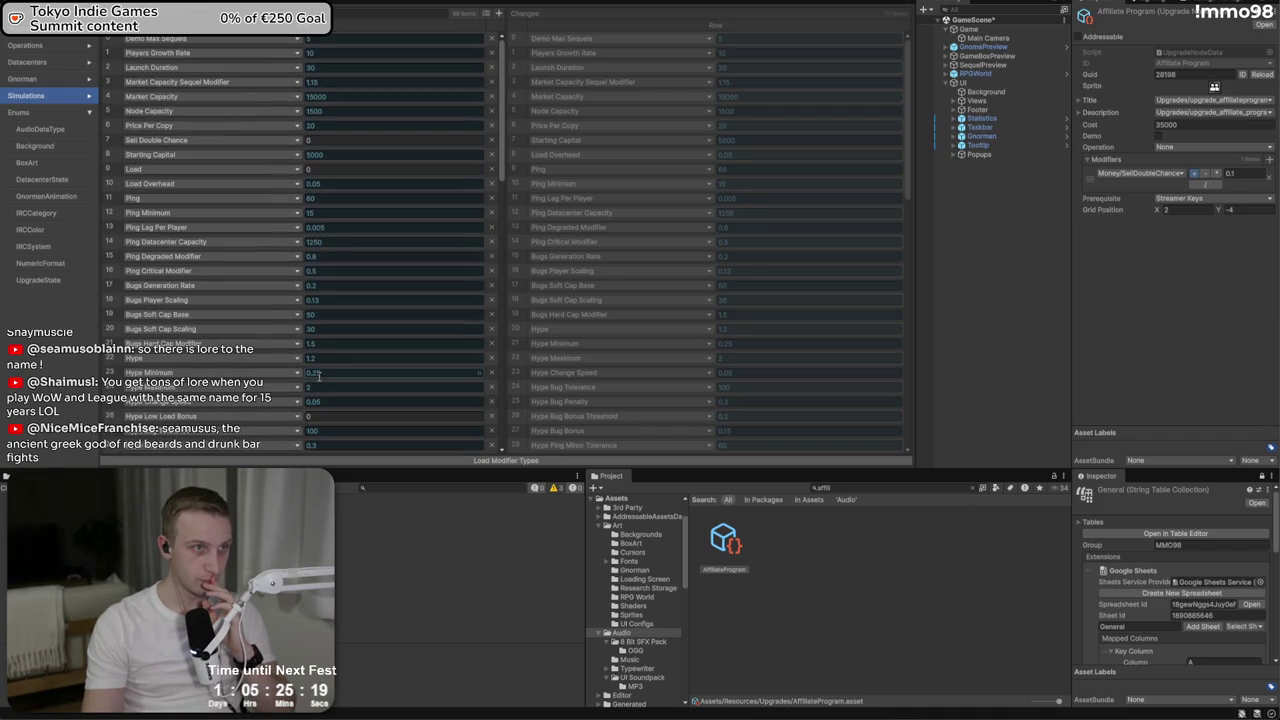
Check the Players Growth Rate, Node Capacity and Load Overhead values, then select Data Modifier
{"action": "left_click", "coordinate": [366, 55]}
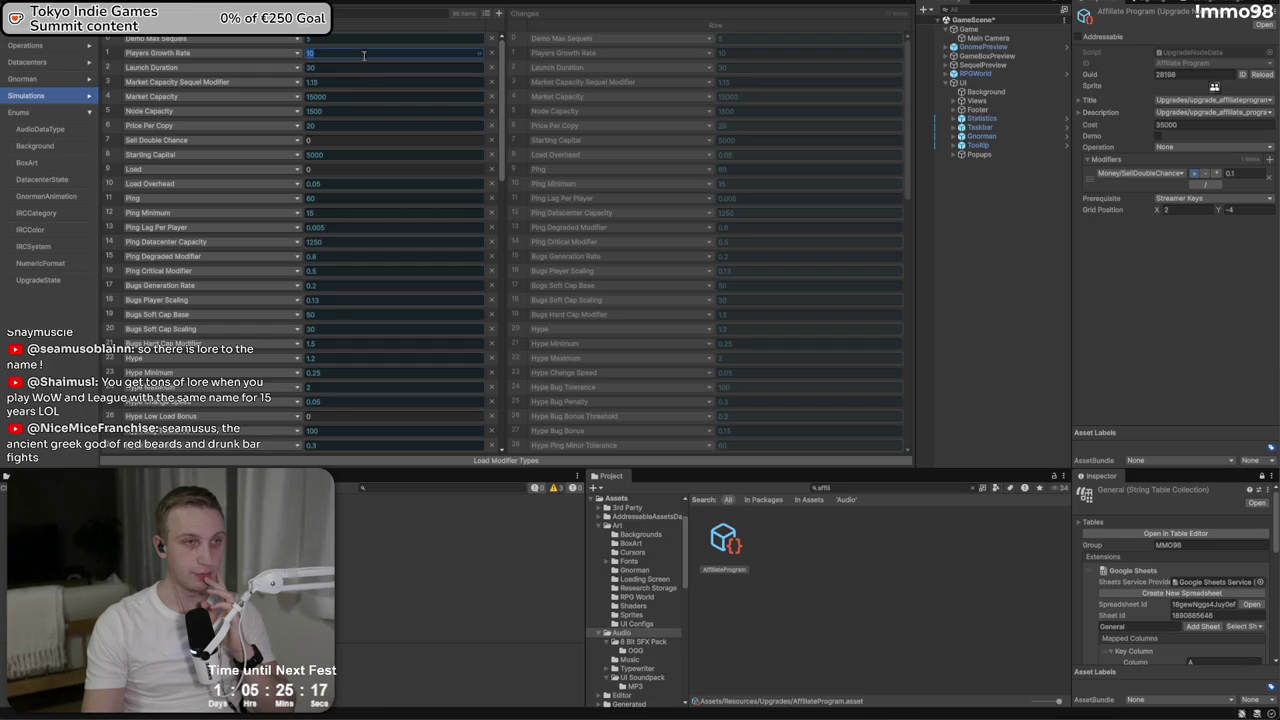
{"action": "left_click", "coordinate": [334, 111]}
{"action": "left_click", "coordinate": [338, 181]}
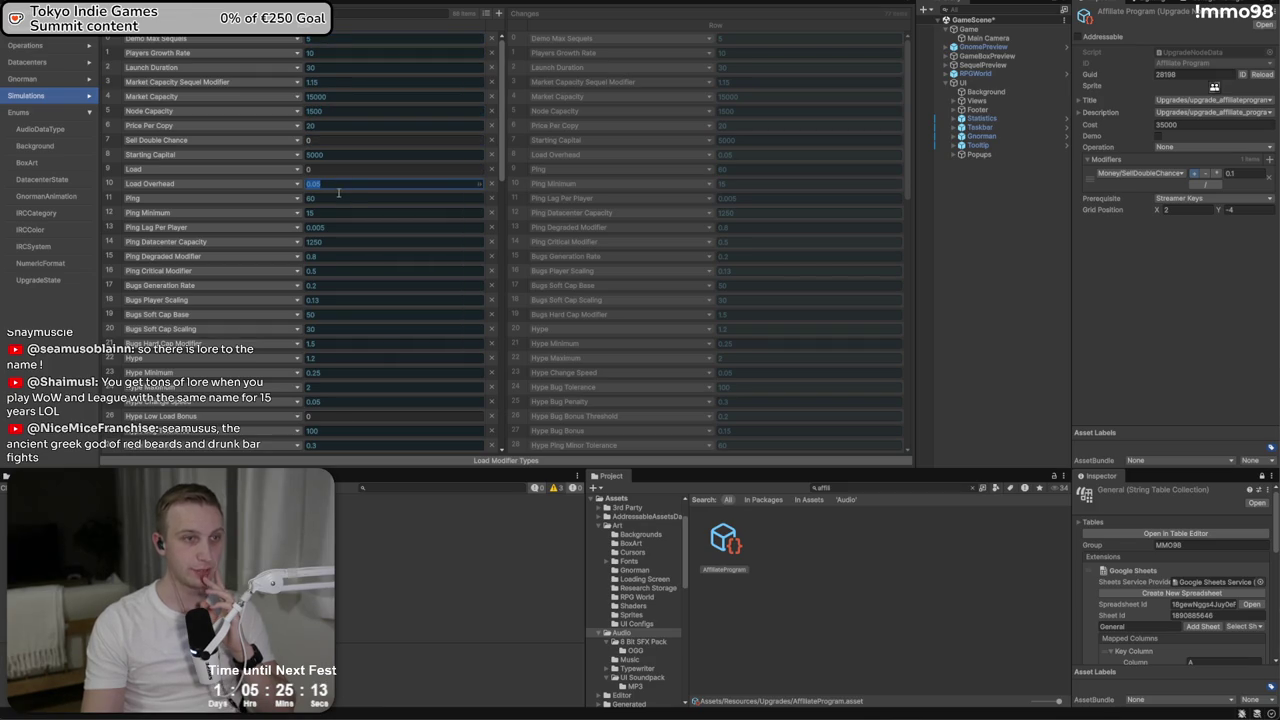
{"action": "scroll", "coordinate": [334, 194], "scroll_direction": "down", "scroll_amount": 10}
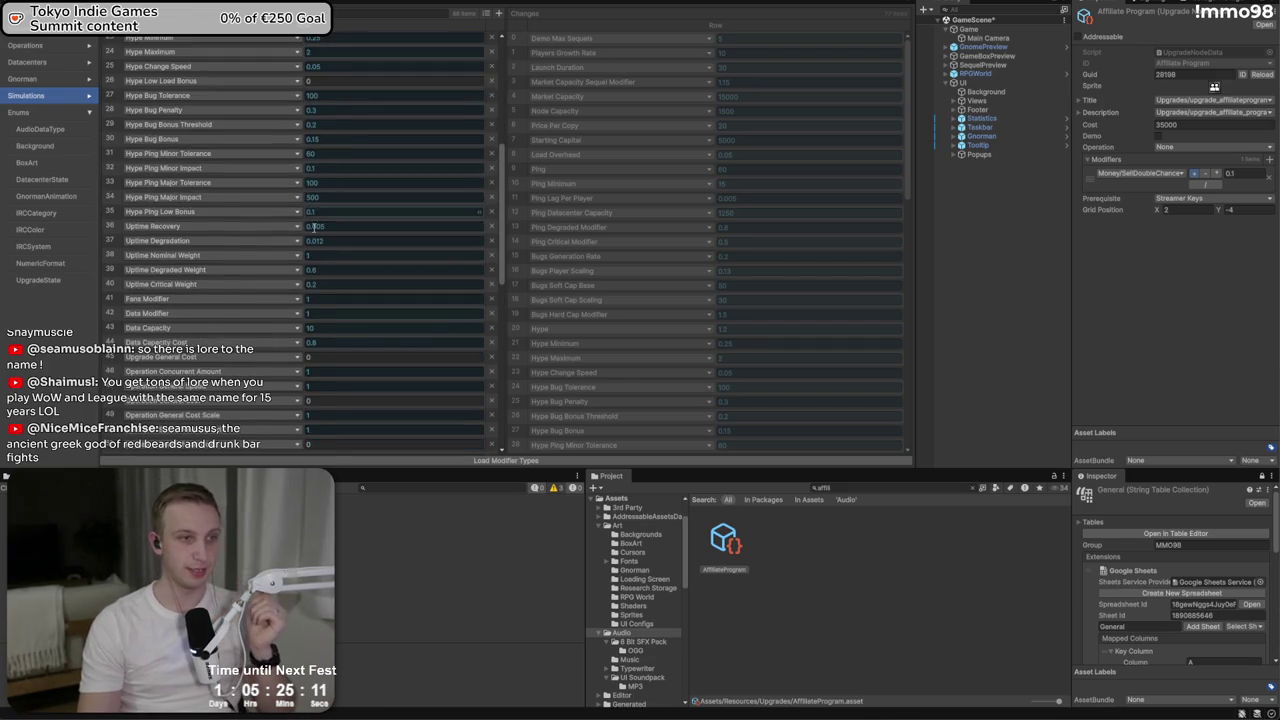
{"action": "scroll", "coordinate": [219, 317], "scroll_direction": "down", "scroll_amount": 2}
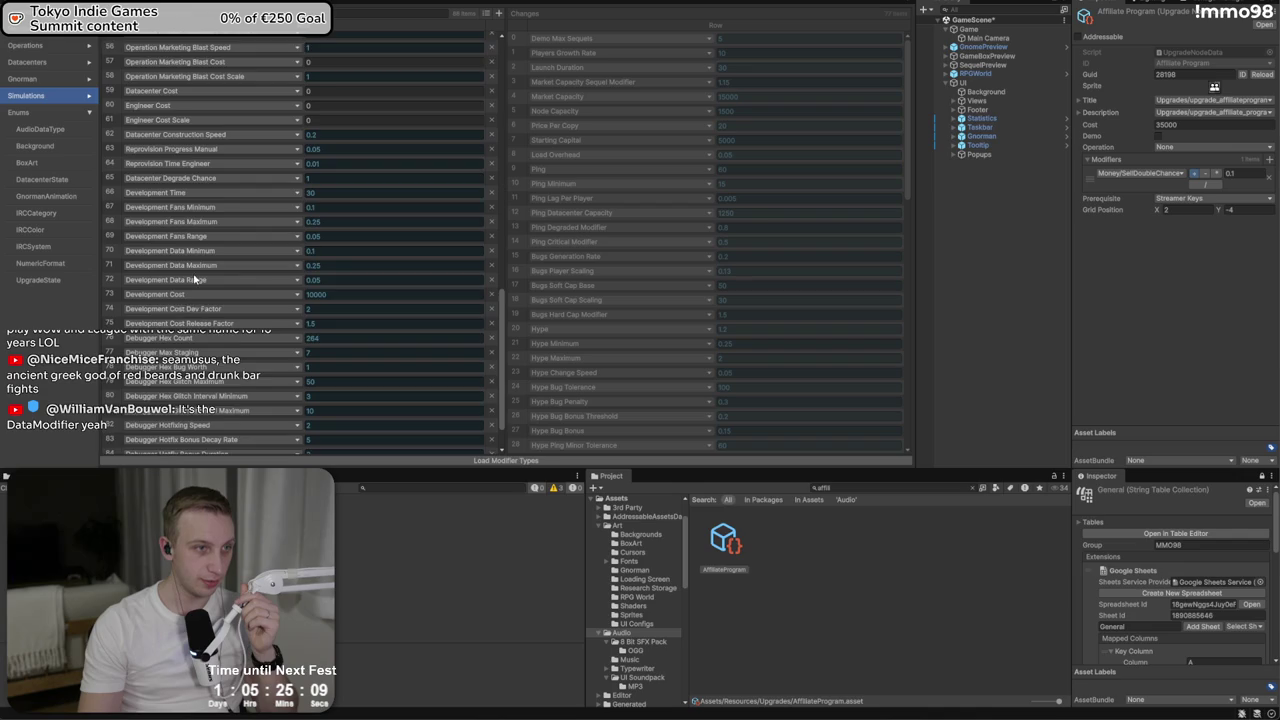
{"action": "scroll", "coordinate": [200, 340], "scroll_direction": "down", "scroll_amount": 1}
{"action": "scroll", "coordinate": [195, 289], "scroll_direction": "up", "scroll_amount": 1}
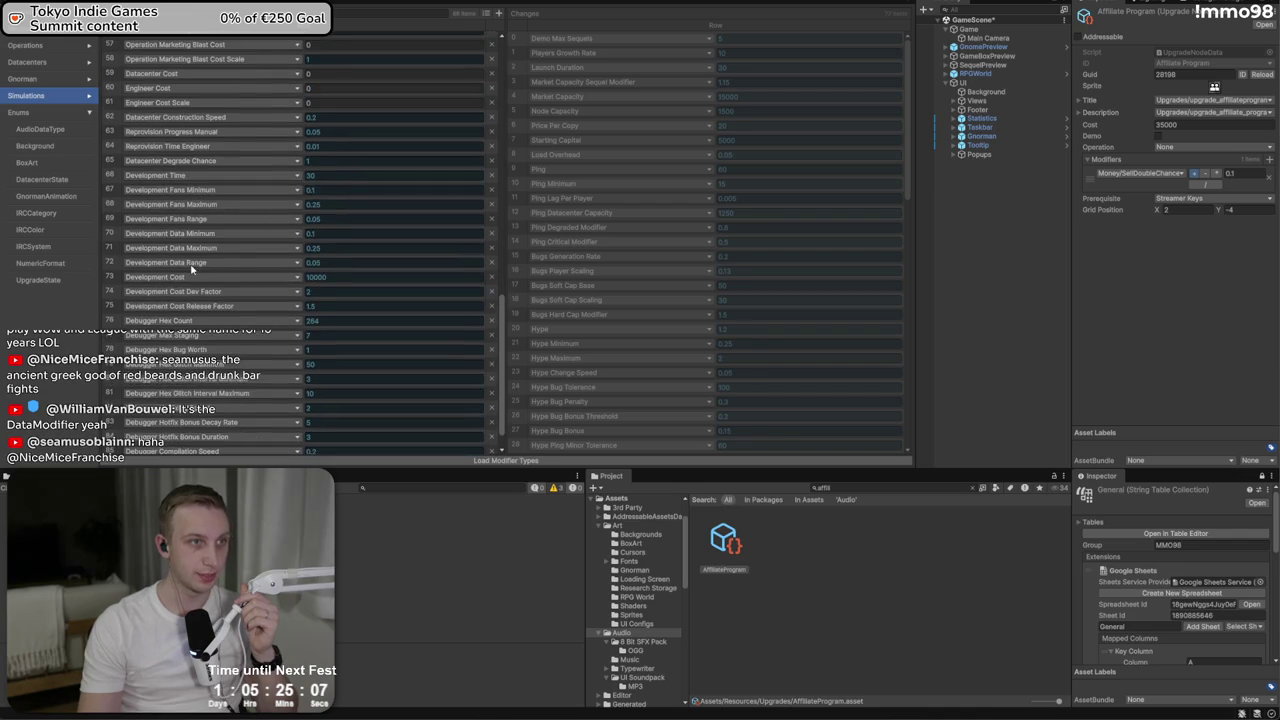
{"action": "scroll", "coordinate": [192, 268], "scroll_direction": "up", "scroll_amount": 8}
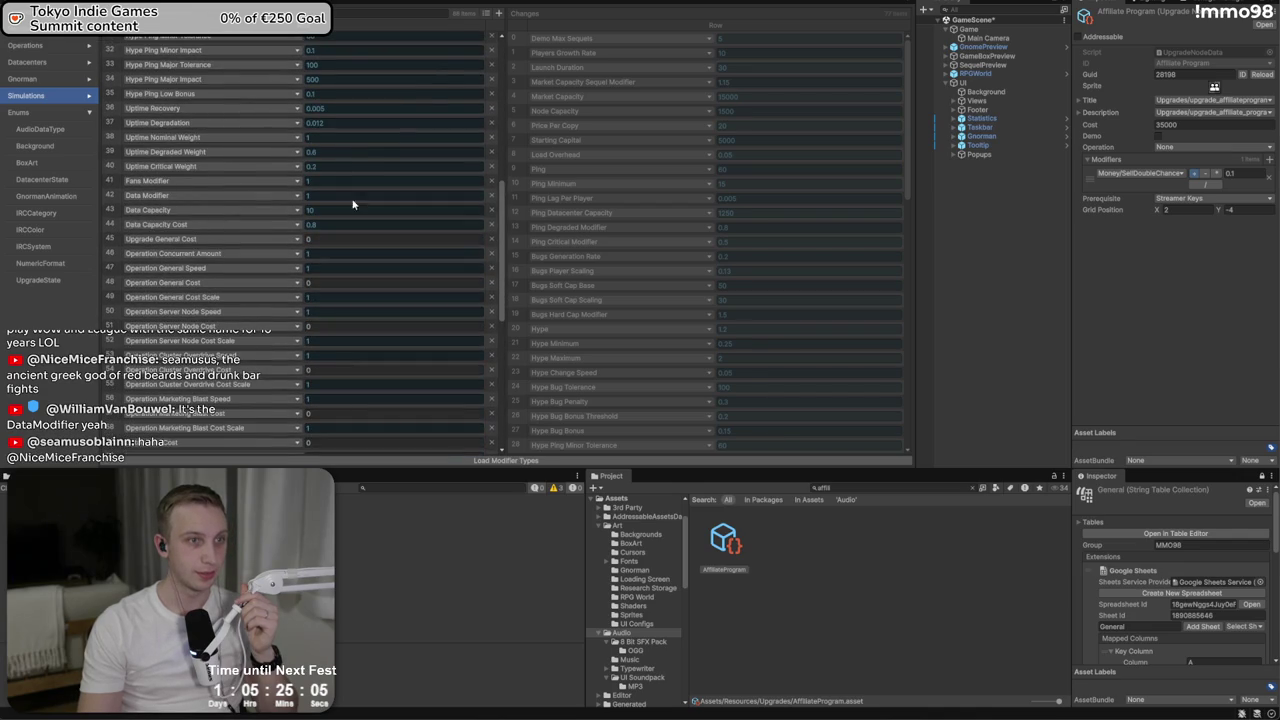
{"action": "left_click", "coordinate": [357, 198]}
Set the Data Modifier value to 0.5 and switch to the Localization string table
{"action": "type", "text": "0"}
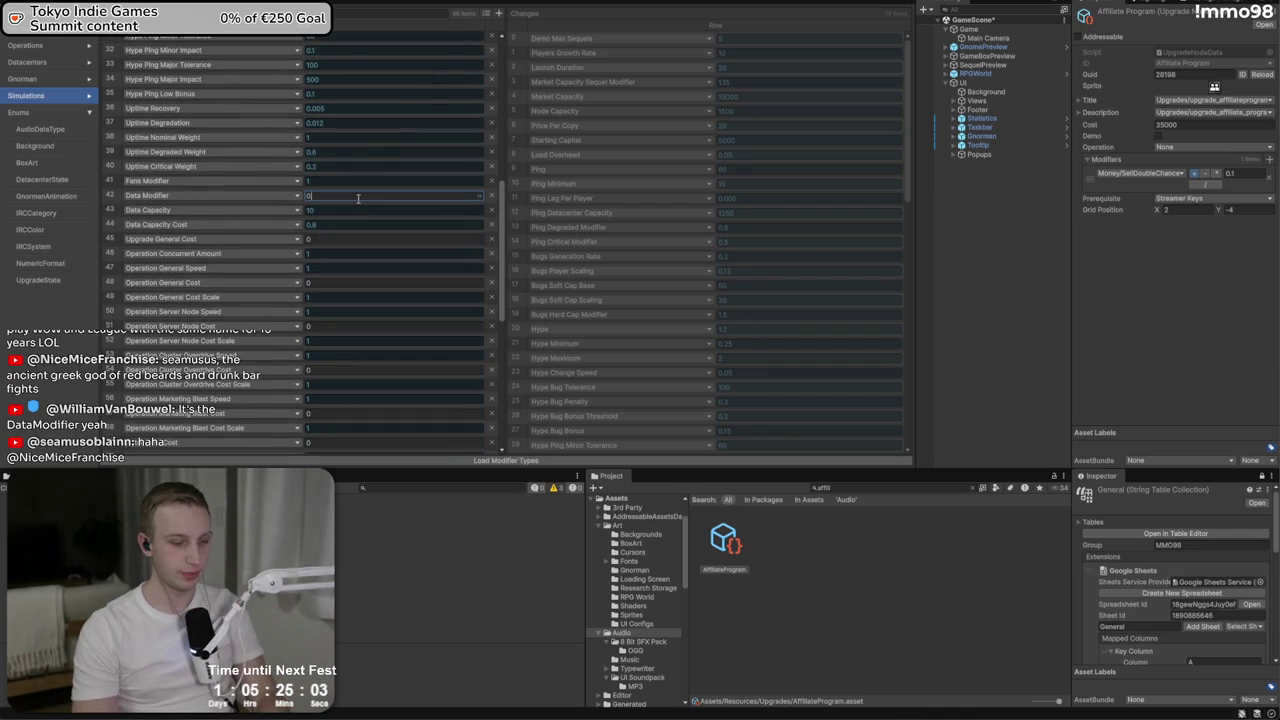
{"action": "type", "text": ".3"}
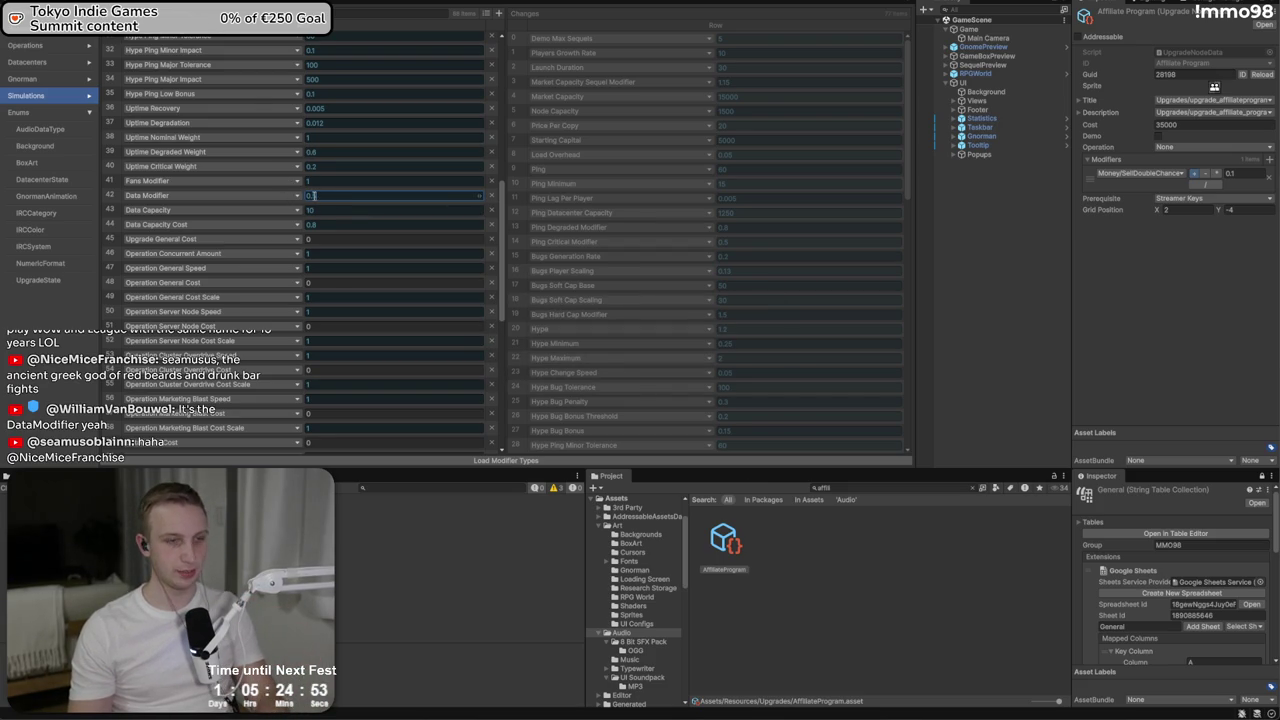
{"action": "type", "text": "5"}
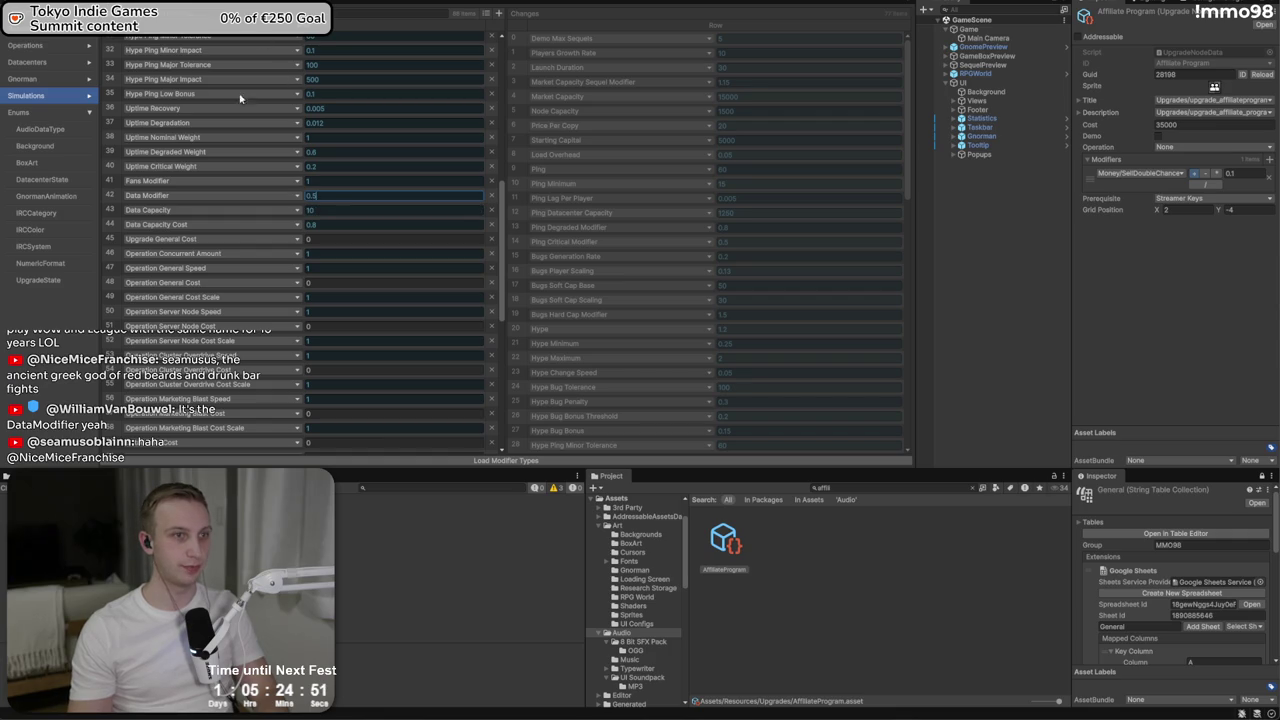
{"action": "left_click", "coordinate": [325, 209]}
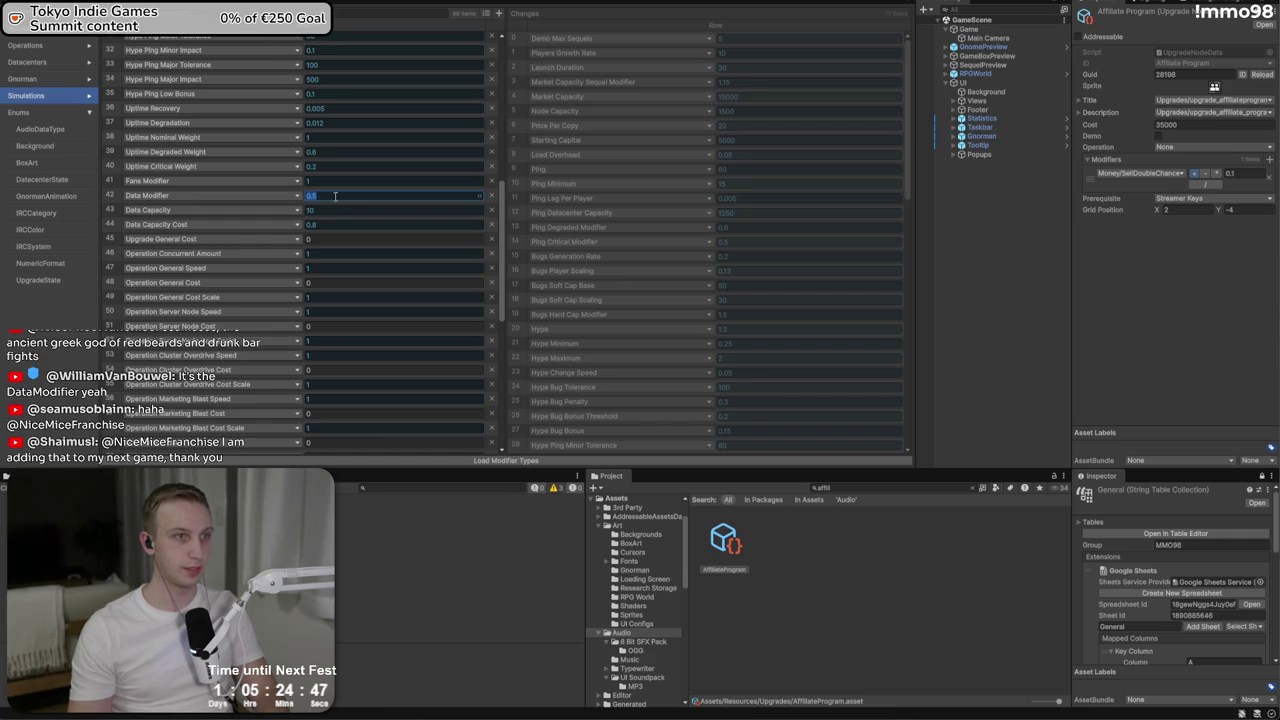
{"action": "left_click", "coordinate": [335, 196]}
{"action": "type", "text": "0.3"}
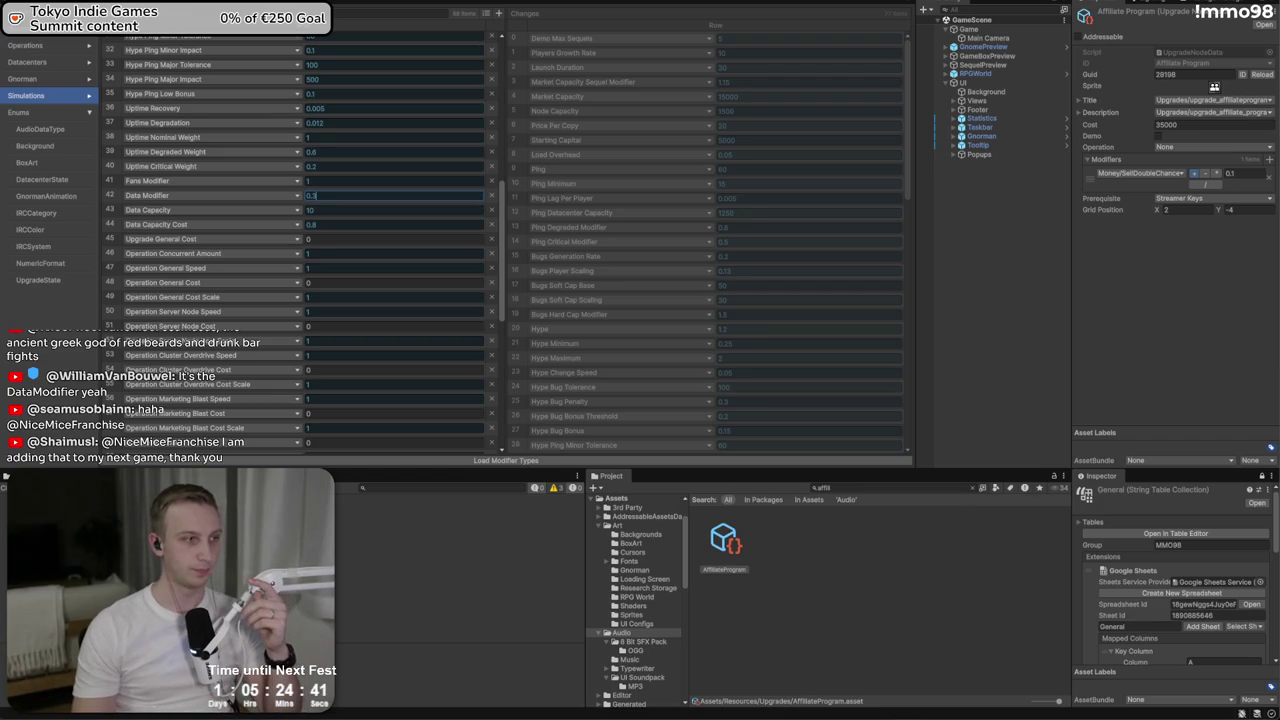
{"action": "key", "text": "alt+Tab"}
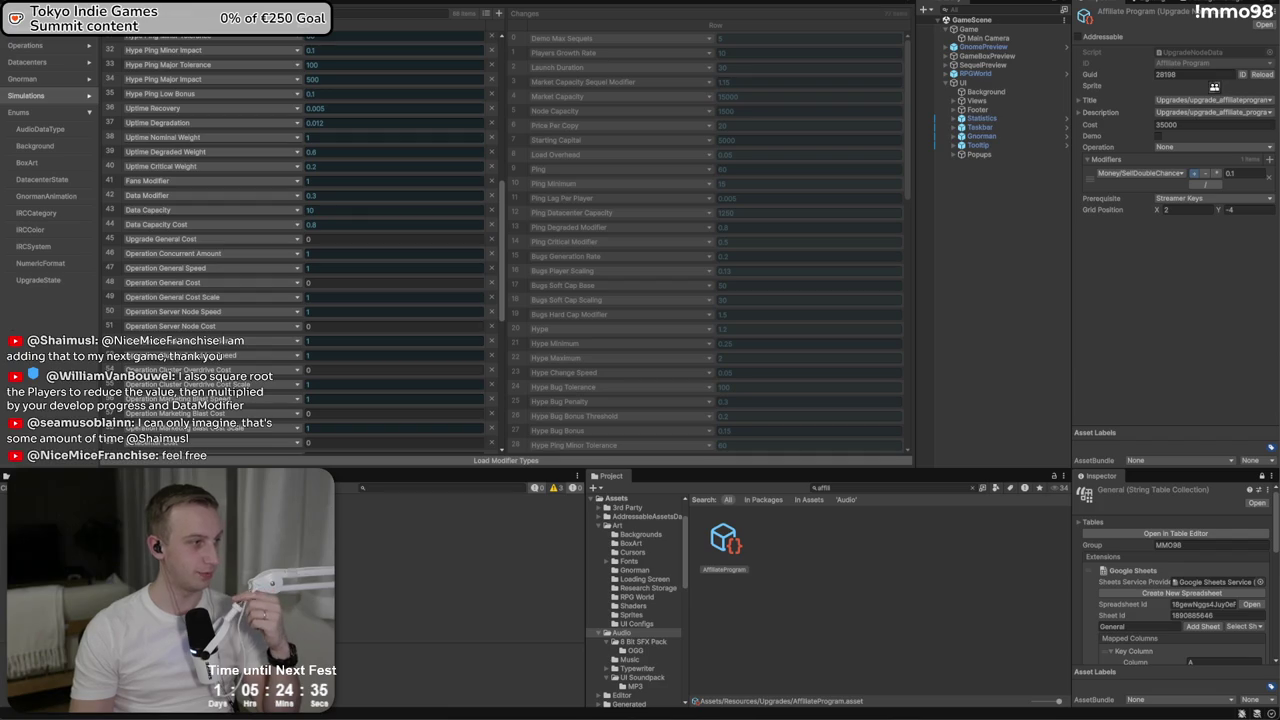
{"action": "left_click", "coordinate": [313, 197]}
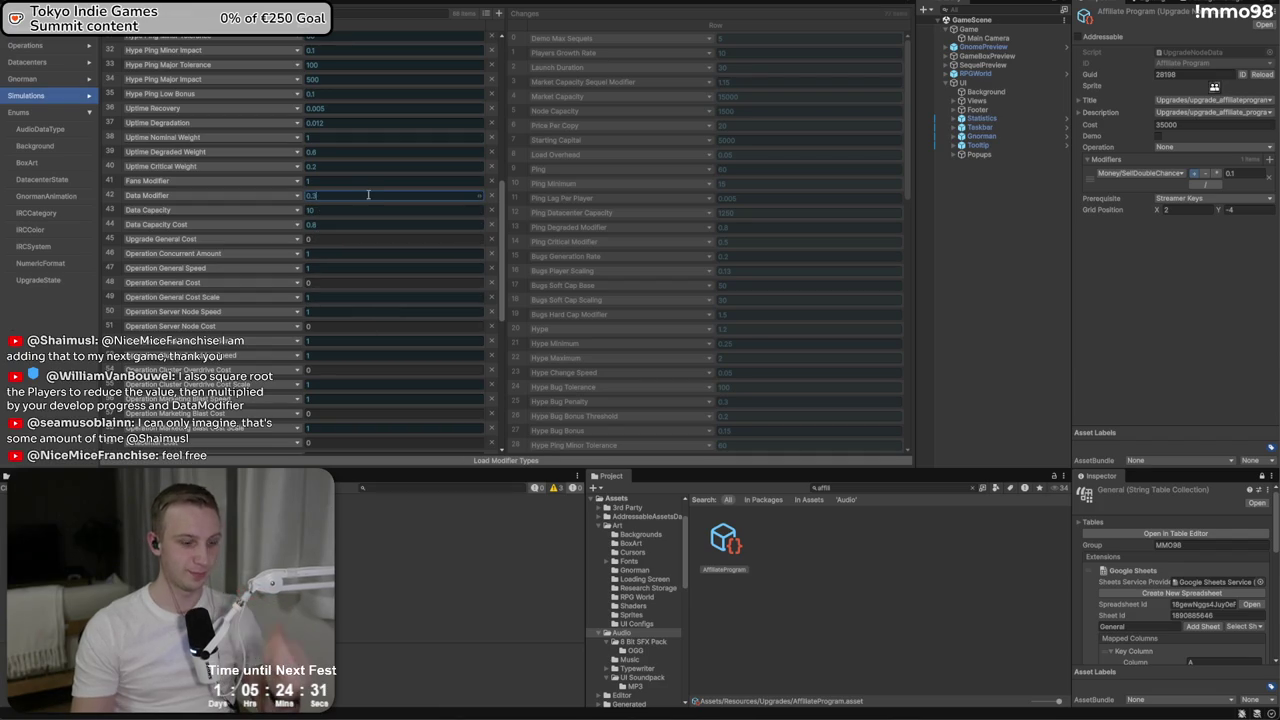
{"action": "type", "text": "0.5"}
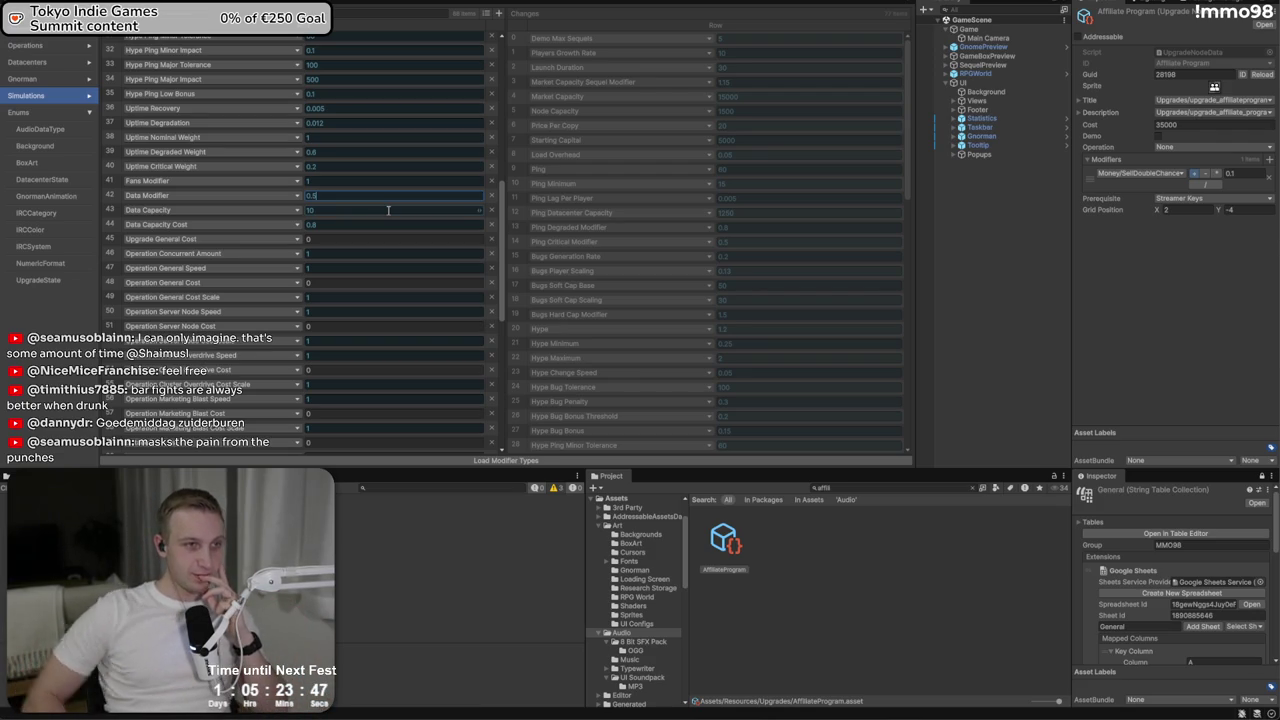
{"action": "left_click", "coordinate": [421, 2]}
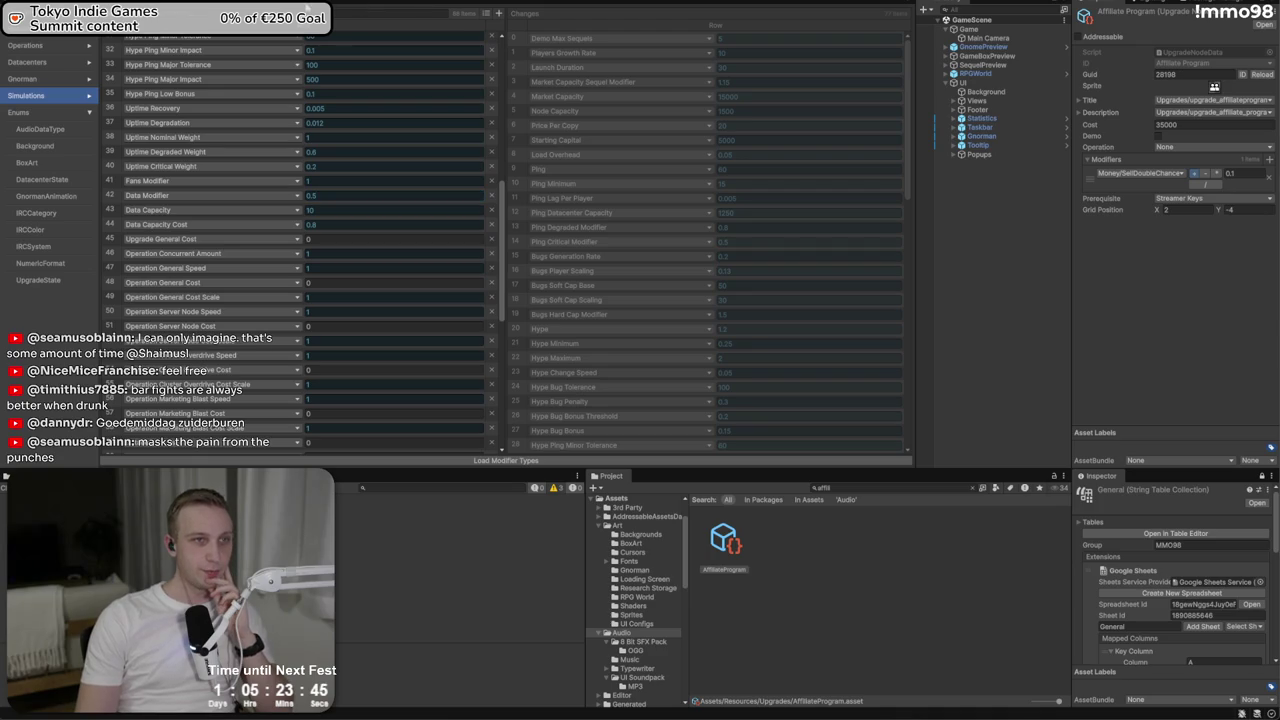
{"action": "left_click", "coordinate": [421, 3]}
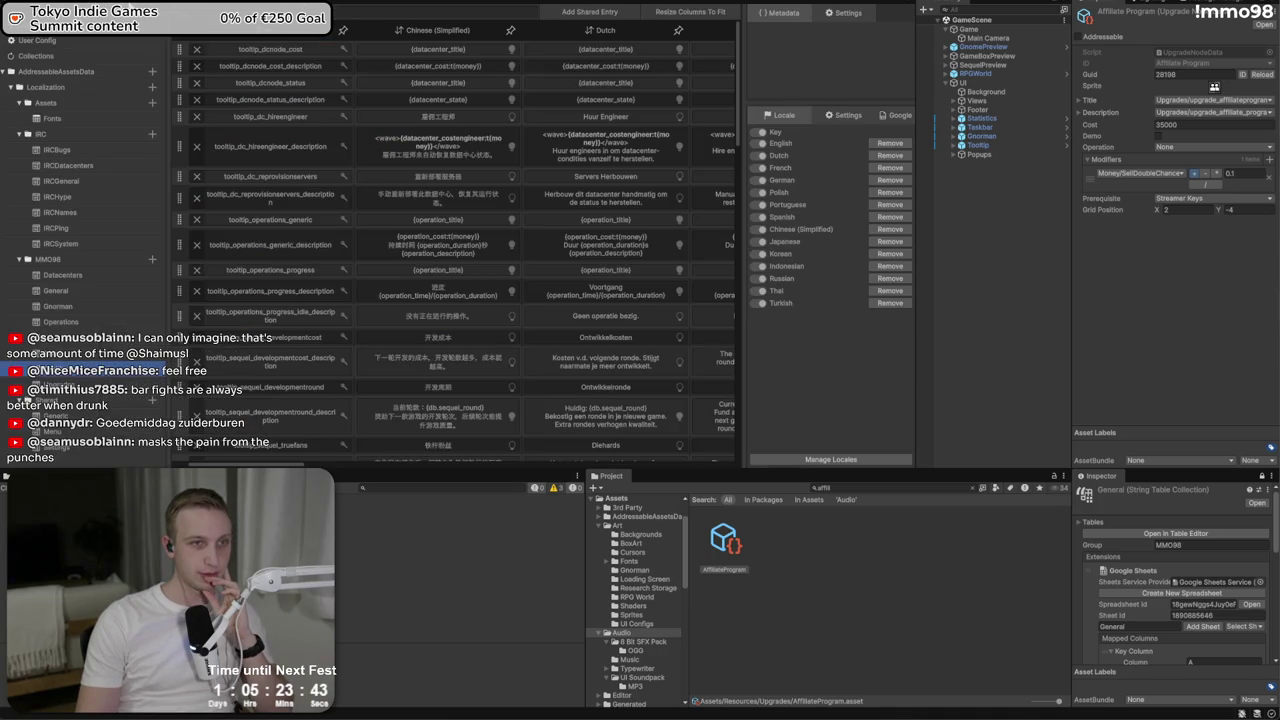
Start the game in Play mode so the MMO 98 main menu appears
{"action": "key", "text": "ctrl+2"}
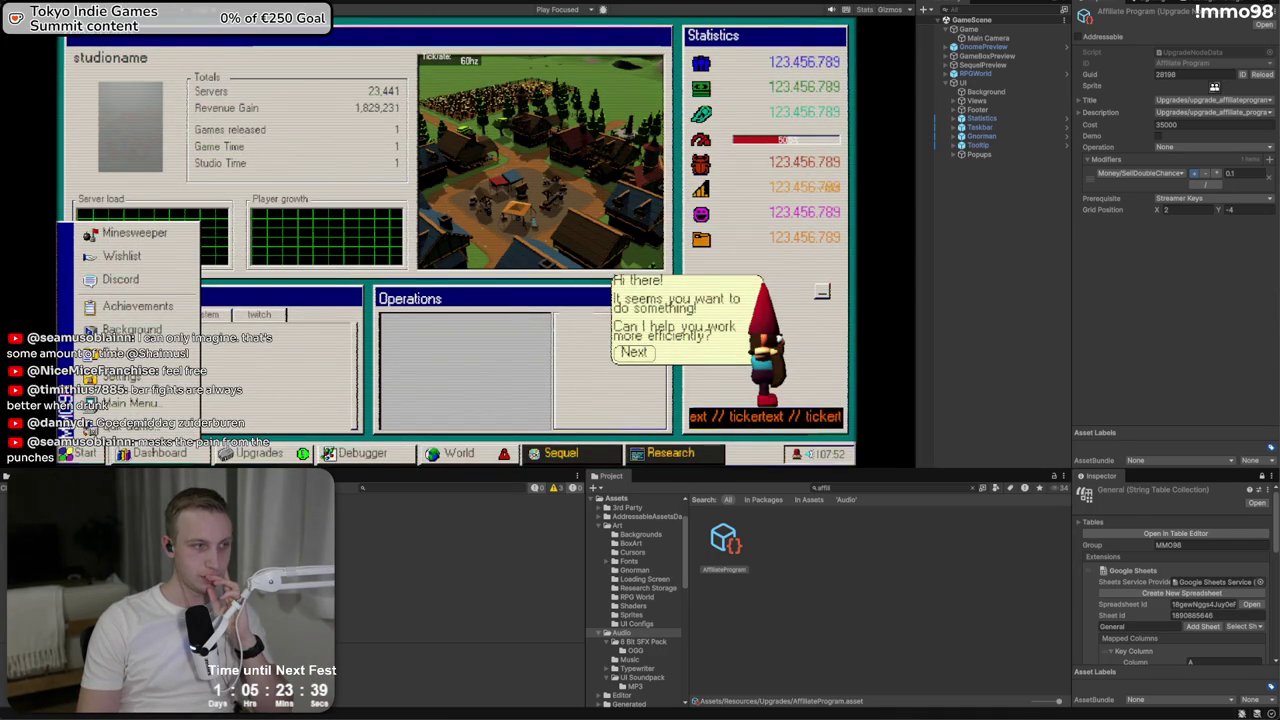
{"action": "key", "text": "ctrl+1"}
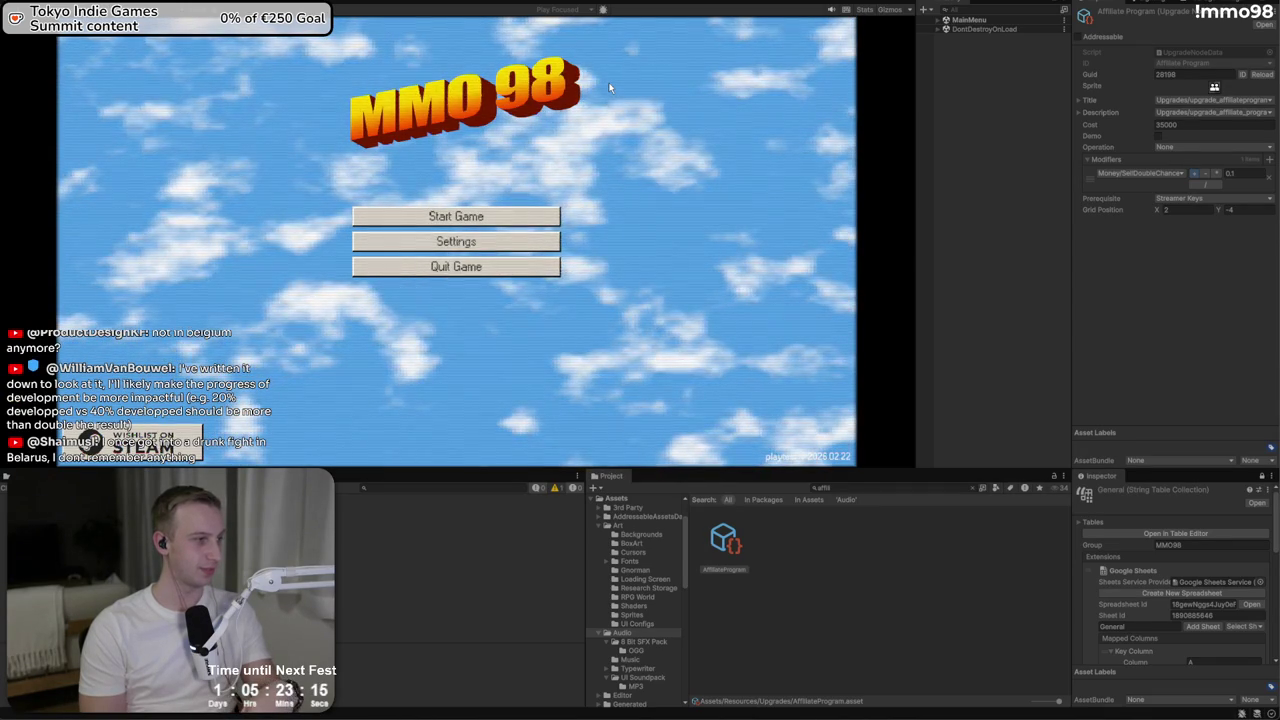
Load save slot A and step through the Research, Sequel and World windows
{"action": "left_click", "coordinate": [530, 218]}
{"action": "left_click", "coordinate": [514, 240]}
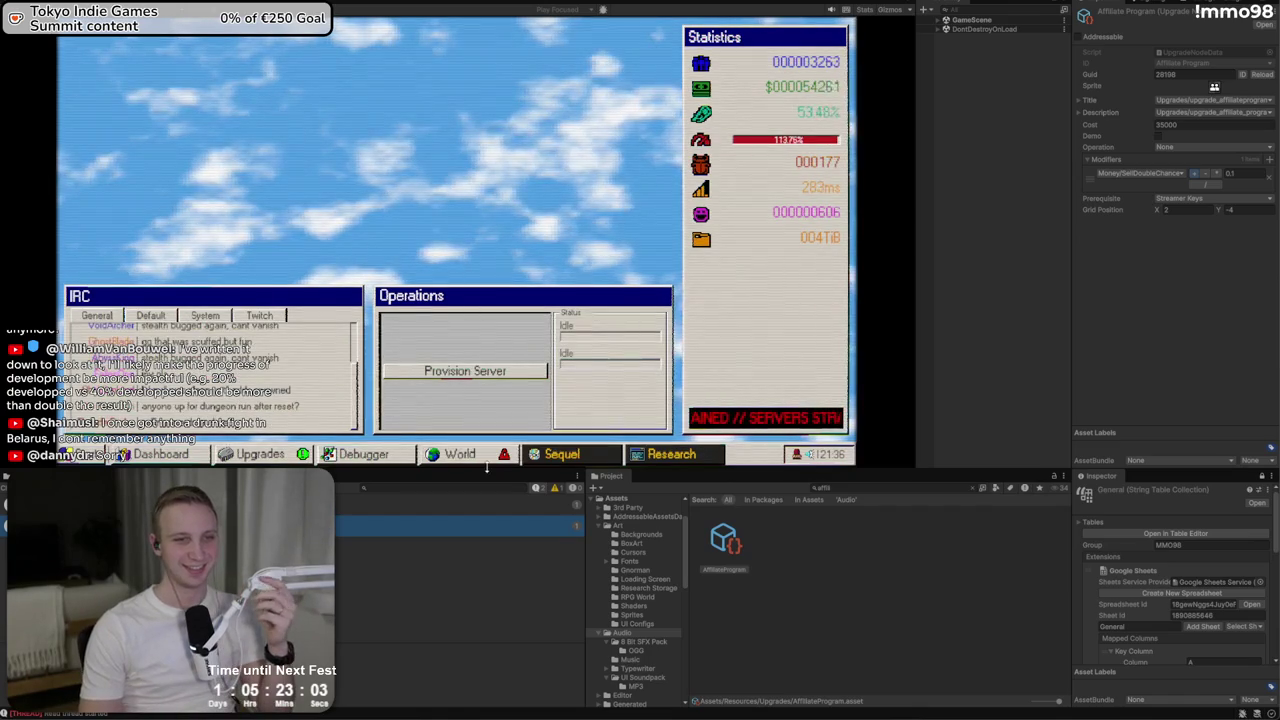
{"action": "left_click", "coordinate": [686, 456]}
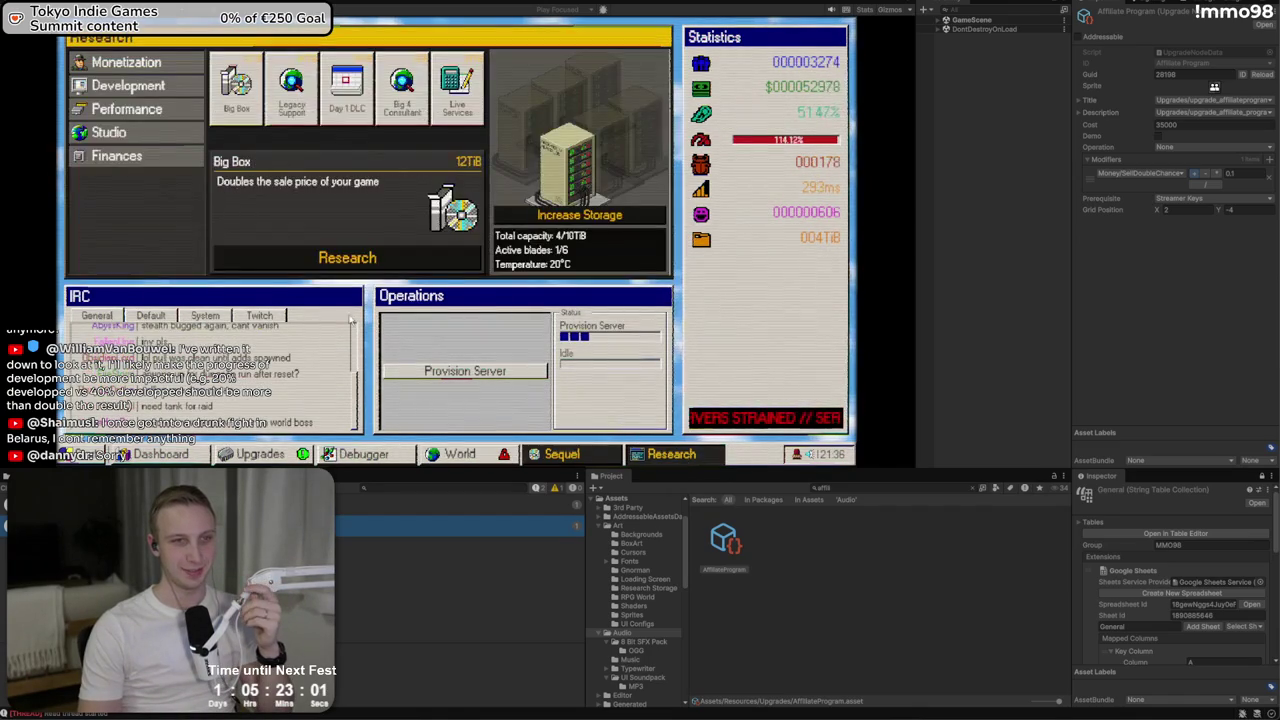
{"action": "left_click", "coordinate": [558, 452]}
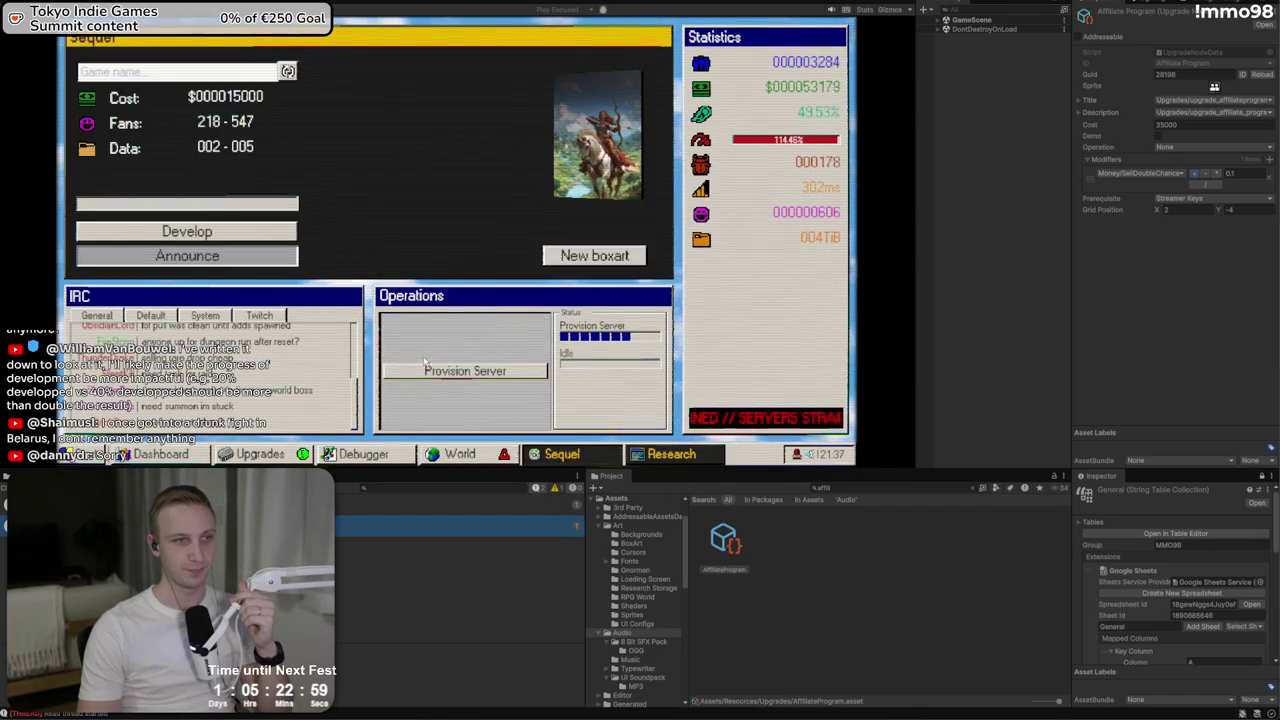
{"action": "left_click", "coordinate": [468, 455]}
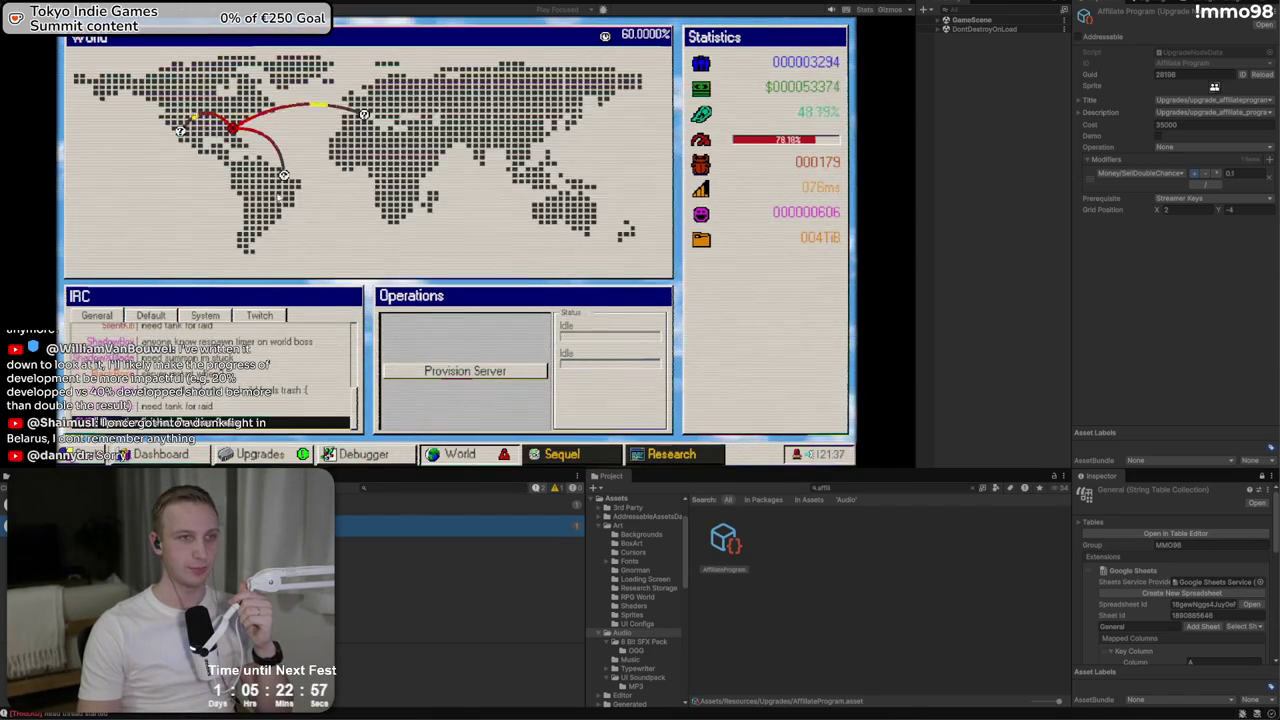
Expand GameScene > UI > Views > WorldView > Map and frame the Connections object
{"action": "left_click", "coordinate": [945, 21]}
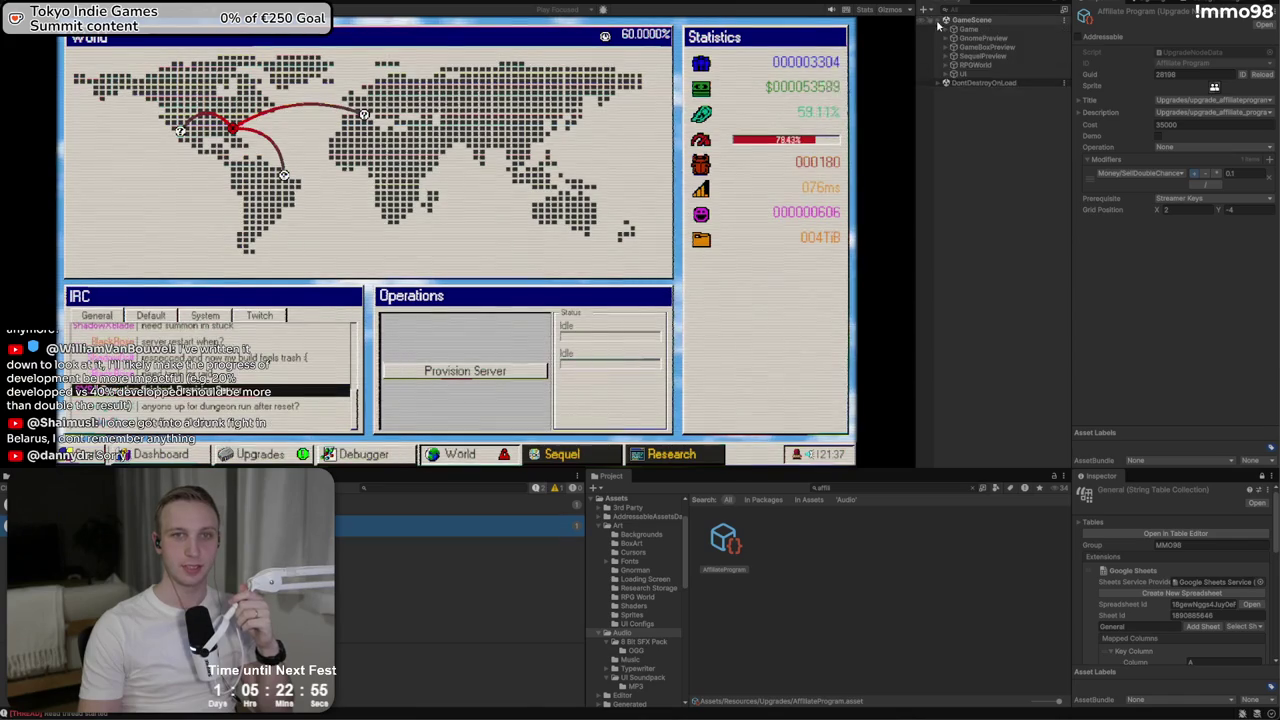
{"action": "left_click", "coordinate": [953, 74]}
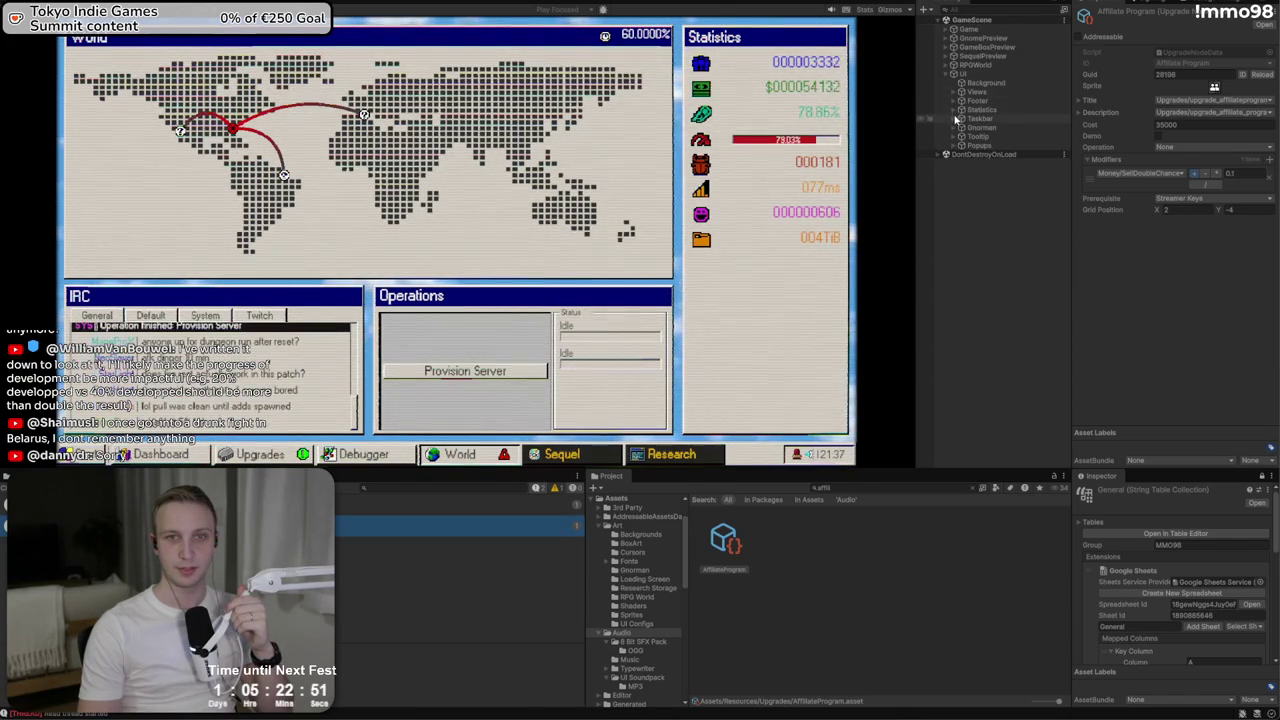
{"action": "left_click", "coordinate": [954, 91]}
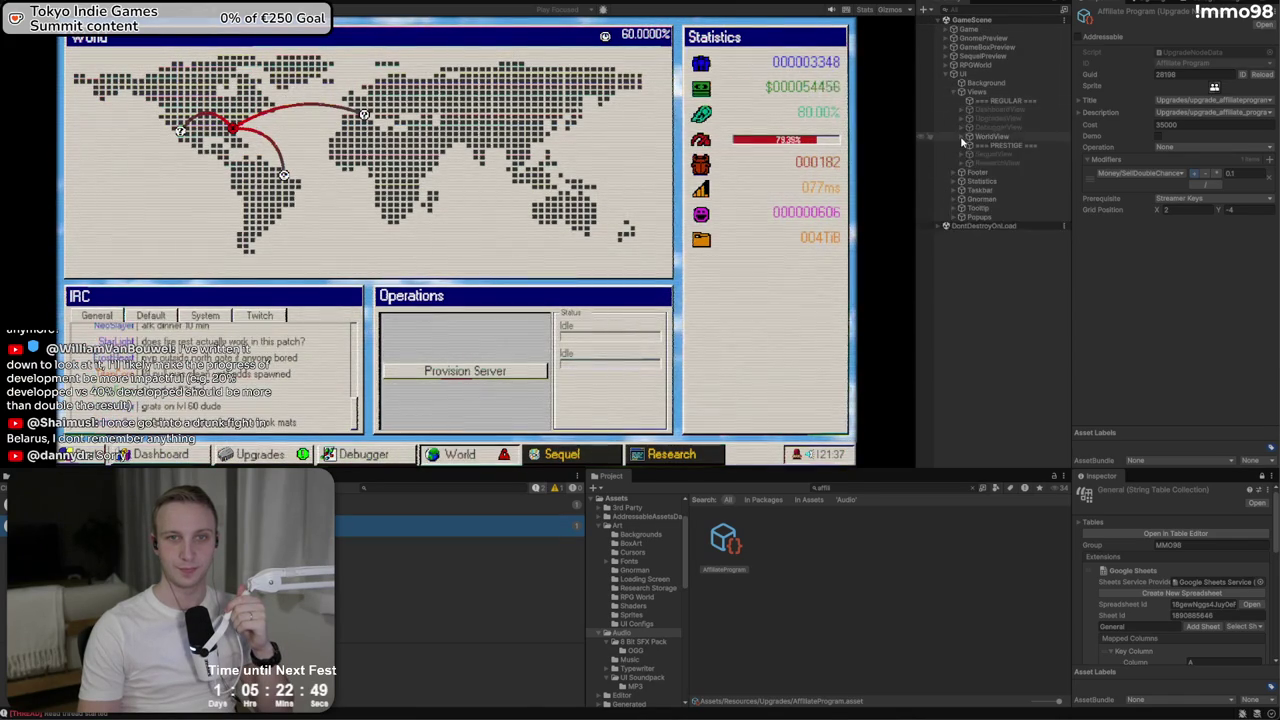
{"action": "left_click", "coordinate": [961, 136]}
{"action": "left_click", "coordinate": [969, 163]}
{"action": "left_click", "coordinate": [974, 173]}
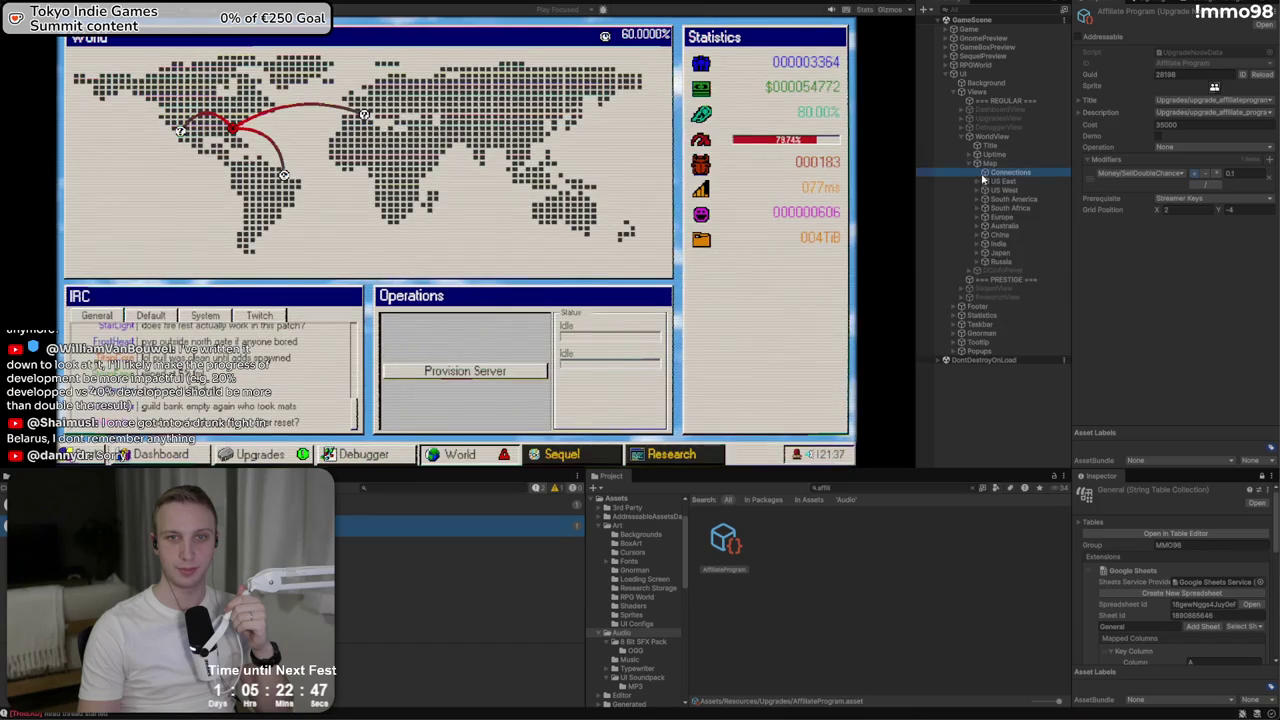
{"action": "double_click", "coordinate": [1010, 172]}
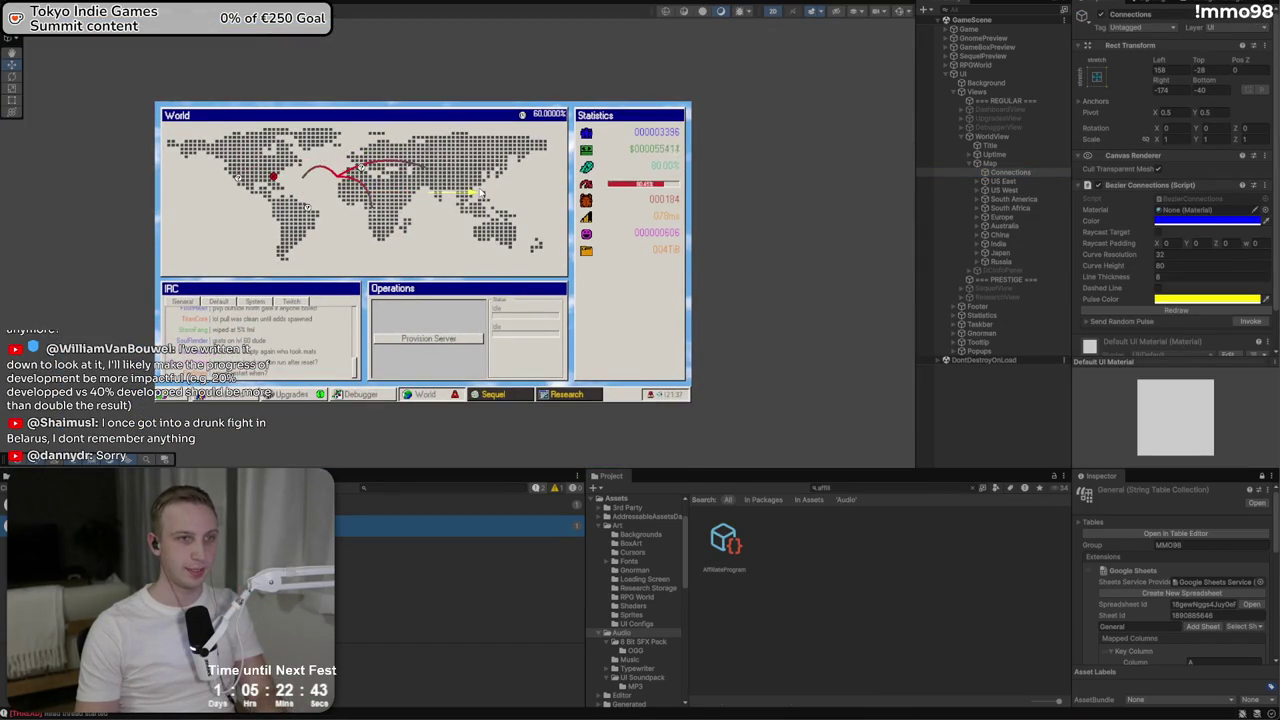
Try Pos Z -10000 on Connections, cancel back to 0, then drag it sideways
{"action": "left_click", "coordinate": [1242, 70]}
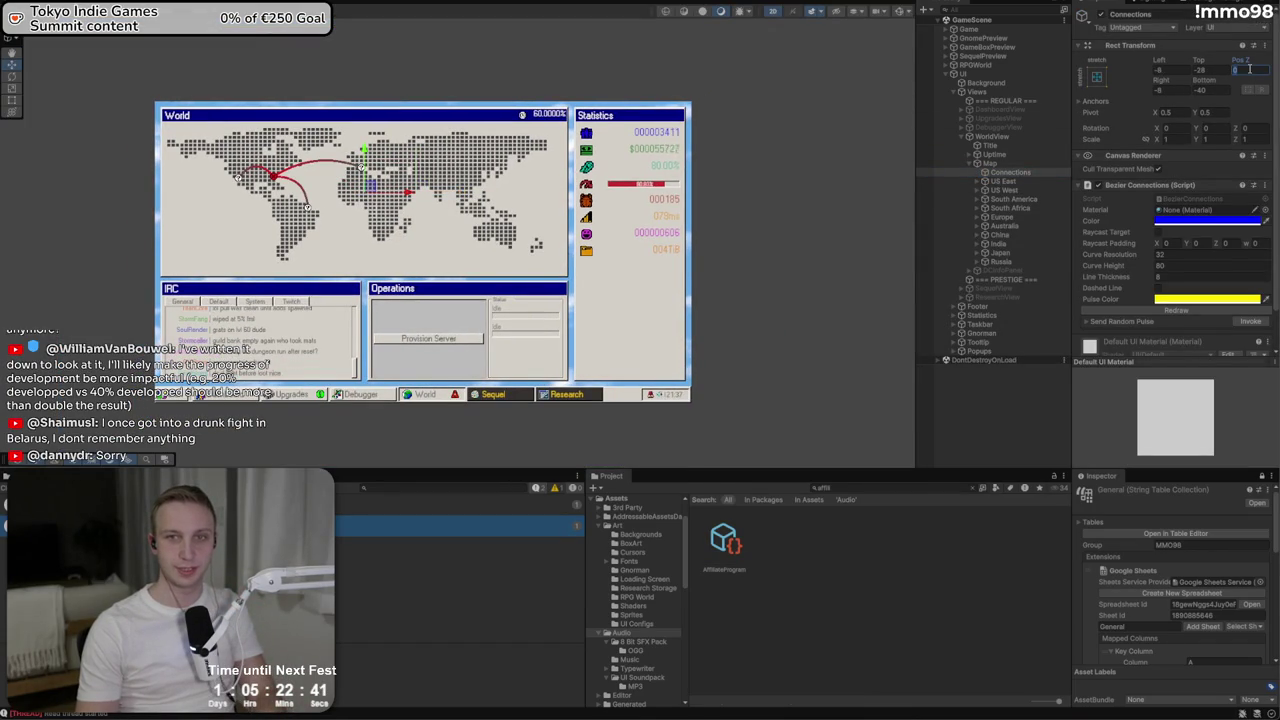
{"action": "type", "text": "-1000"}
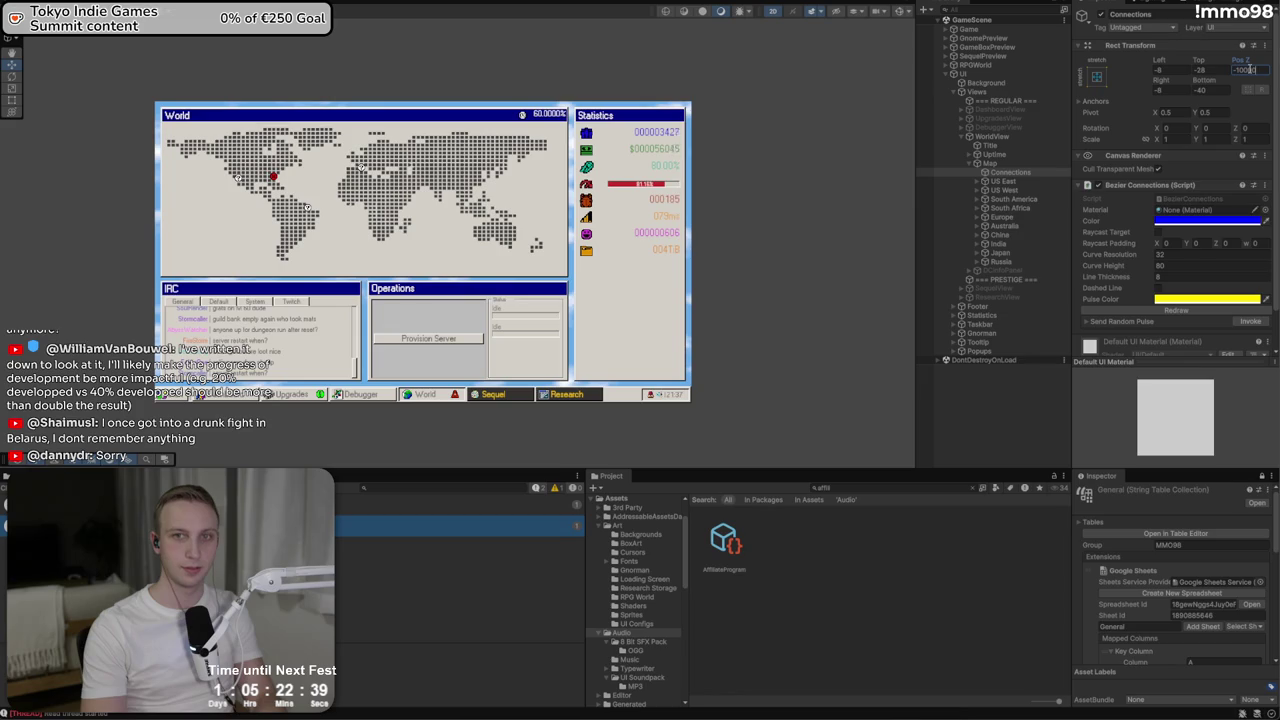
{"action": "type", "text": "0"}
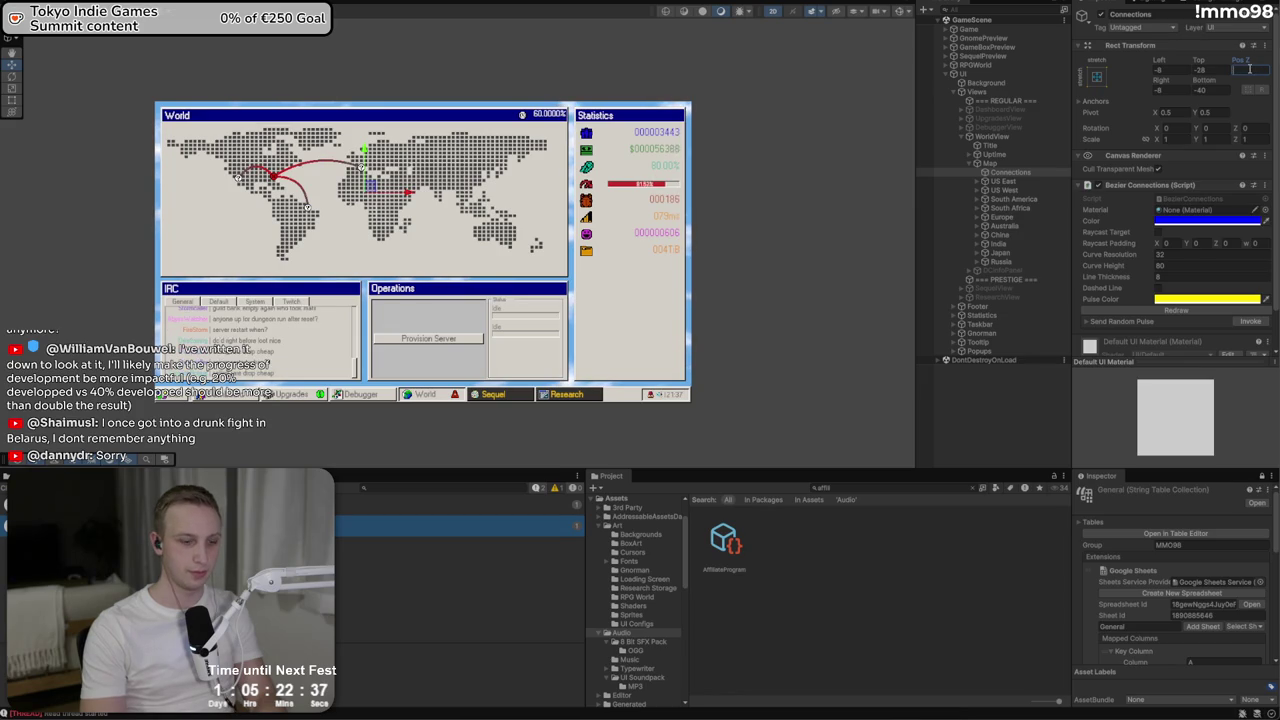
{"action": "key", "text": "Escape"}
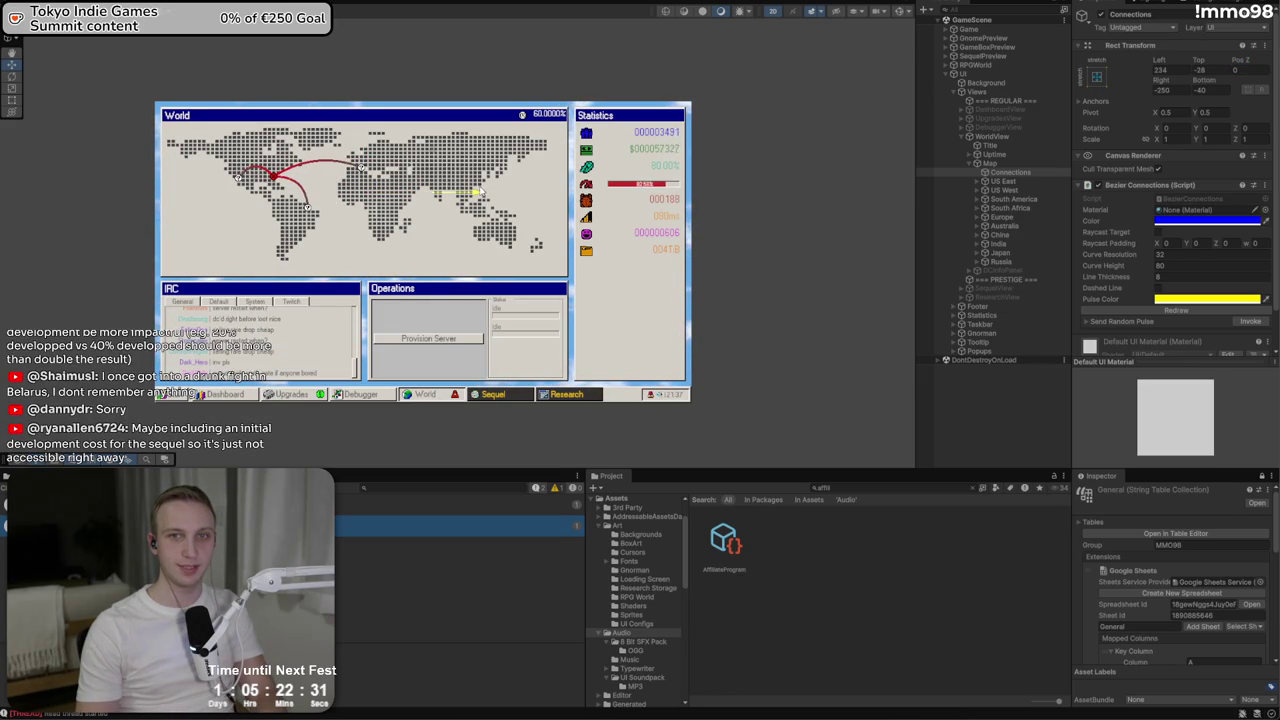
{"action": "mouse_move", "coordinate": [478, 192]}
{"action": "left_mouse_down"}
{"action": "mouse_move", "coordinate": [543, 191]}
{"action": "mouse_move", "coordinate": [410, 192]}
{"action": "left_mouse_up"}
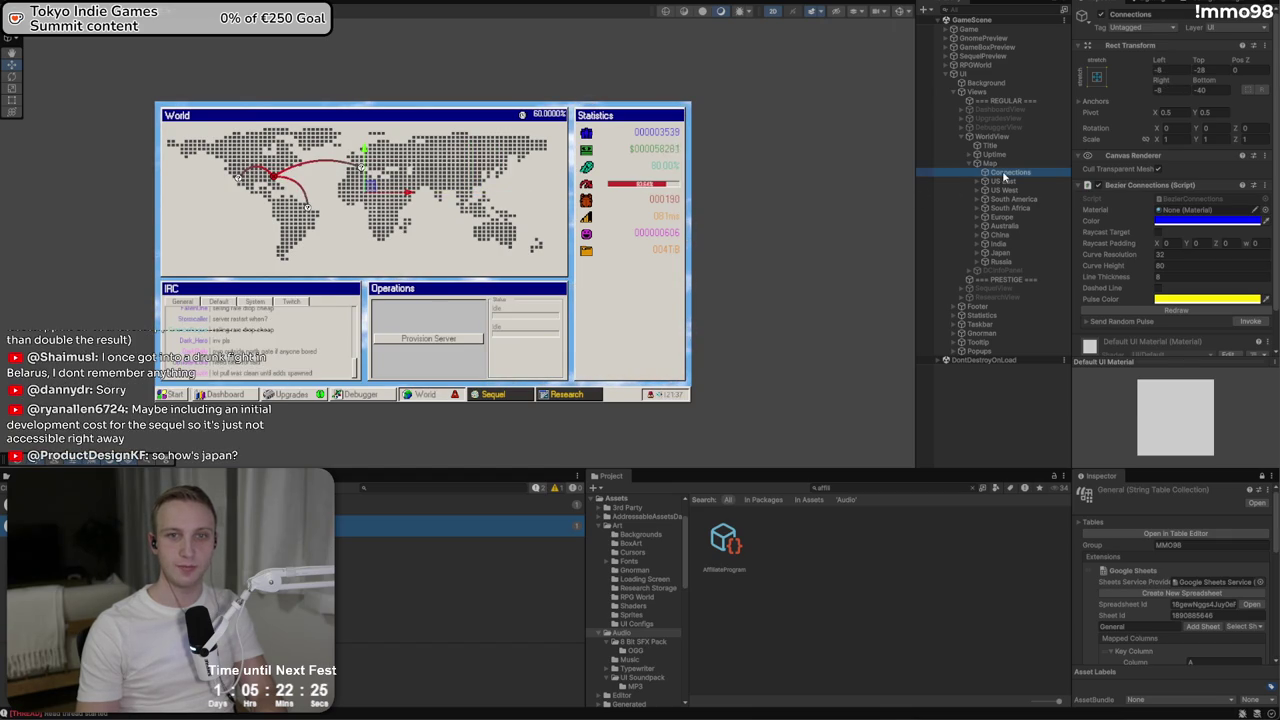
{"action": "scroll", "coordinate": [1123, 251], "scroll_direction": "down", "scroll_amount": 1}
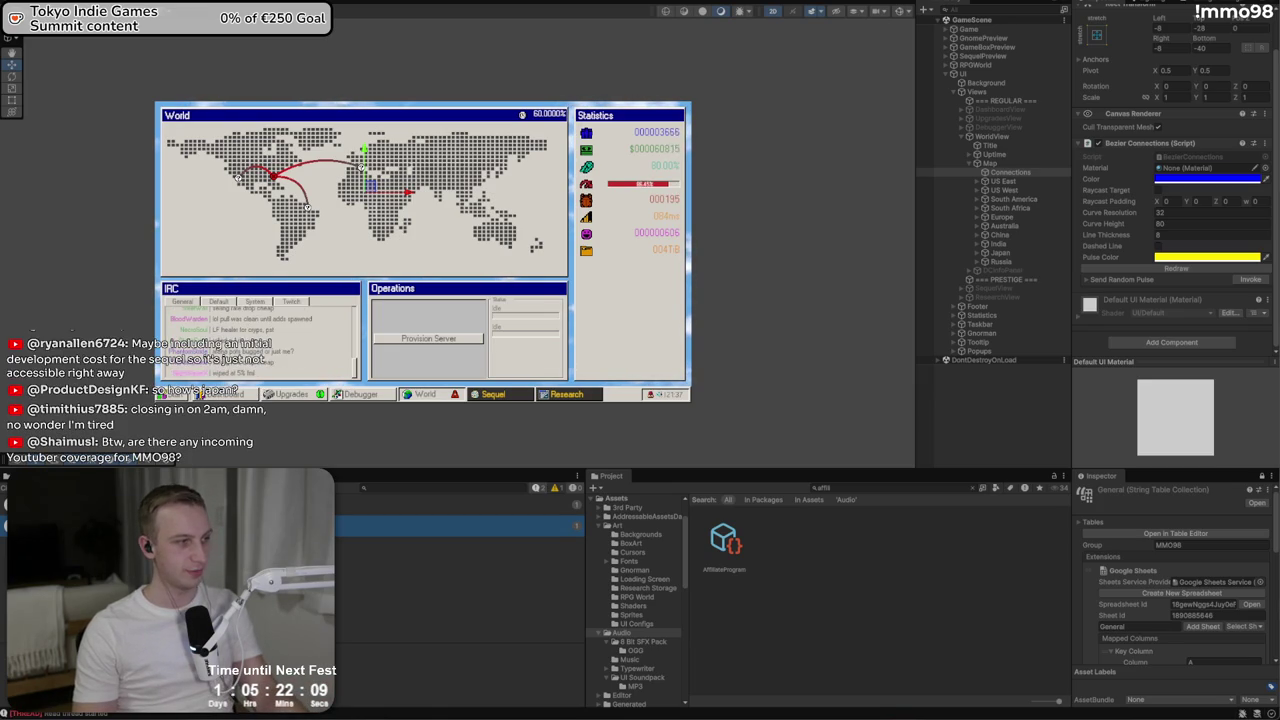
{"action": "left_click", "coordinate": [1010, 172]}
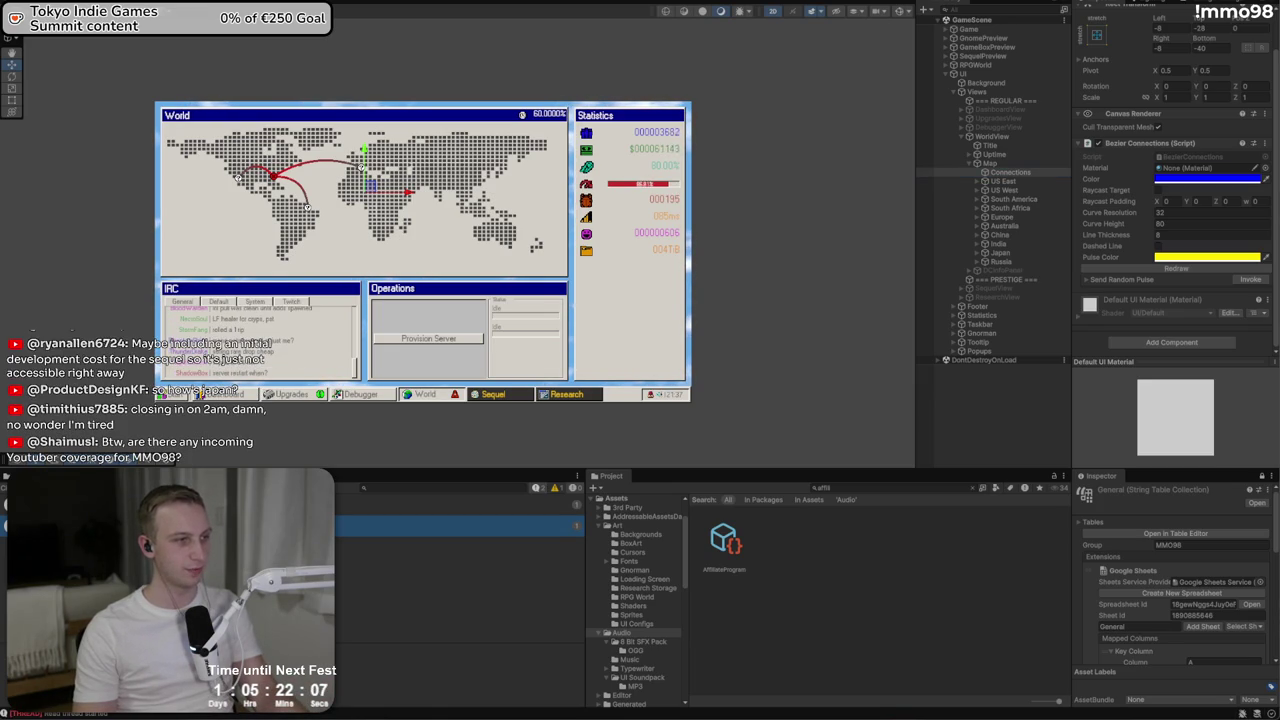
{"action": "key", "text": "alt+Tab"}
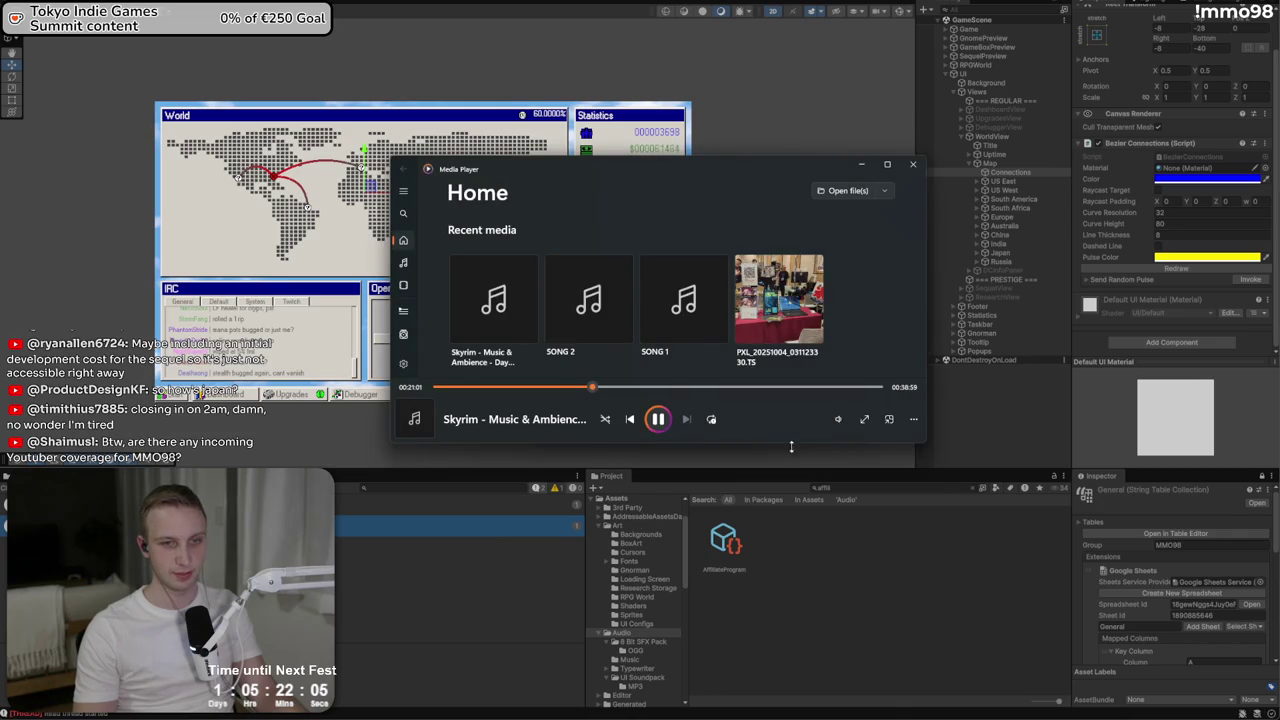
{"action": "left_click", "coordinate": [840, 420]}
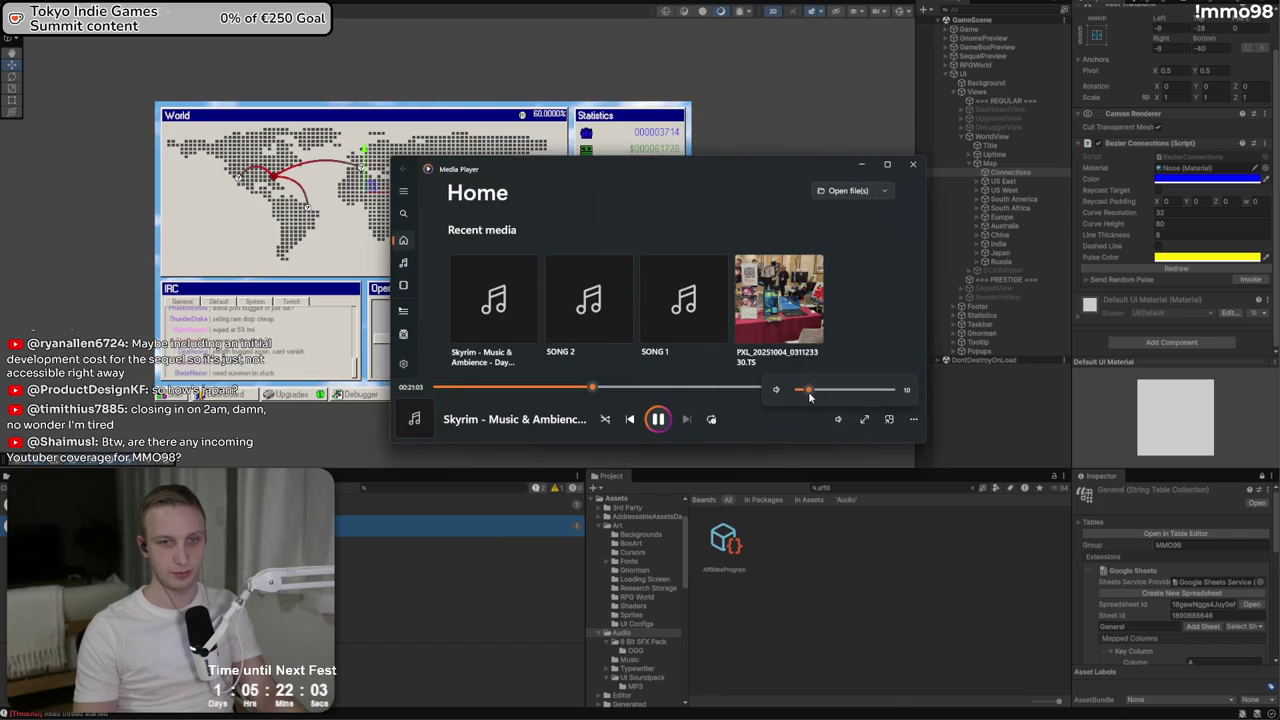
{"action": "left_click", "coordinate": [862, 164]}
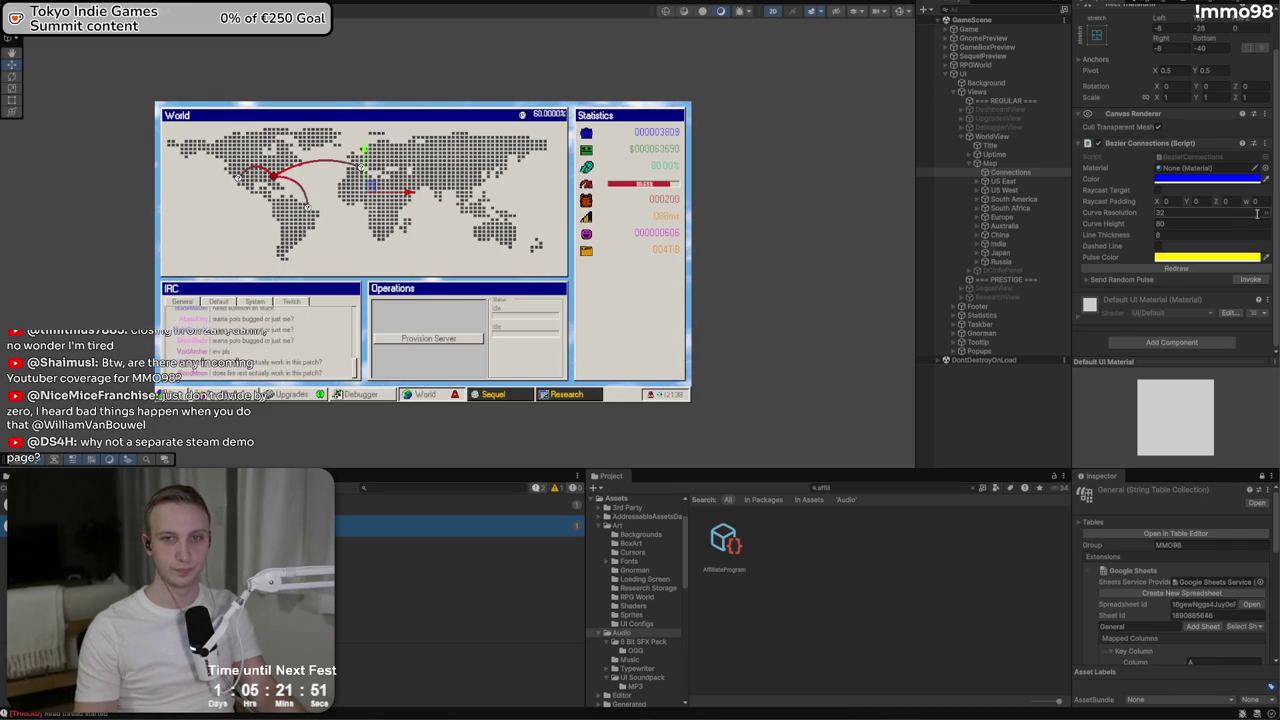
Redraw the Bezier connection curves and invoke Send Random Pulse
{"action": "left_click", "coordinate": [1170, 269]}
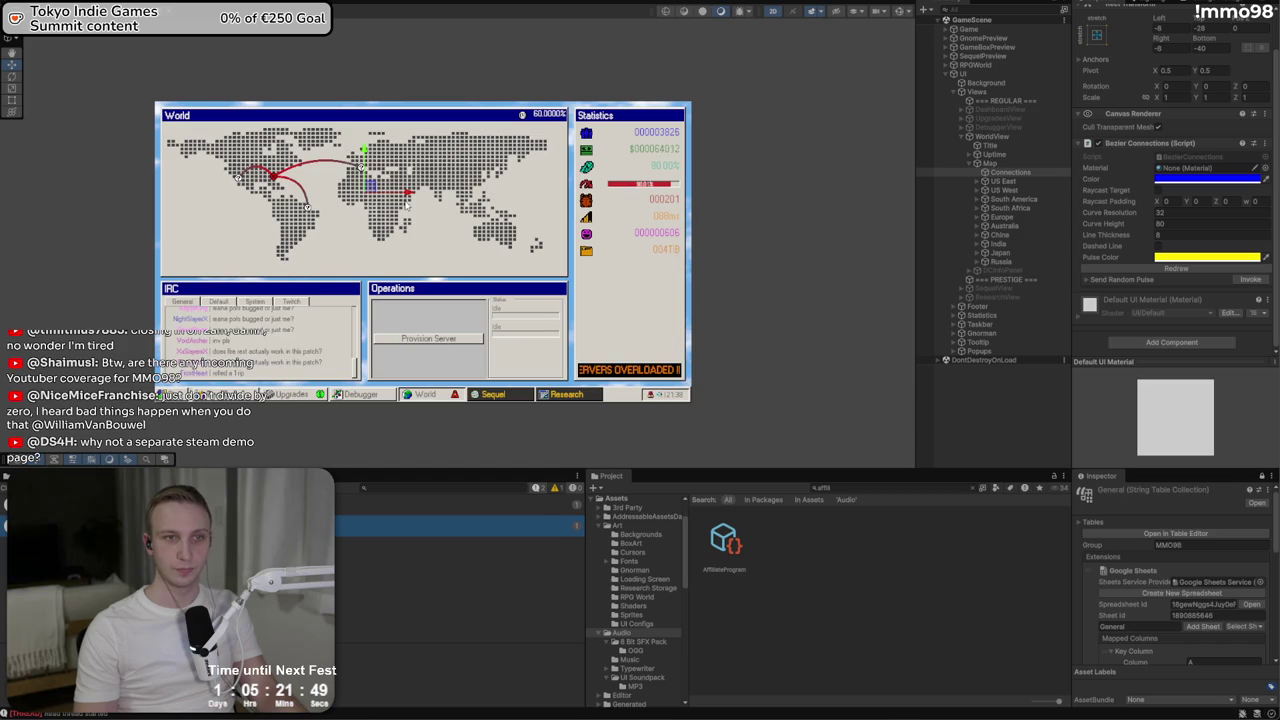
{"action": "left_click", "coordinate": [1126, 280]}
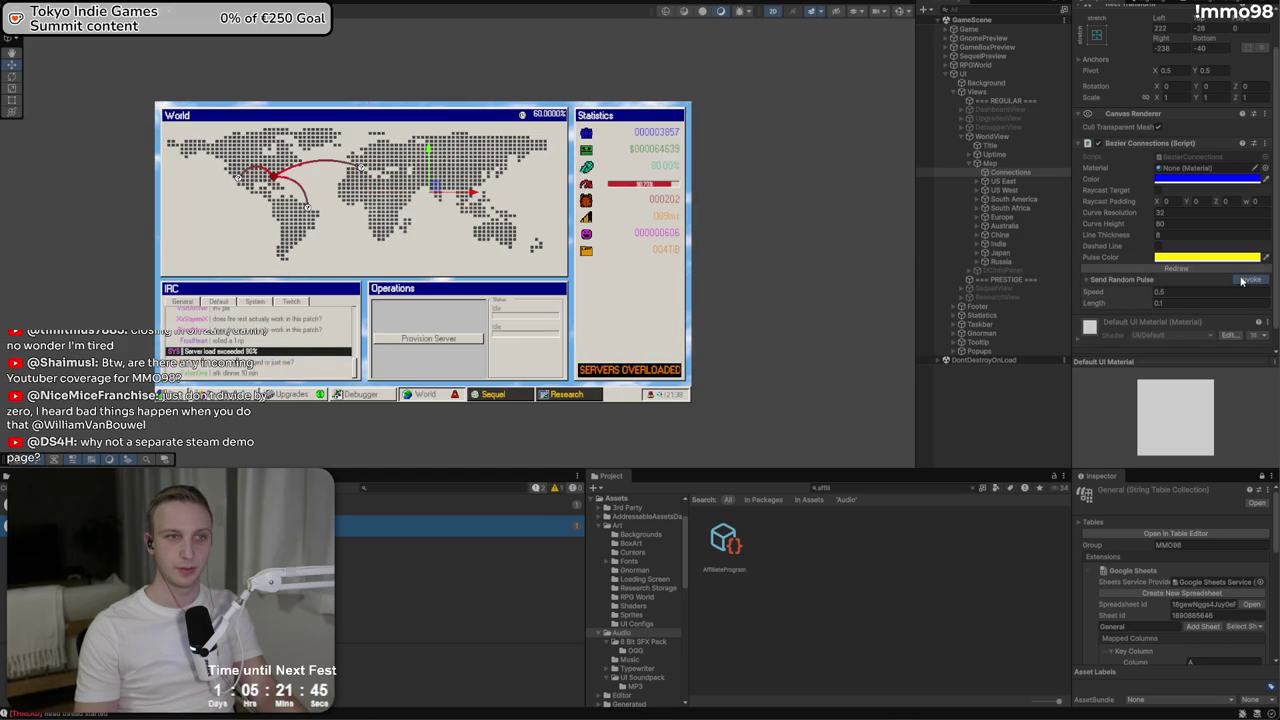
{"action": "left_click", "coordinate": [1241, 280]}
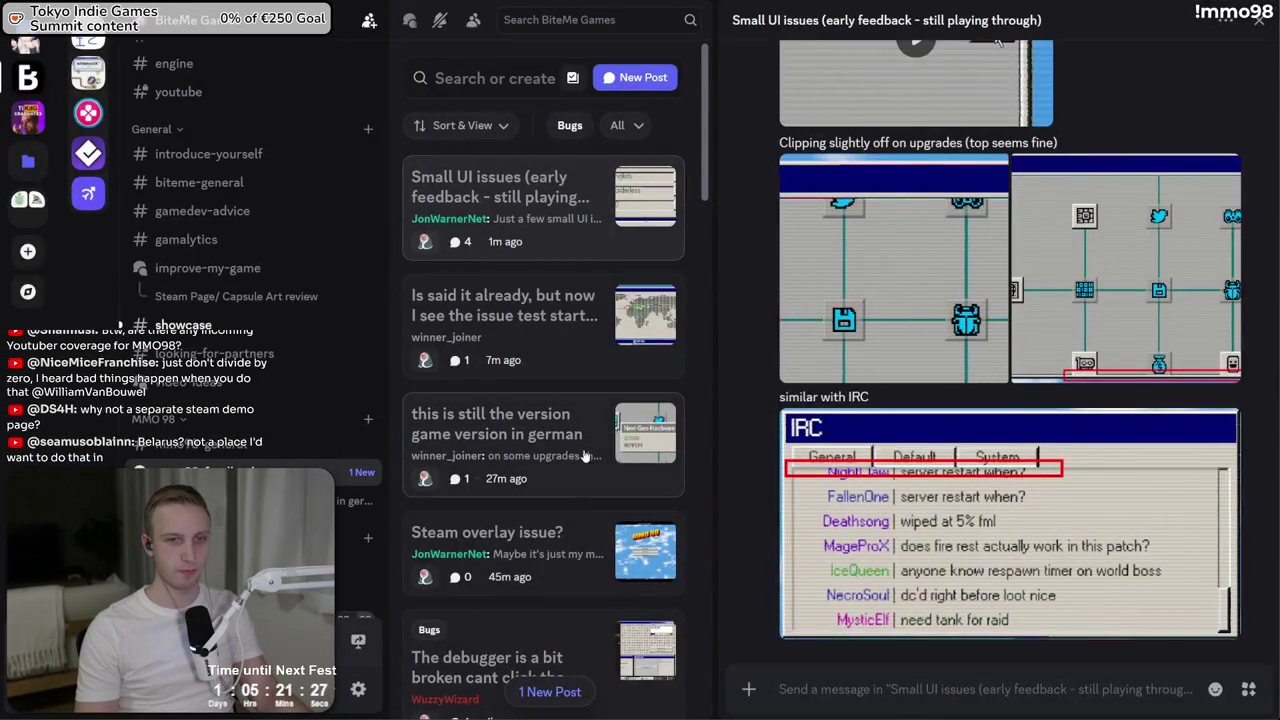
Scroll the Small UI issues thread and select the zoom-icon feedback message text
{"action": "scroll", "coordinate": [813, 570], "scroll_direction": "up", "scroll_amount": 4}
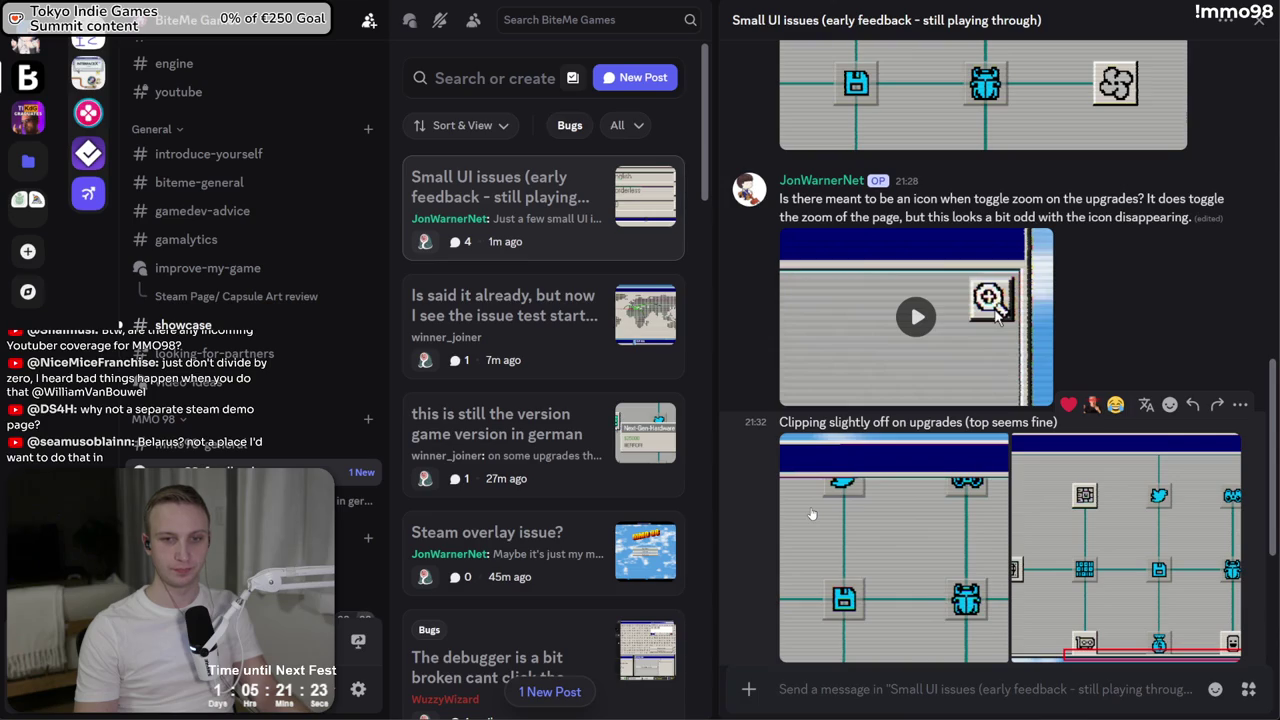
{"action": "scroll", "coordinate": [812, 513], "scroll_direction": "down", "scroll_amount": 1}
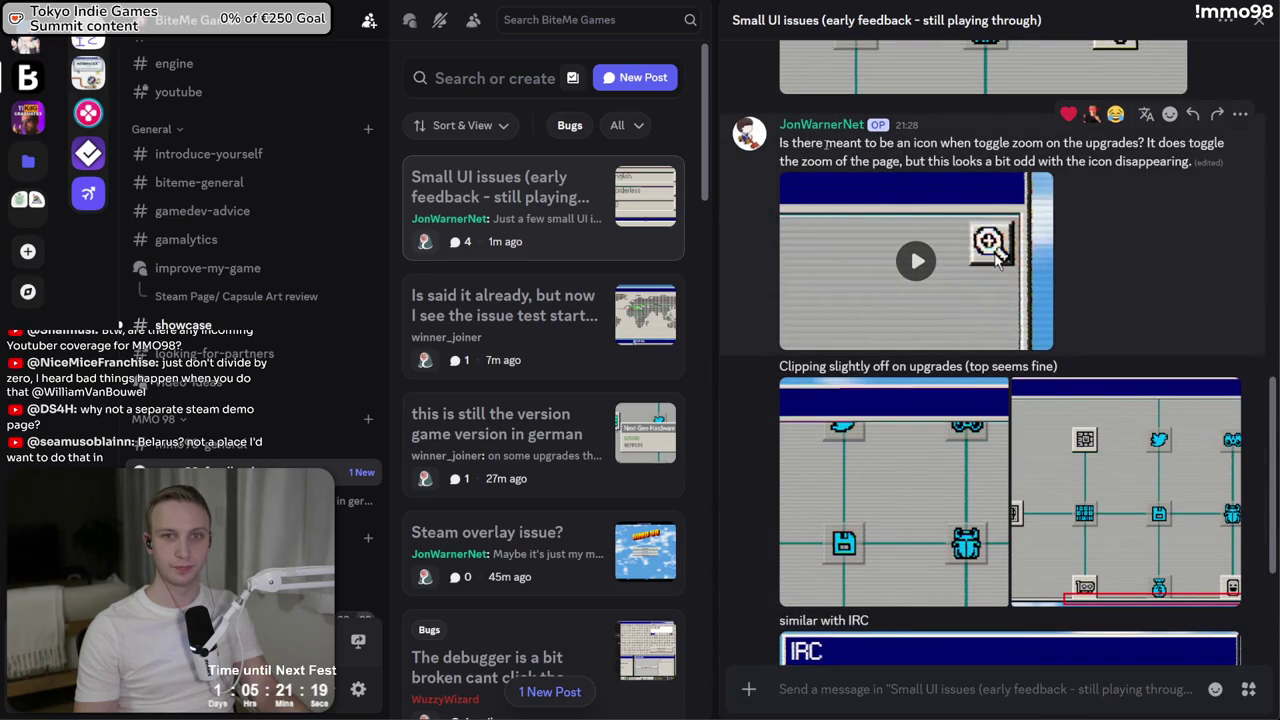
{"action": "left_click_drag", "start_coordinate": [826, 143], "coordinate": [949, 168]}
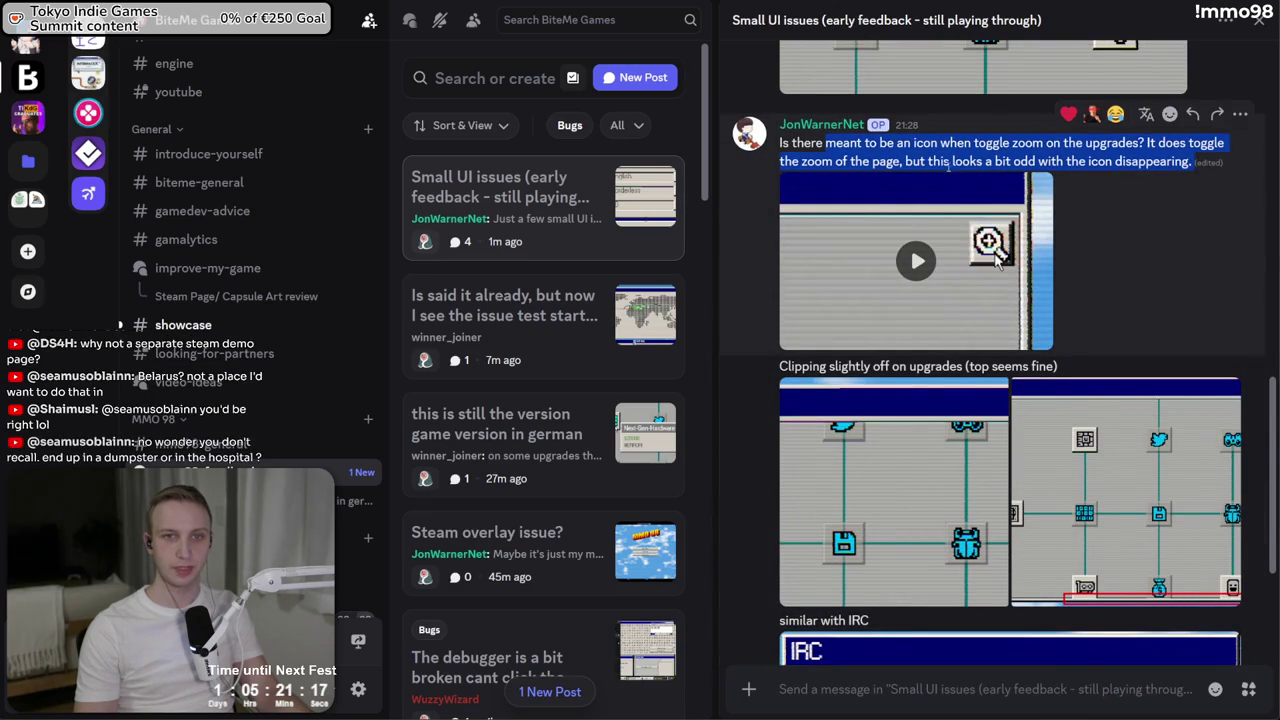
{"action": "left_click", "coordinate": [963, 164]}
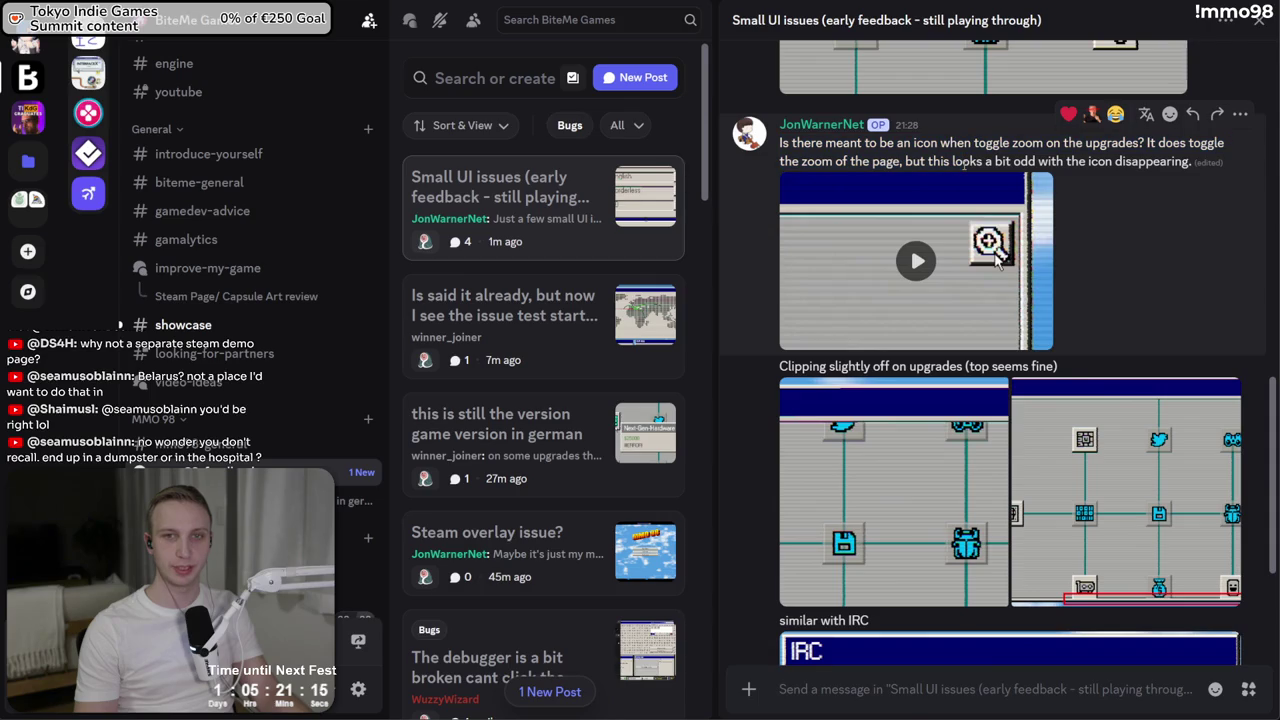
{"action": "triple_click", "coordinate": [963, 164]}
{"action": "left_click", "coordinate": [963, 164]}
{"action": "scroll", "coordinate": [963, 164], "scroll_direction": "up", "scroll_amount": 3}
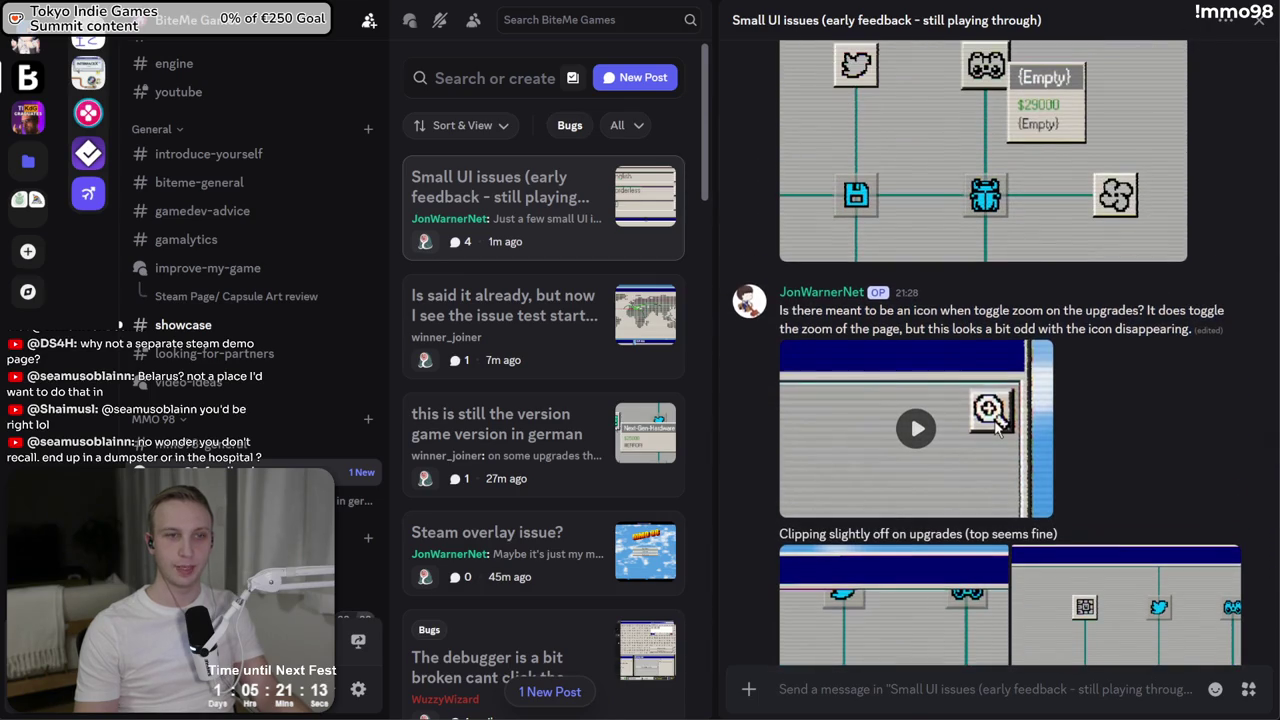
Open the 'Hype goes over 100%' post and reply 'Yes' in its thread
{"action": "left_click", "coordinate": [592, 230]}
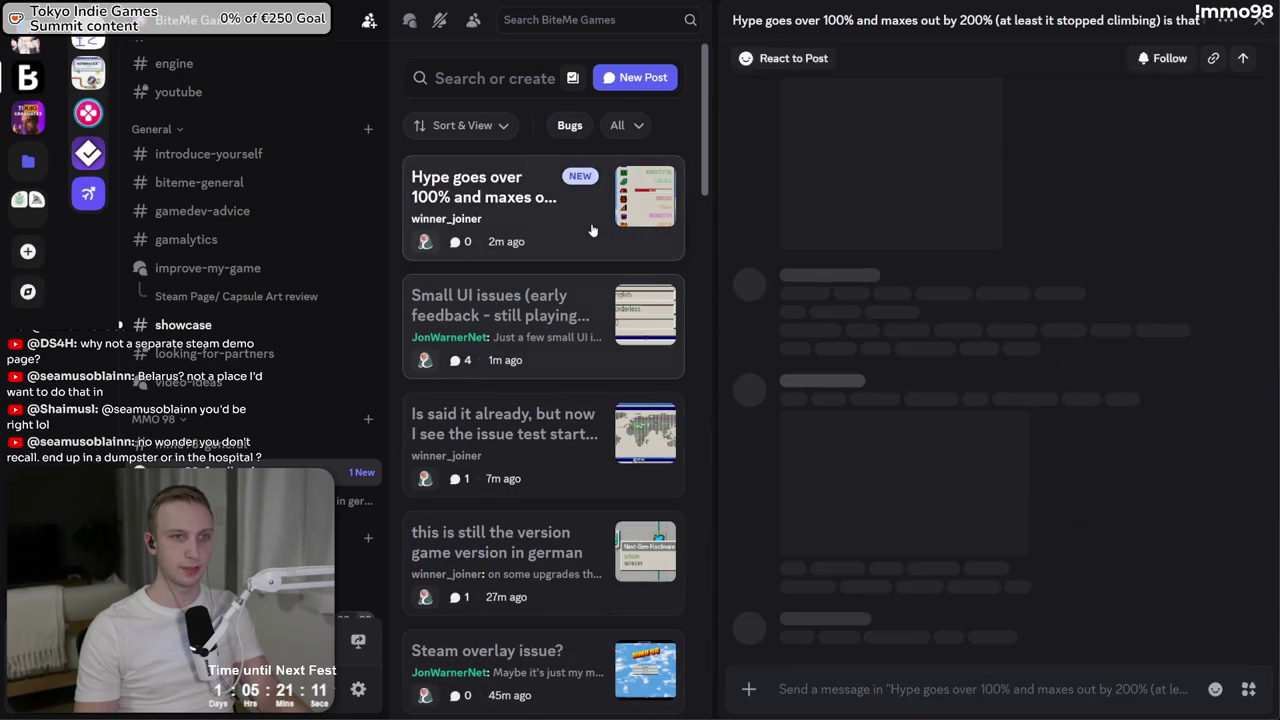
{"action": "triple_click", "coordinate": [760, 155]}
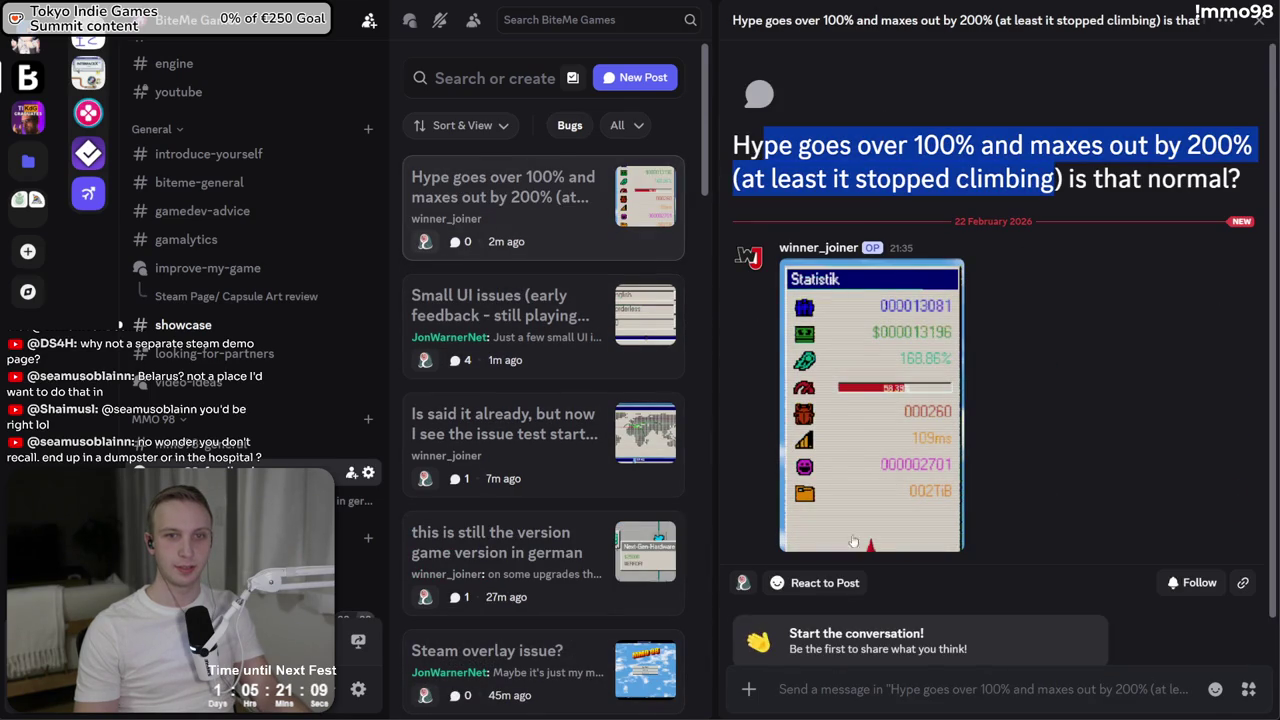
{"action": "left_click", "coordinate": [838, 702]}
{"action": "type", "text": "Yes"}
{"action": "key", "text": "Return"}
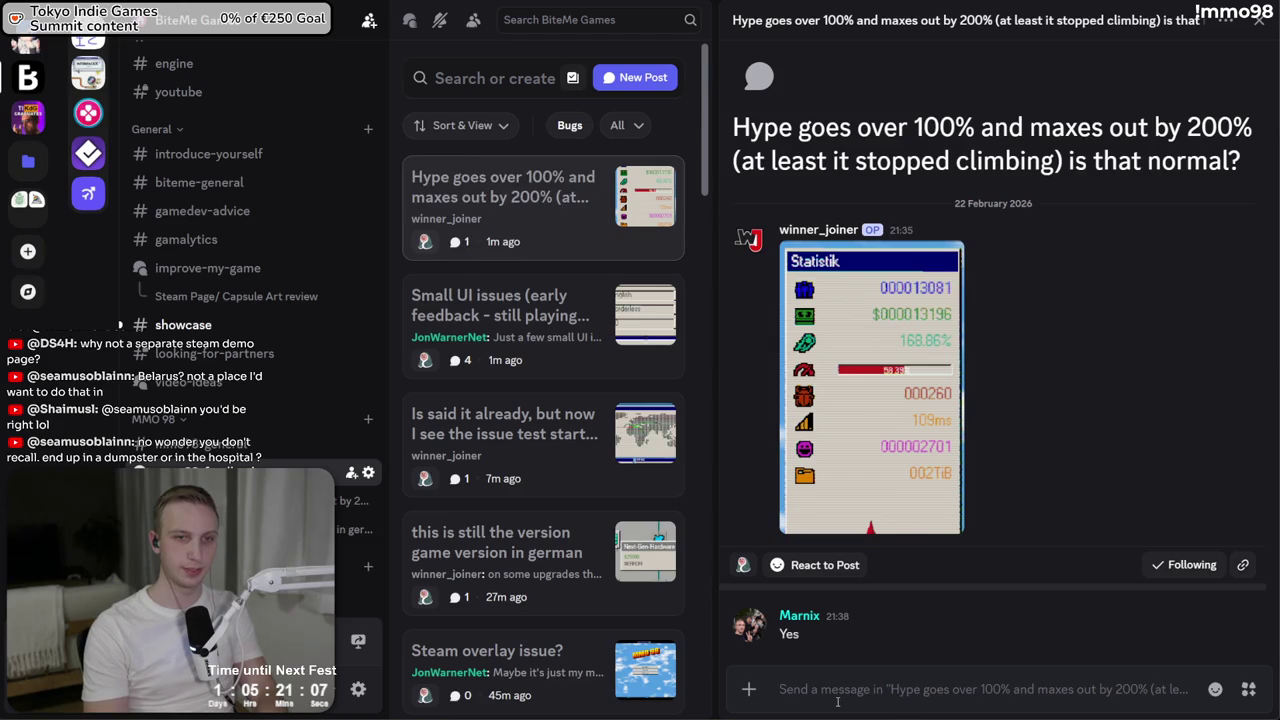
{"action": "type", "text": "Hy"}
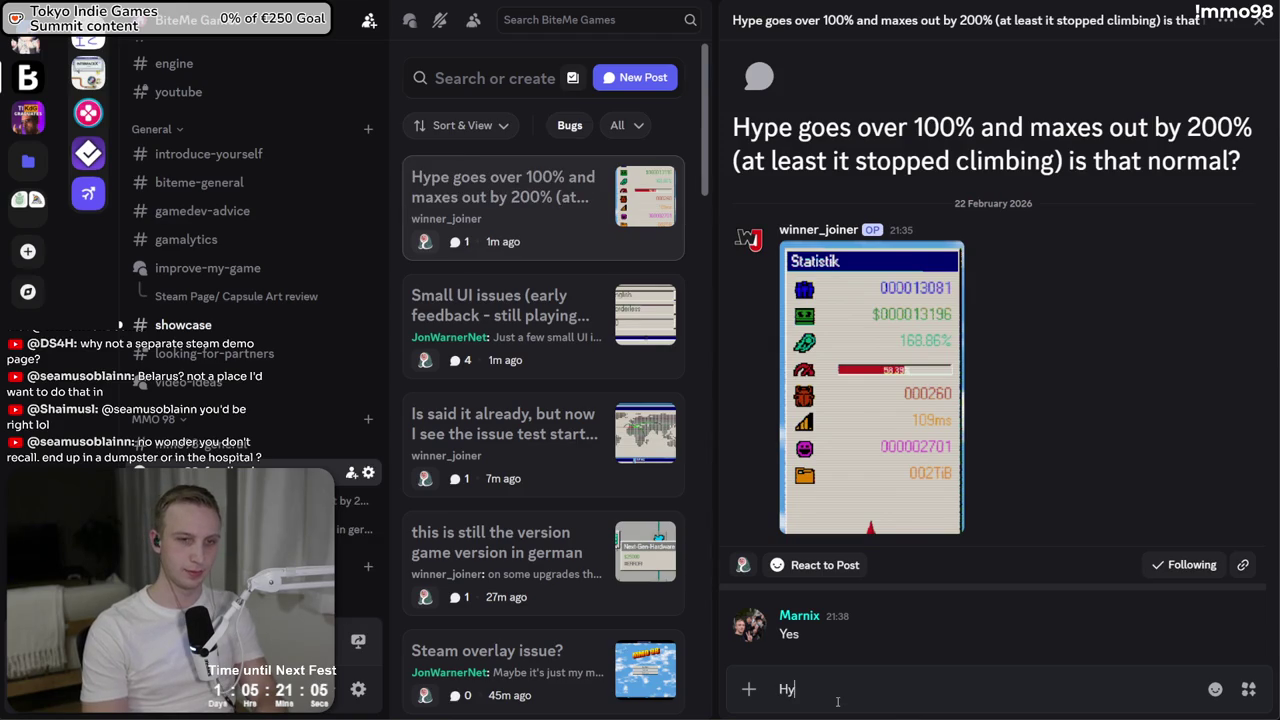
{"action": "key", "text": "BackSpace"}
{"action": "key", "text": "BackSpace"}
{"action": "key", "text": "BackSpace"}
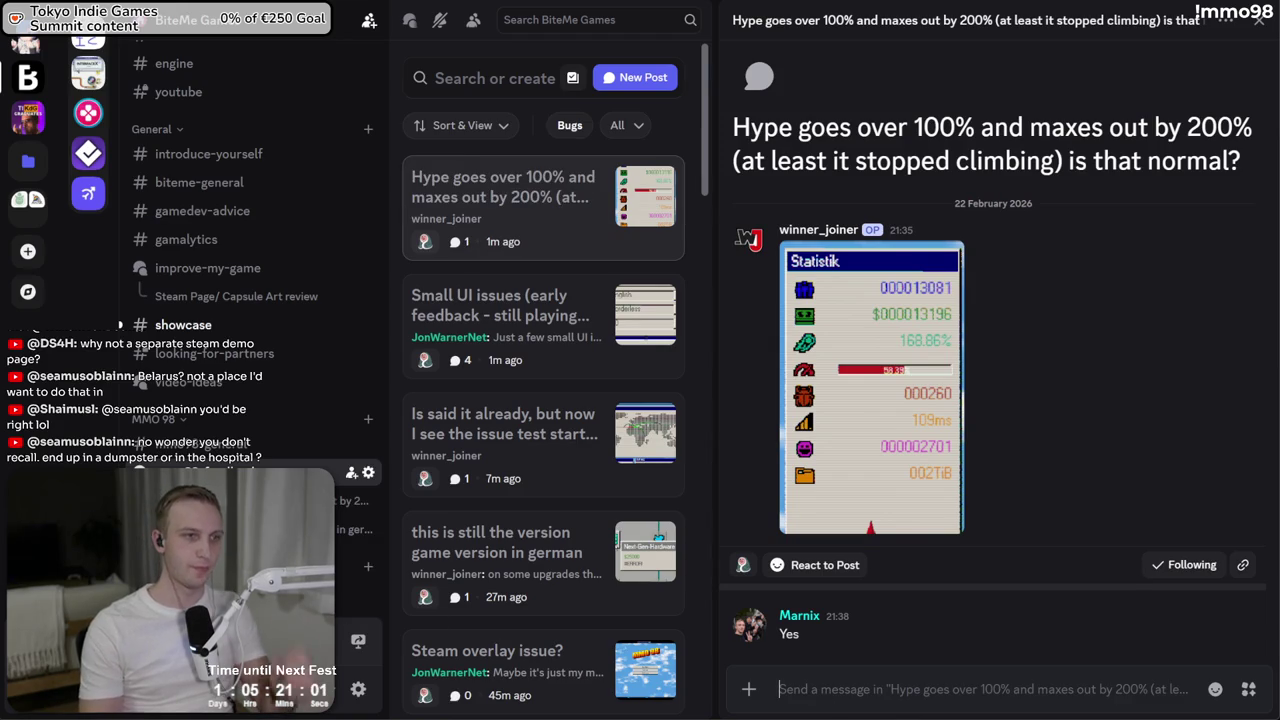
Edit the posted reply so it reads 'Yes, that's normal'
{"action": "left_click", "coordinate": [1193, 608]}
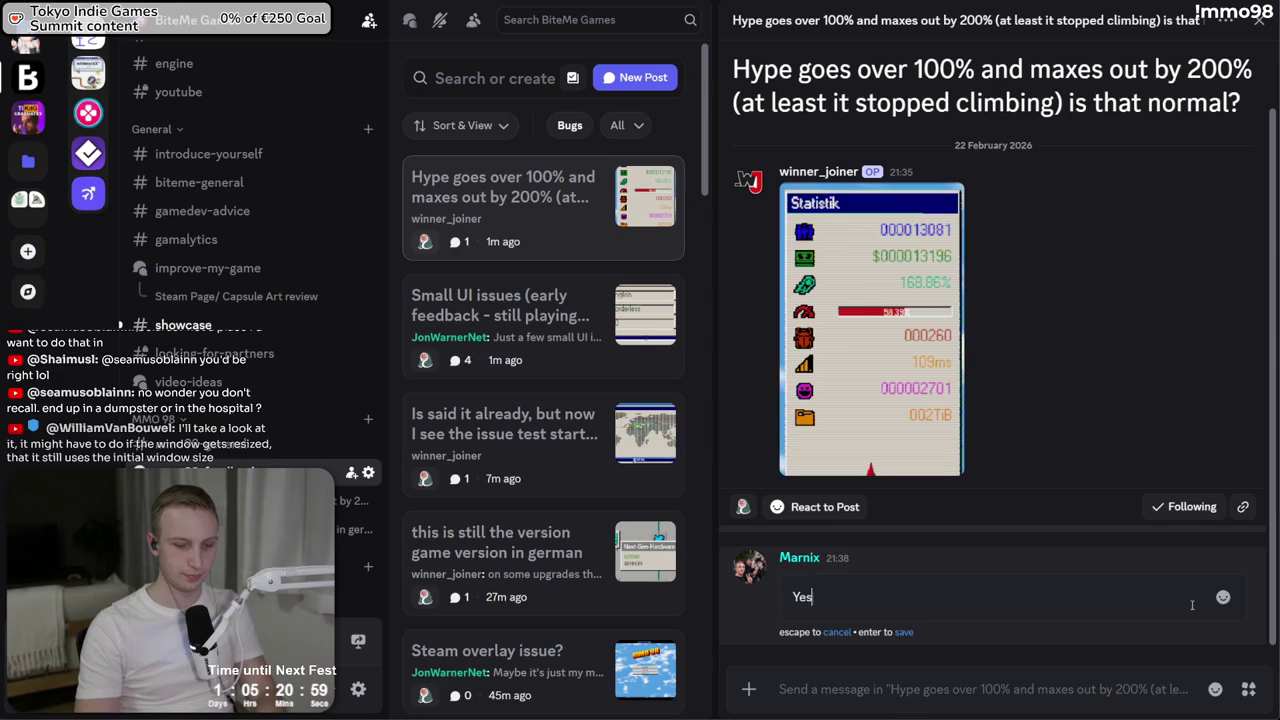
{"action": "type", "text": ", that's normal"}
{"action": "key", "text": "Escape"}
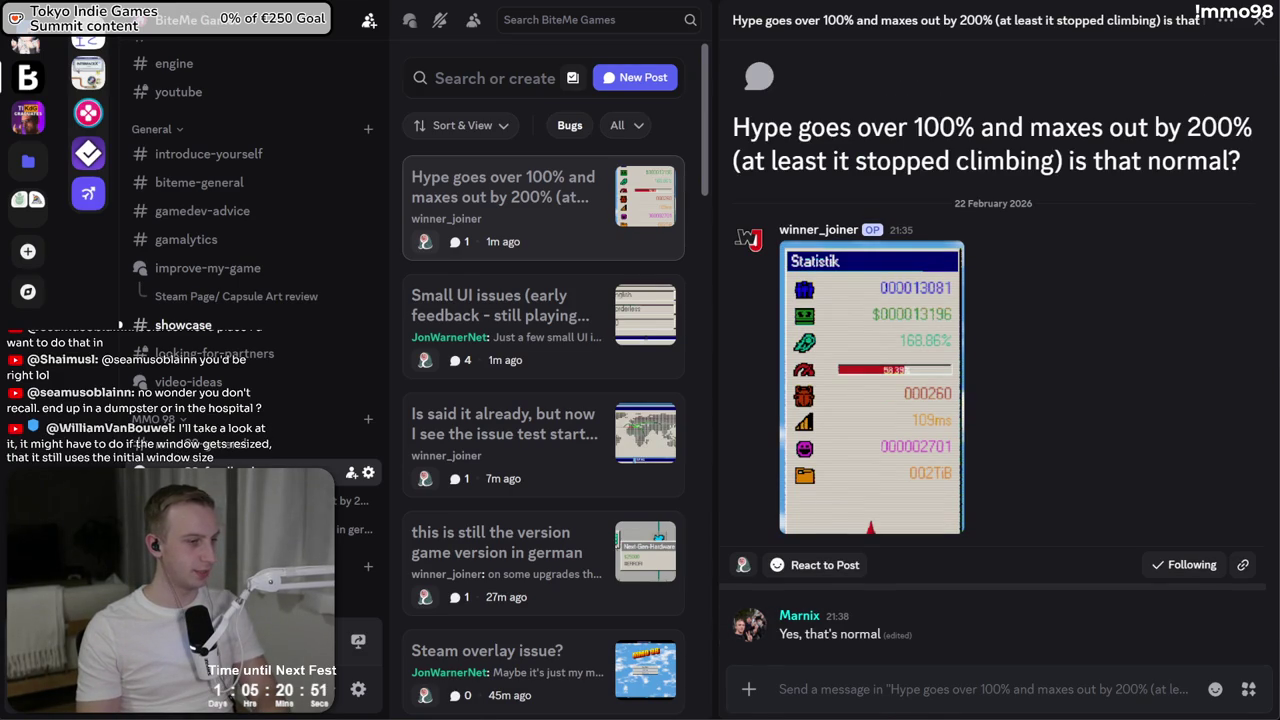
{"action": "key", "text": "alt+Tab"}
{"action": "key", "text": "alt+Tab"}
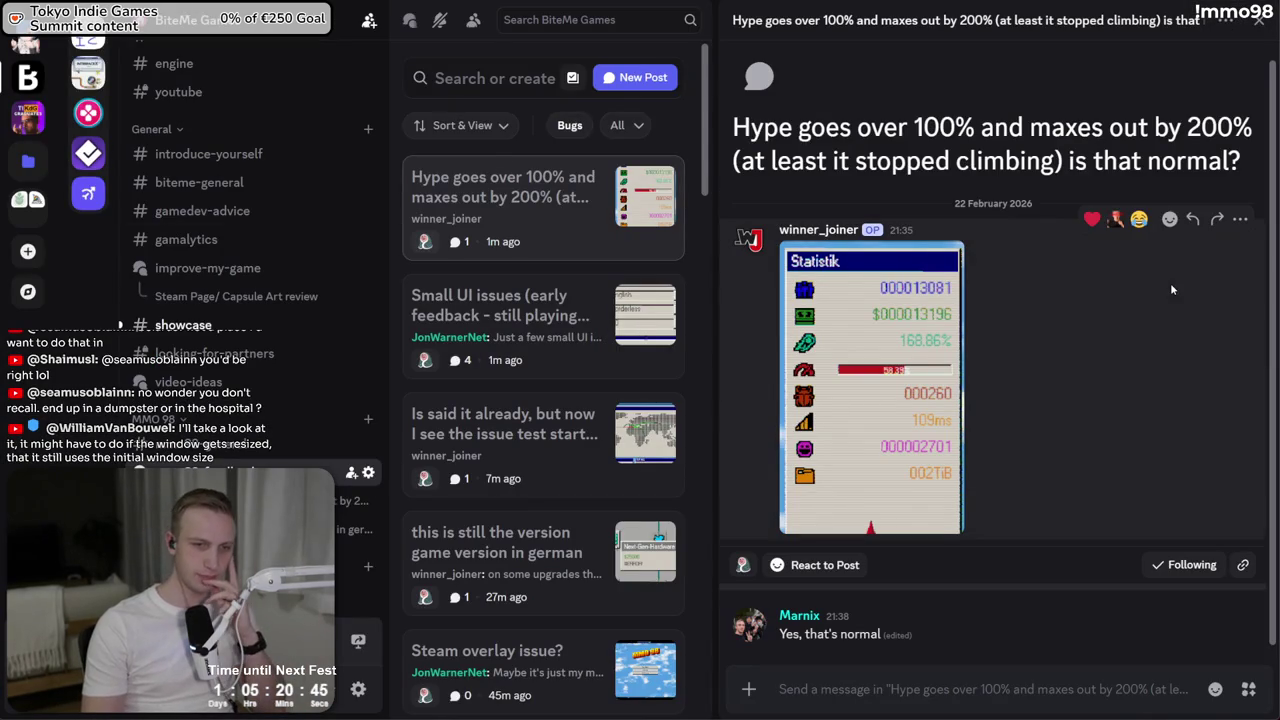
Highlight the post title to reread it, then bring up the MMO98 to-do notes in Notepad
{"action": "left_click_drag", "start_coordinate": [800, 127], "coordinate": [1092, 161]}
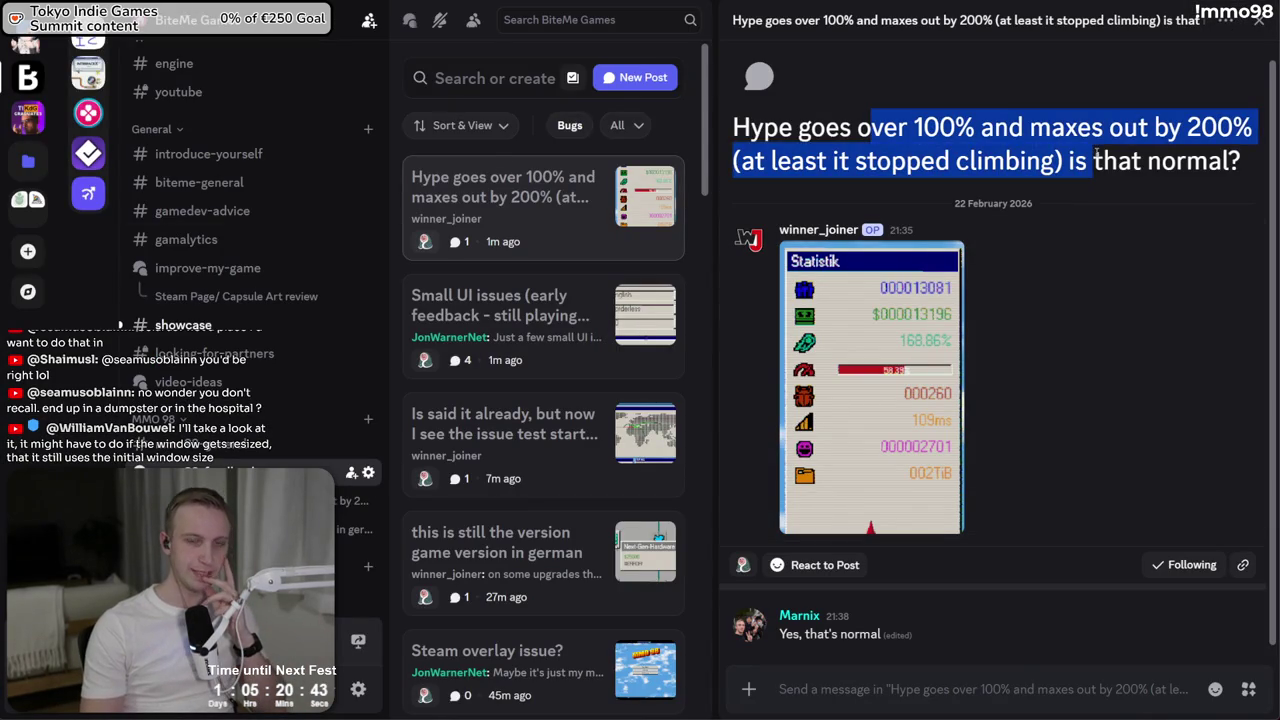
{"action": "left_click_drag", "start_coordinate": [1010, 127], "coordinate": [1027, 176]}
{"action": "left_click", "coordinate": [1027, 176]}
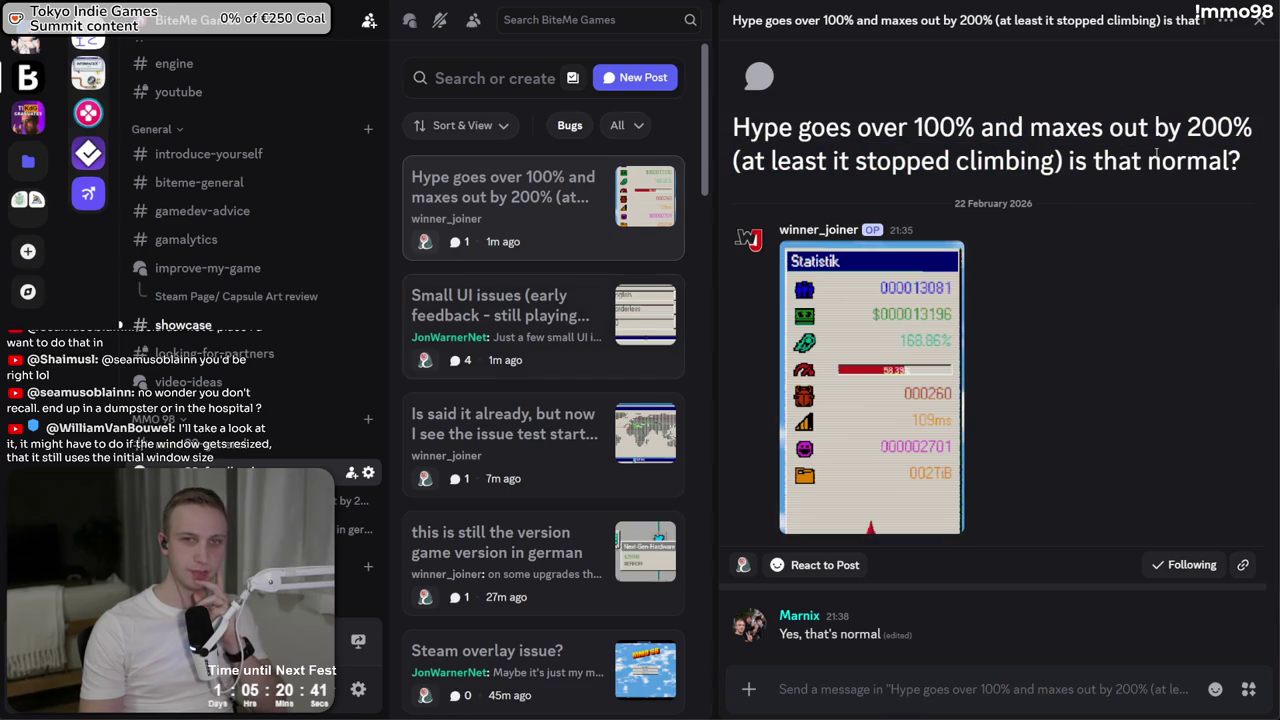
{"action": "mouse_move", "coordinate": [1254, 172]}
{"action": "left_mouse_down"}
{"action": "mouse_move", "coordinate": [972, 113]}
{"action": "mouse_move", "coordinate": [733, 118]}
{"action": "left_mouse_up"}
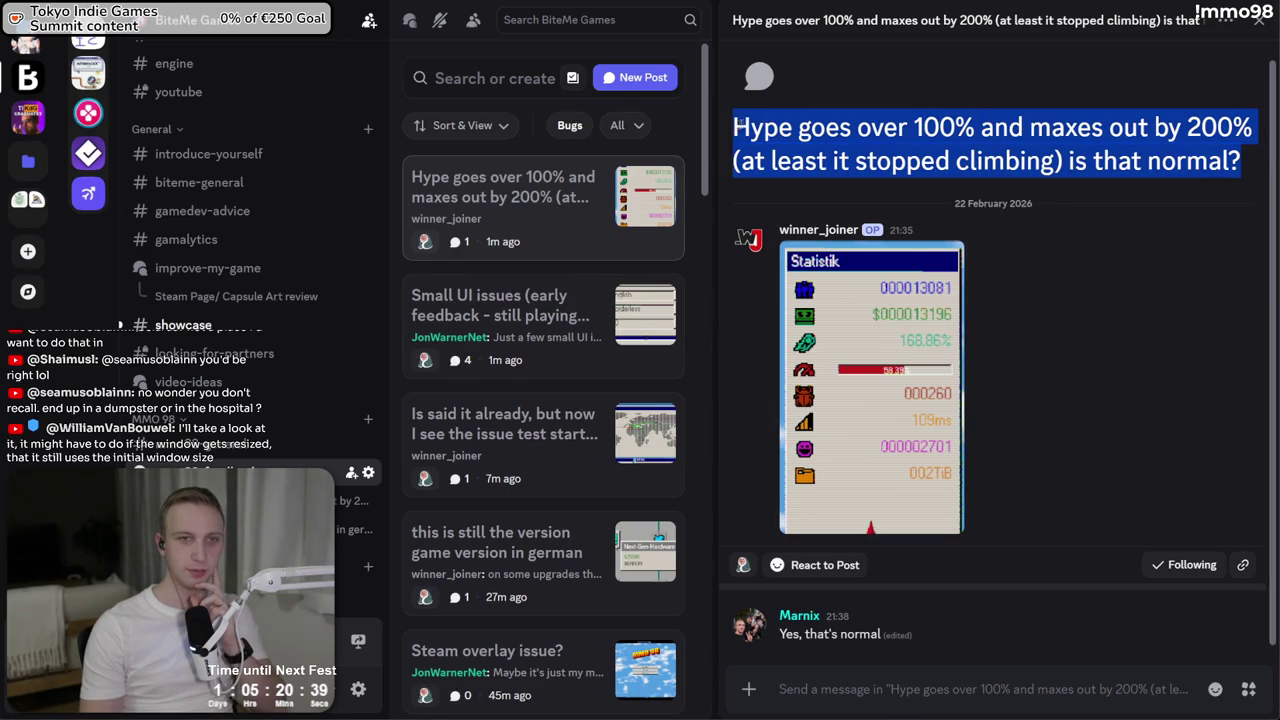
{"action": "left_click", "coordinate": [1240, 163]}
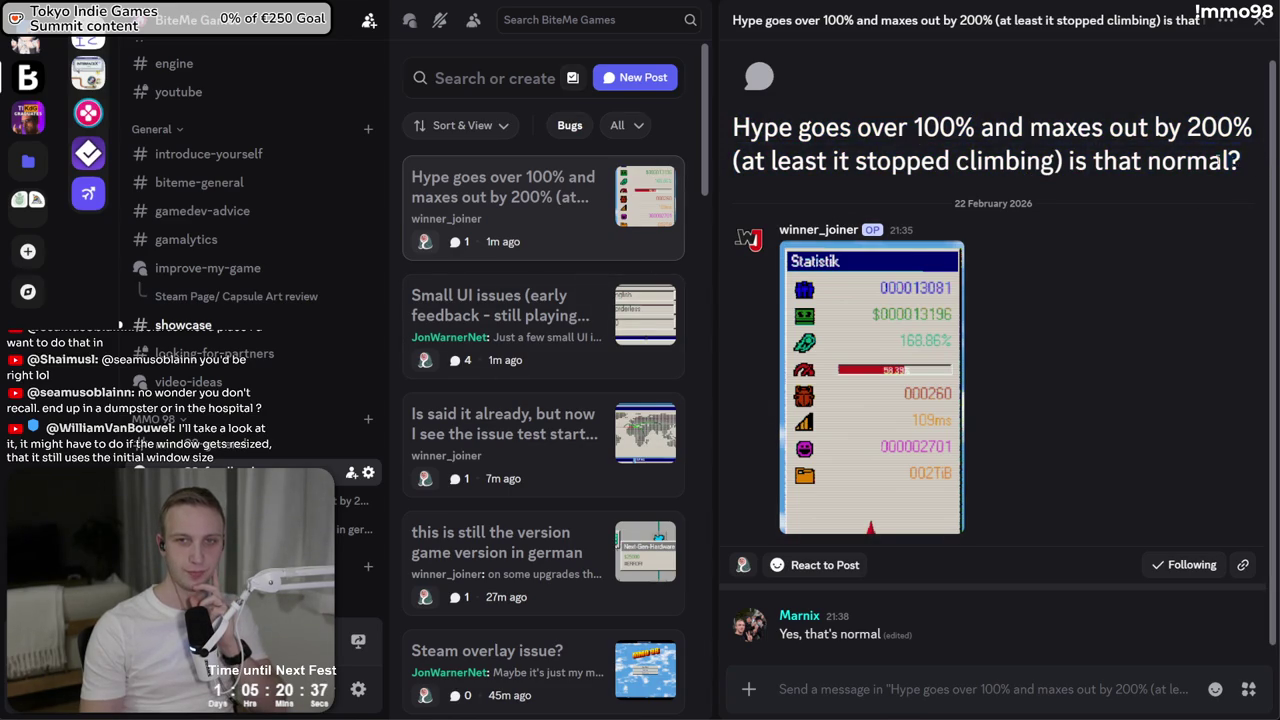
{"action": "left_click_drag", "start_coordinate": [1240, 163], "coordinate": [733, 125]}
{"action": "left_click", "coordinate": [852, 121]}
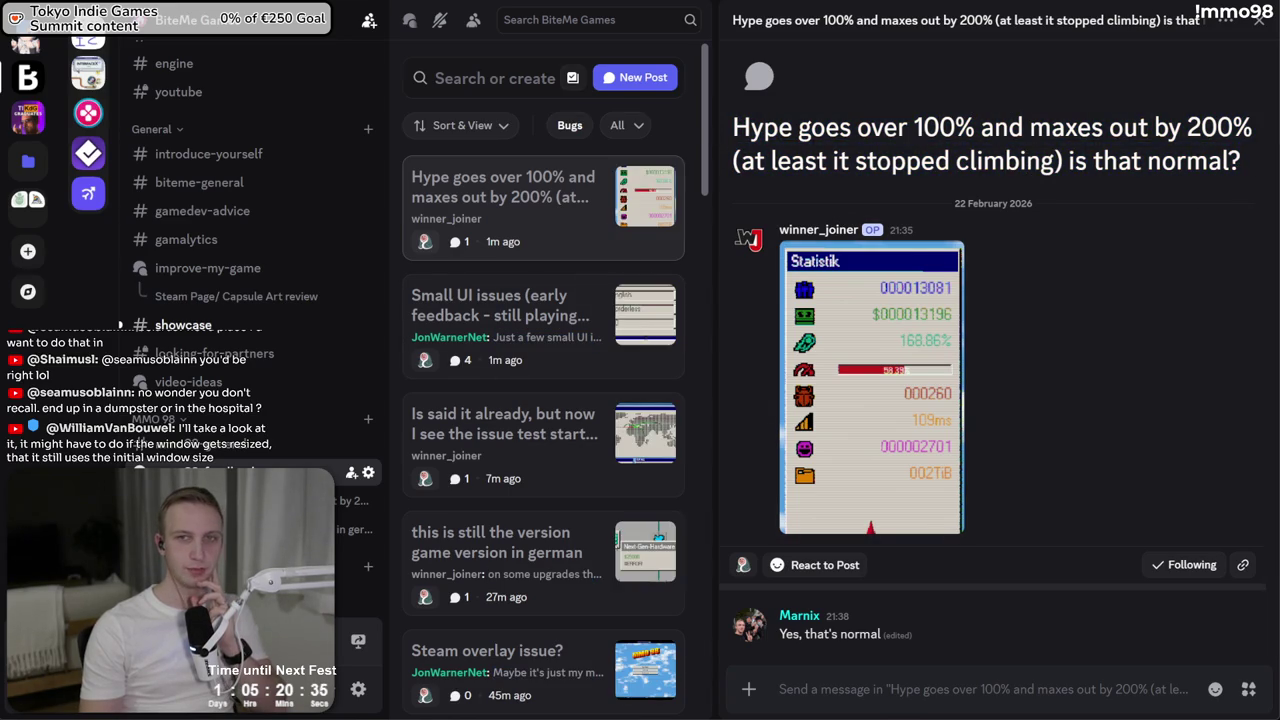
{"action": "key", "text": "alt+Tab"}
{"action": "key", "text": "alt+Tab"}
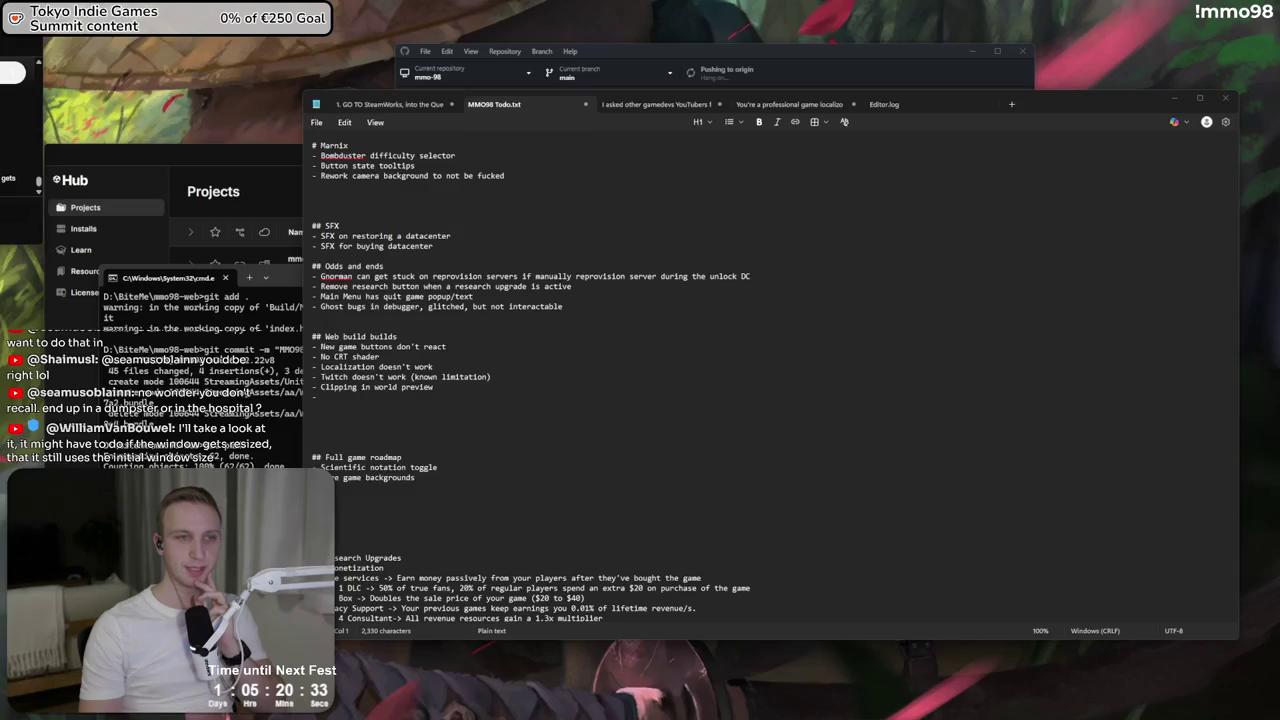
{"action": "key", "text": "alt+Tab"}
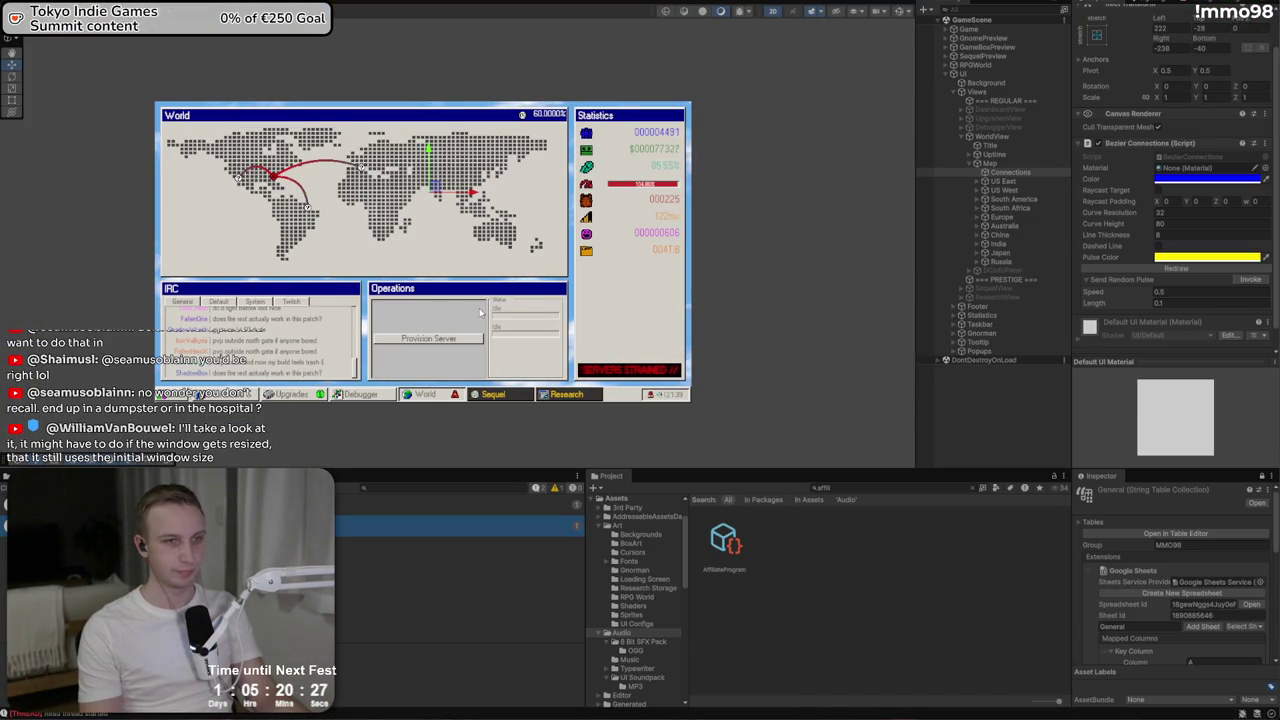
Switch to the incrementaldb New games list that includes MMO 98
{"action": "key", "text": "alt+Tab"}
{"action": "key", "text": "alt+Tab"}
{"action": "key", "text": "alt+Tab"}
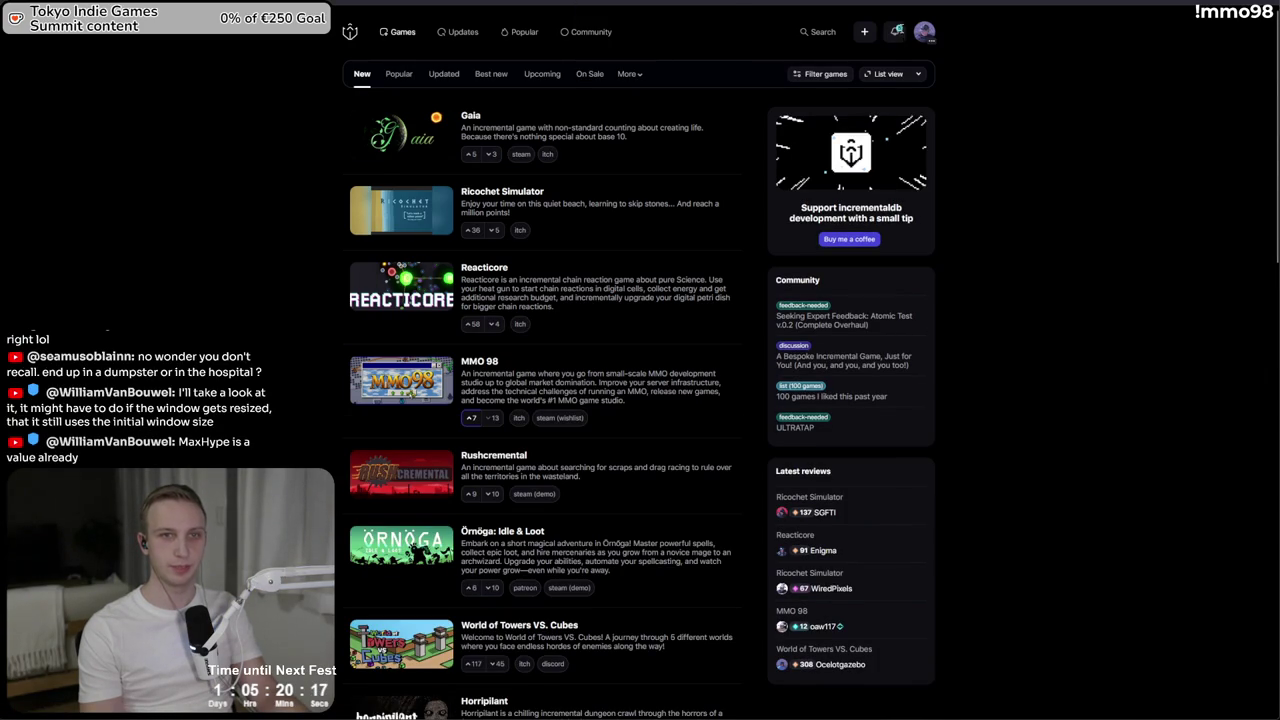
Follow the 'Someone voted on MMO 98' notification to the game's page
{"action": "left_click", "coordinate": [895, 33]}
{"action": "scroll", "coordinate": [872, 74], "scroll_direction": "down", "scroll_amount": 5}
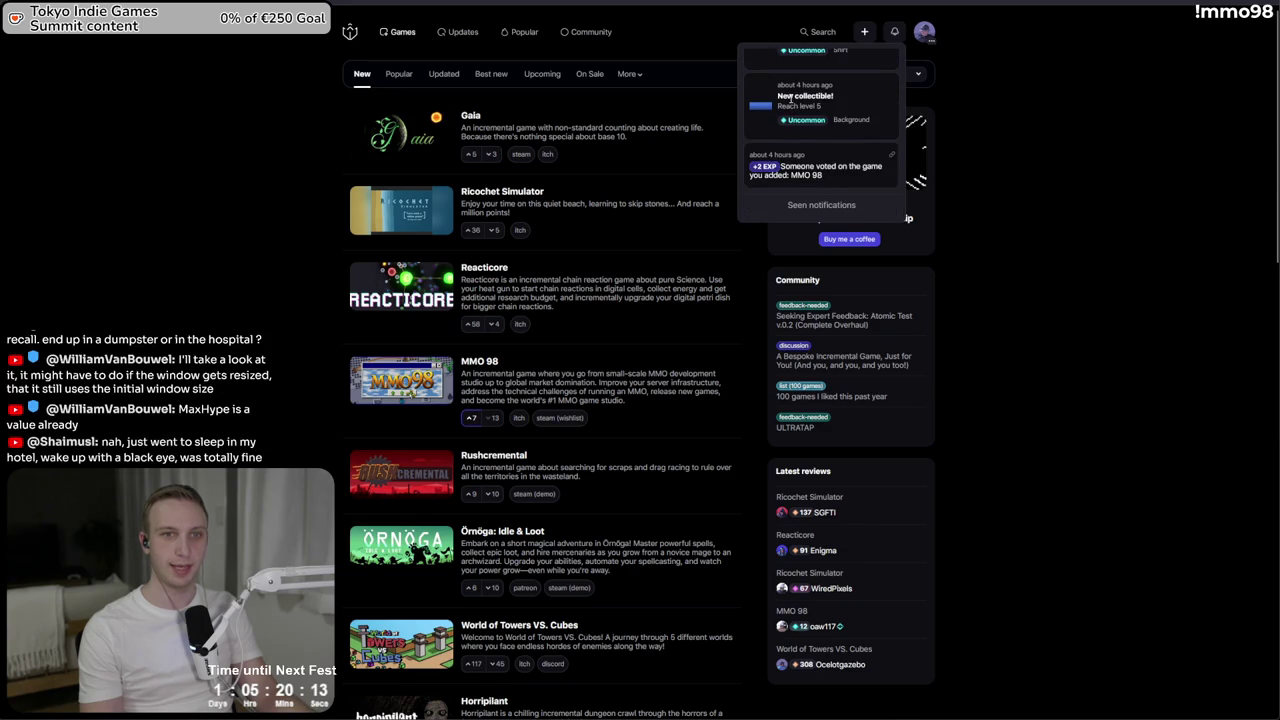
{"action": "scroll", "coordinate": [800, 130], "scroll_direction": "down", "scroll_amount": 1}
{"action": "left_click", "coordinate": [820, 187]}
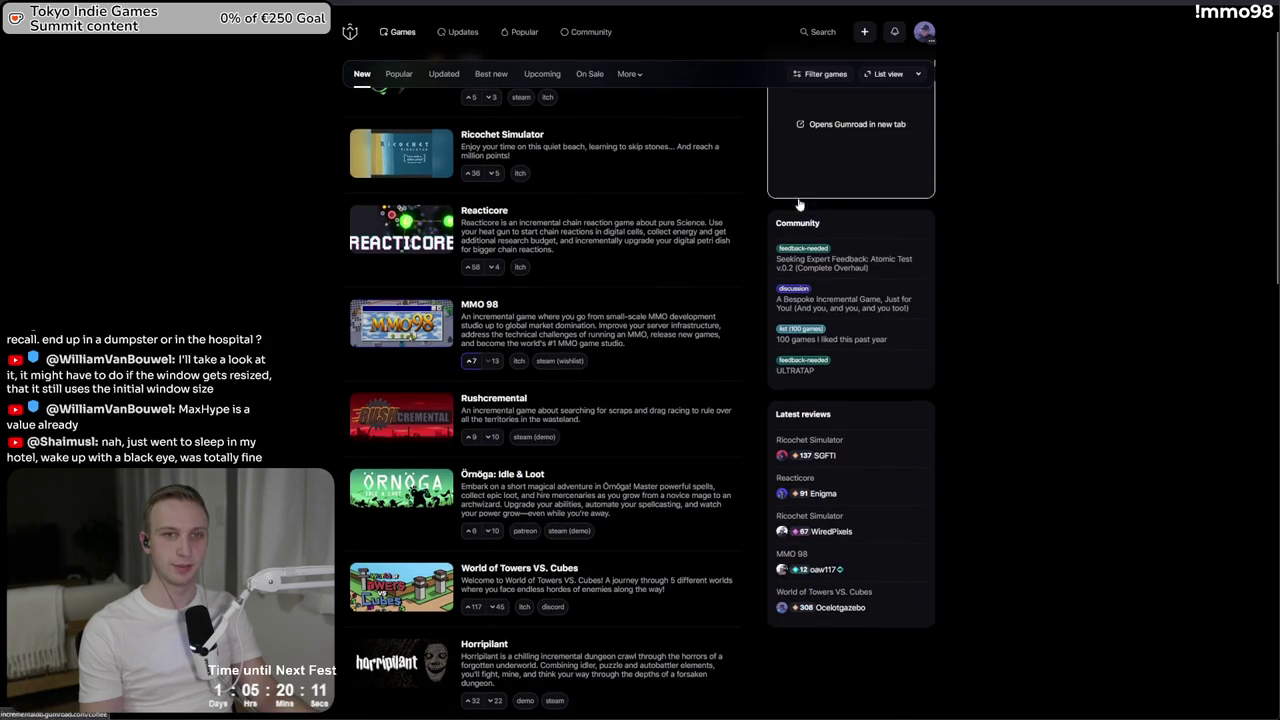
Scroll through MMO 98's reviews and replies, then return to the top
{"action": "scroll", "coordinate": [561, 285], "scroll_direction": "down", "scroll_amount": 3}
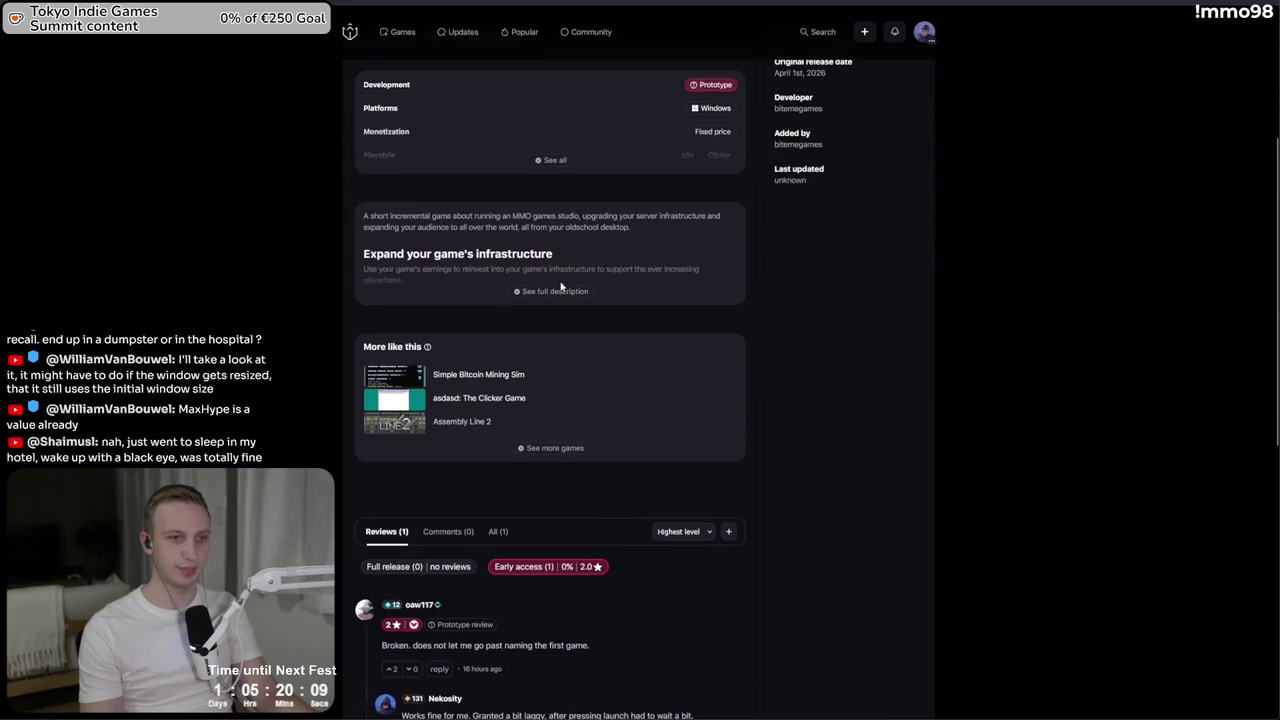
{"action": "scroll", "coordinate": [561, 287], "scroll_direction": "down", "scroll_amount": 1}
{"action": "scroll", "coordinate": [561, 287], "scroll_direction": "down", "scroll_amount": 5}
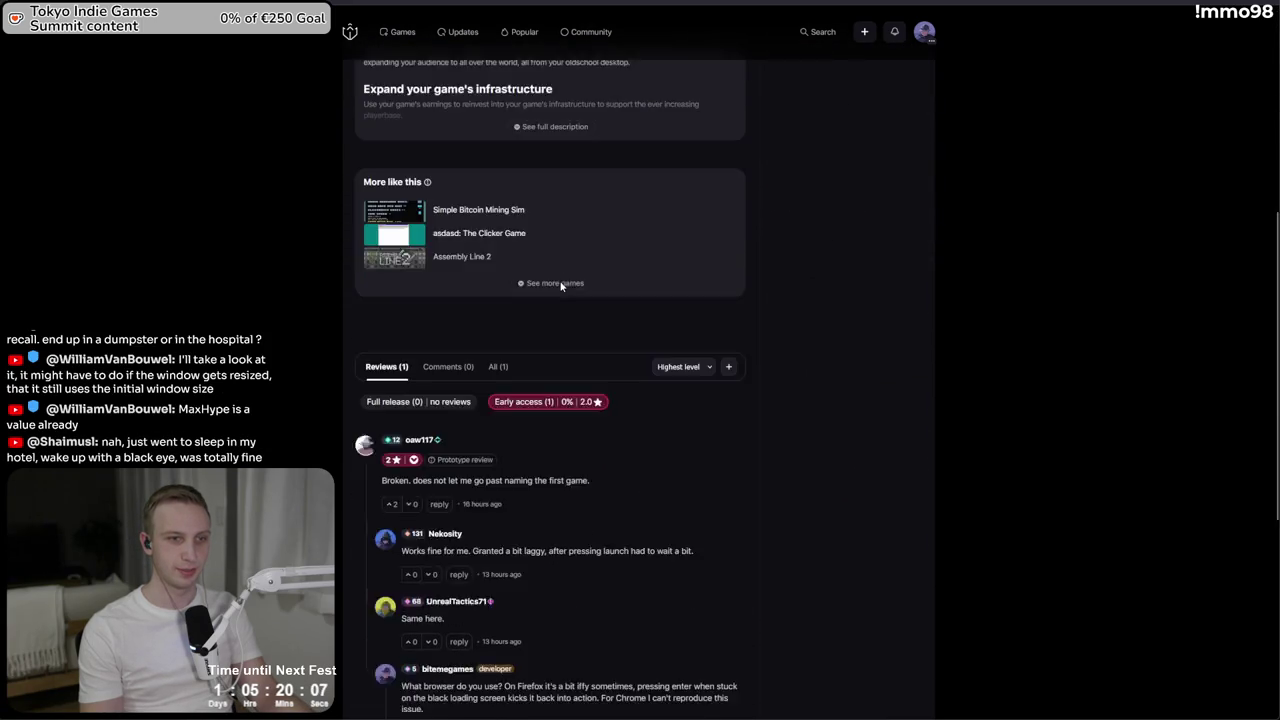
{"action": "scroll", "coordinate": [561, 287], "scroll_direction": "up", "scroll_amount": 10}
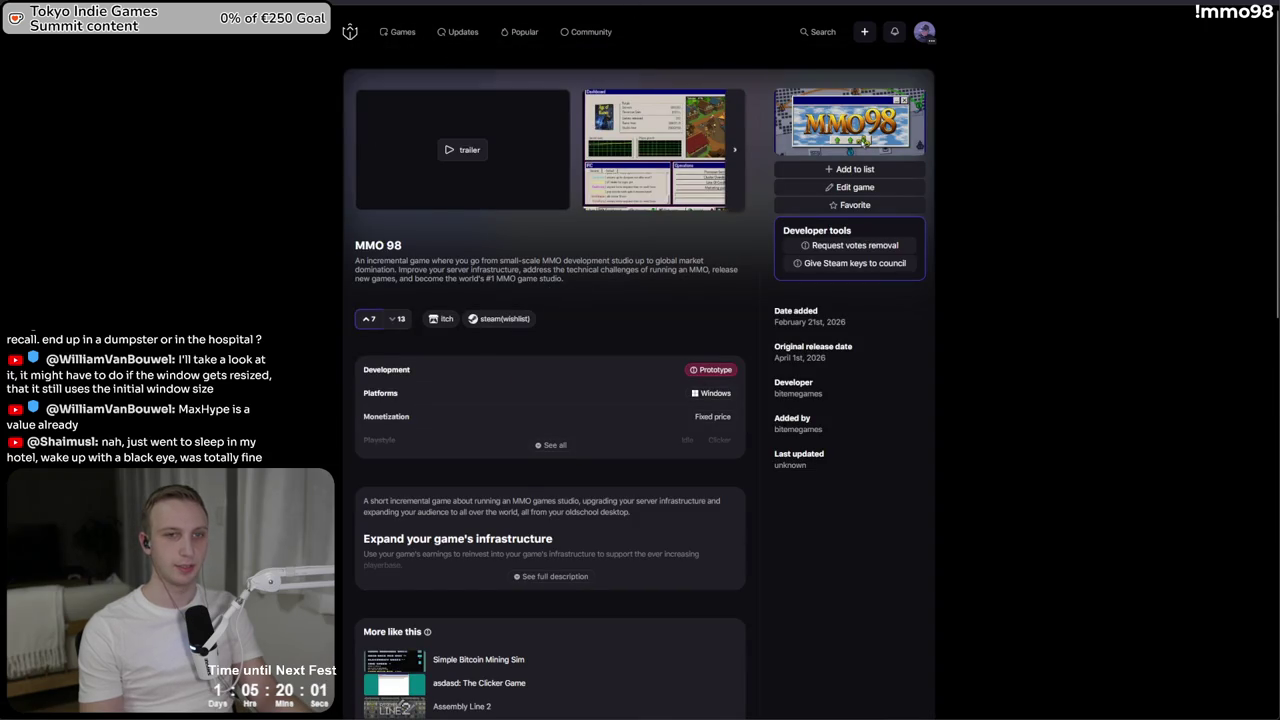
Reload MMO 98's SteamDB charts for fresh player counts
{"action": "left_click", "coordinate": [376, 12]}
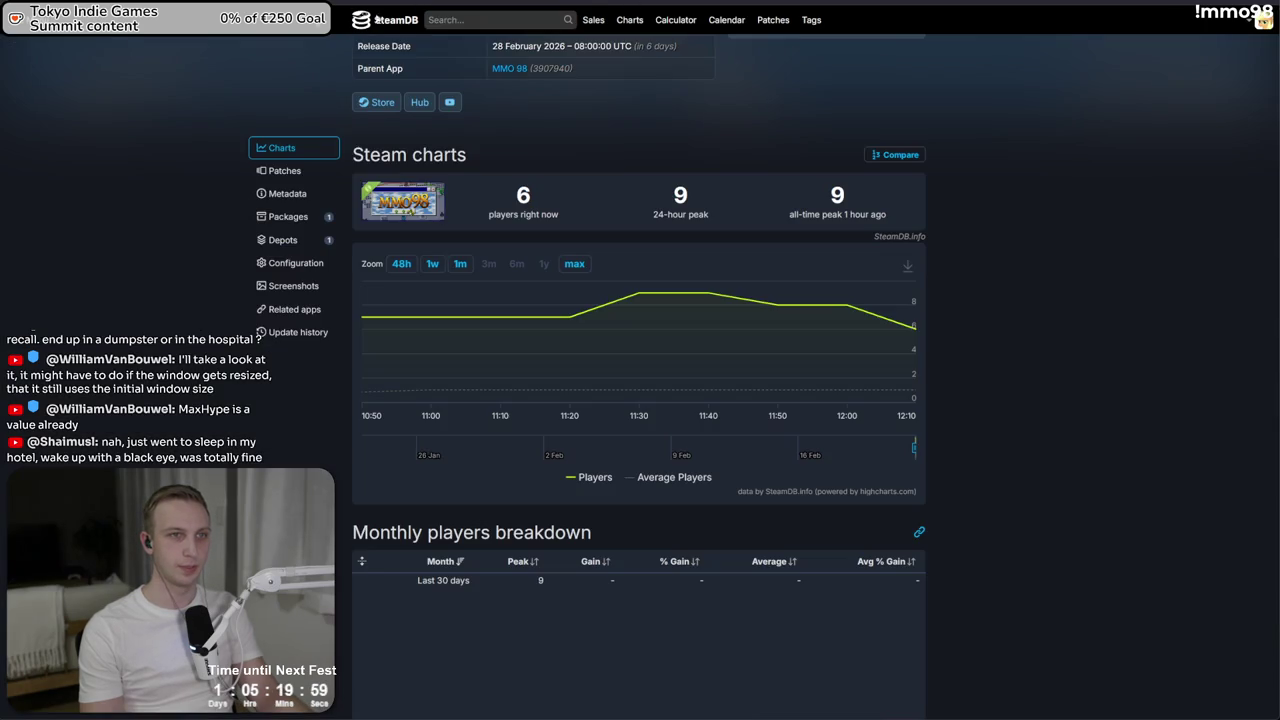
{"action": "key", "text": "F5"}
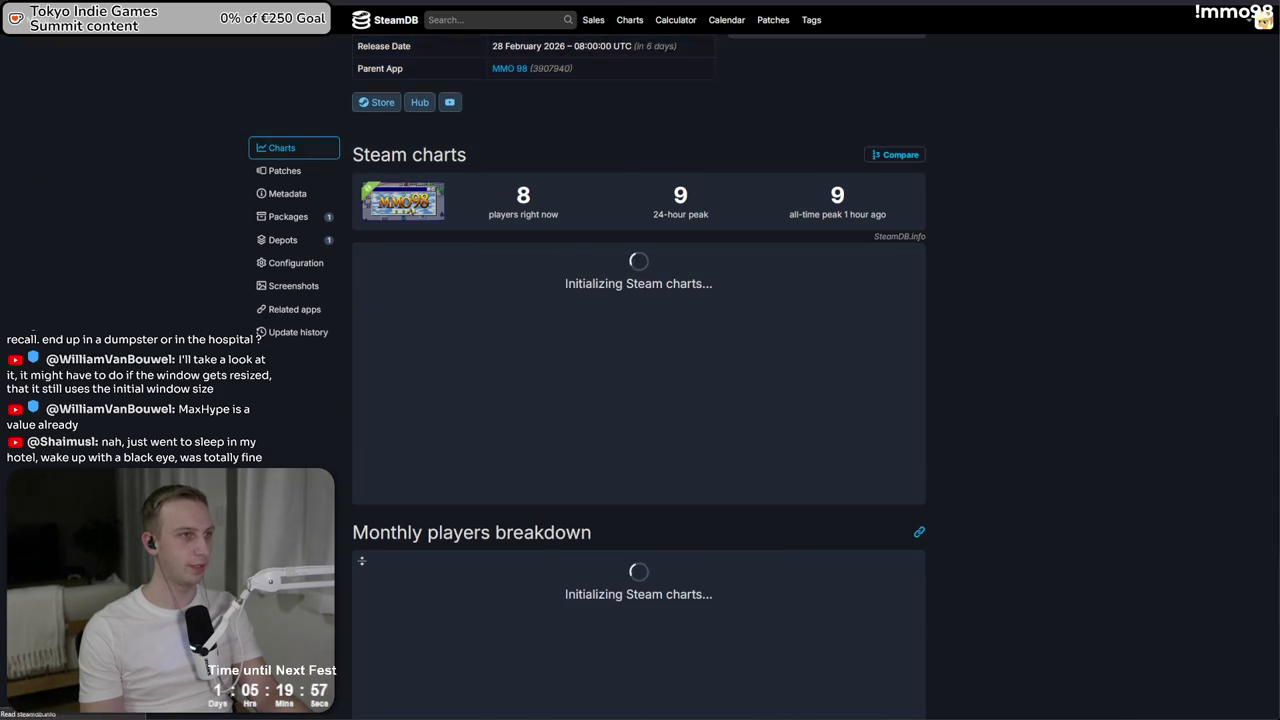
{"action": "mouse_move", "coordinate": [900, 293]}
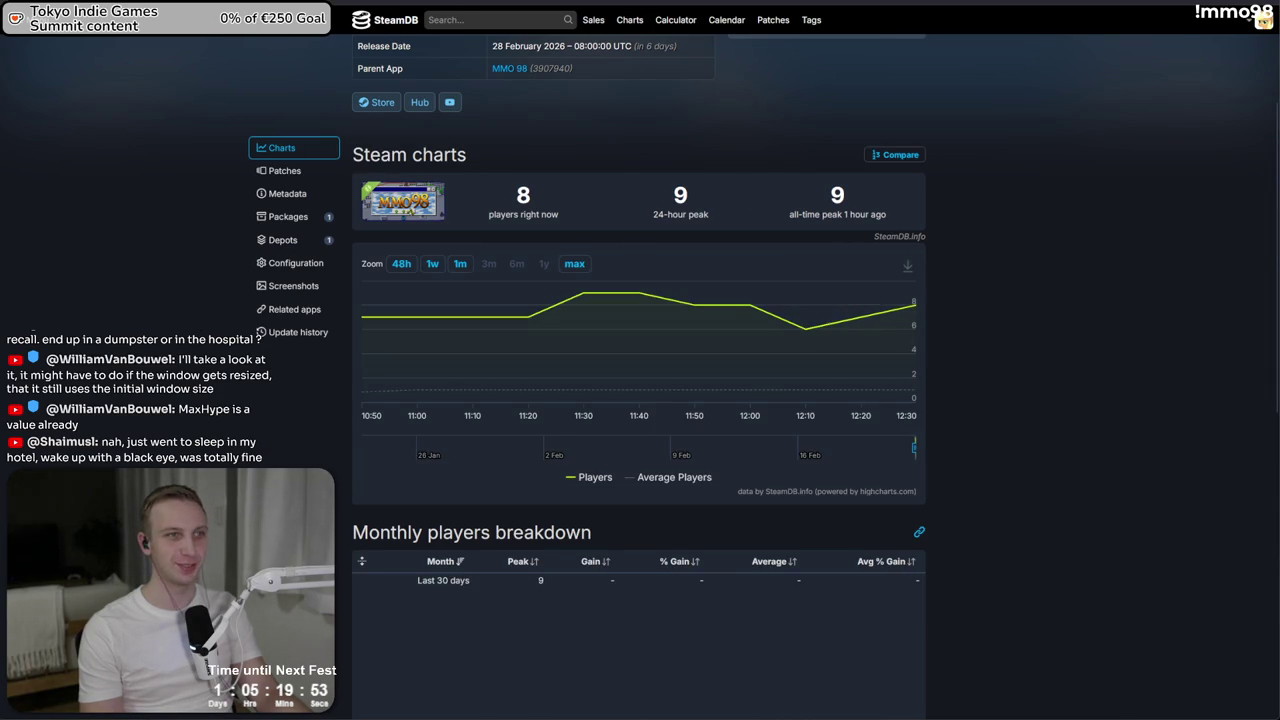
Look over the Steamworks wishlist, community and publish pages, then go to itch.io
{"action": "key", "text": "ctrl+Tab"}
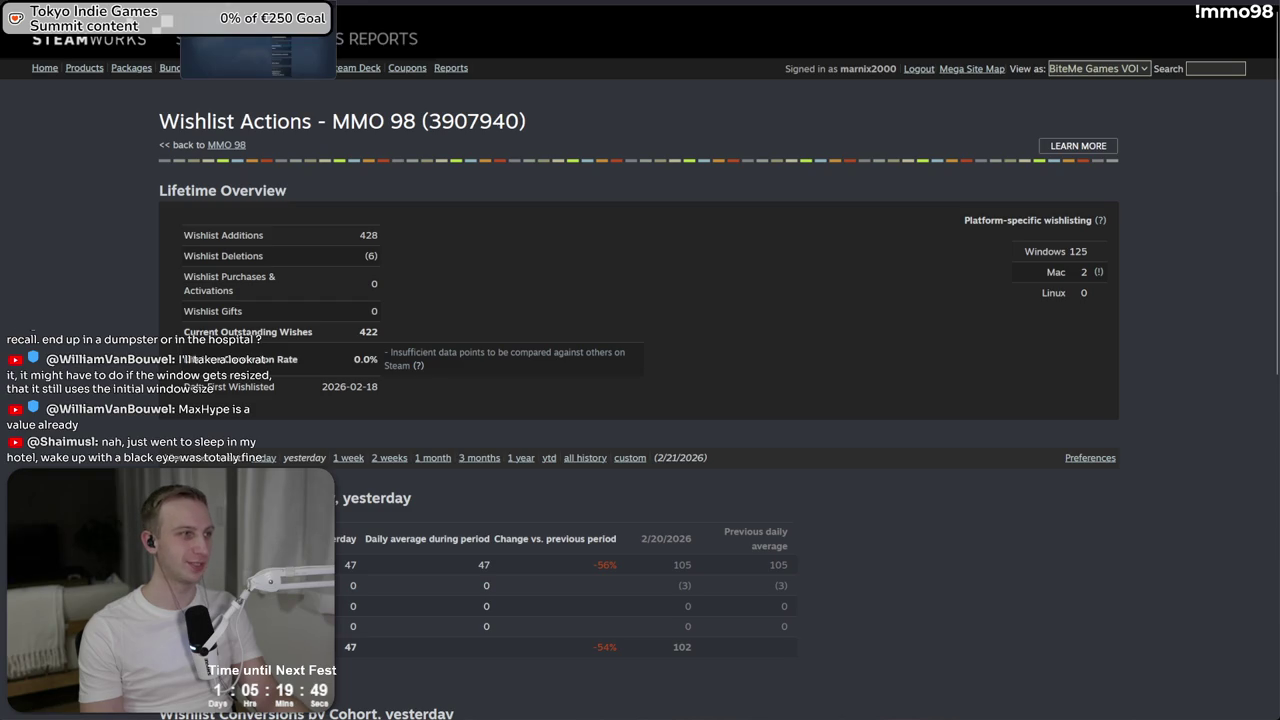
{"action": "key", "text": "ctrl+Tab"}
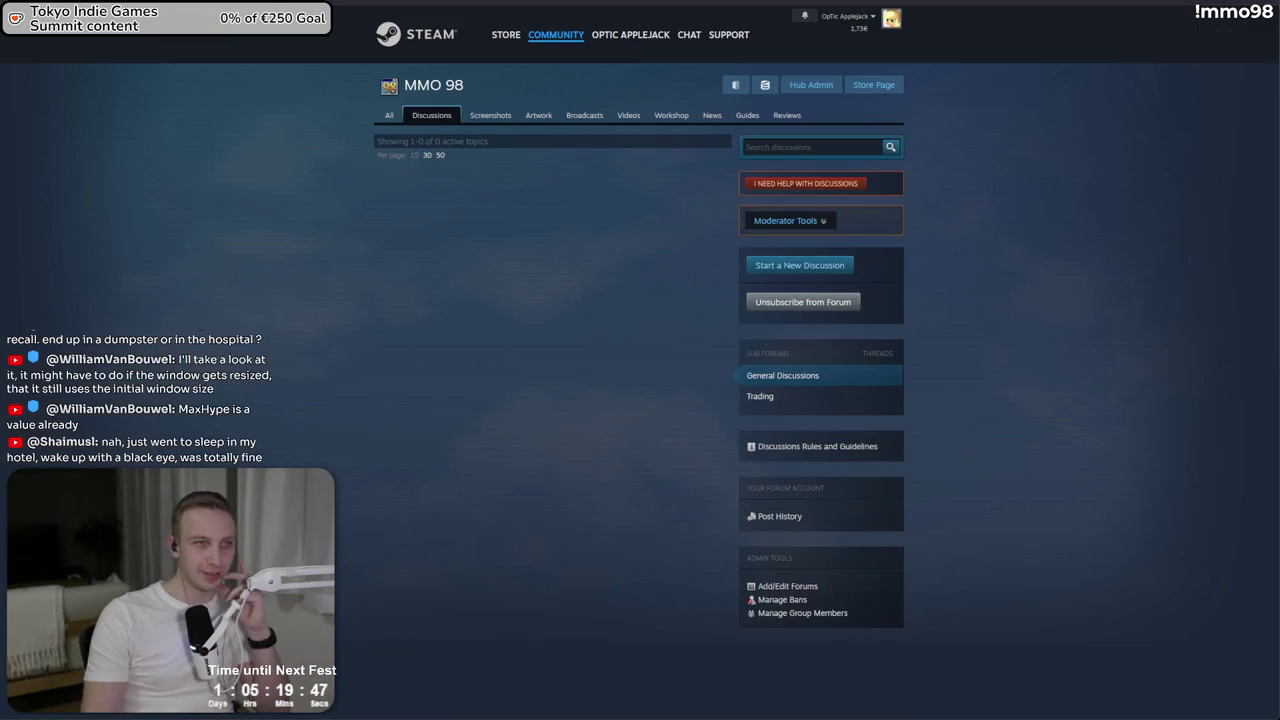
{"action": "key", "text": "ctrl+Tab"}
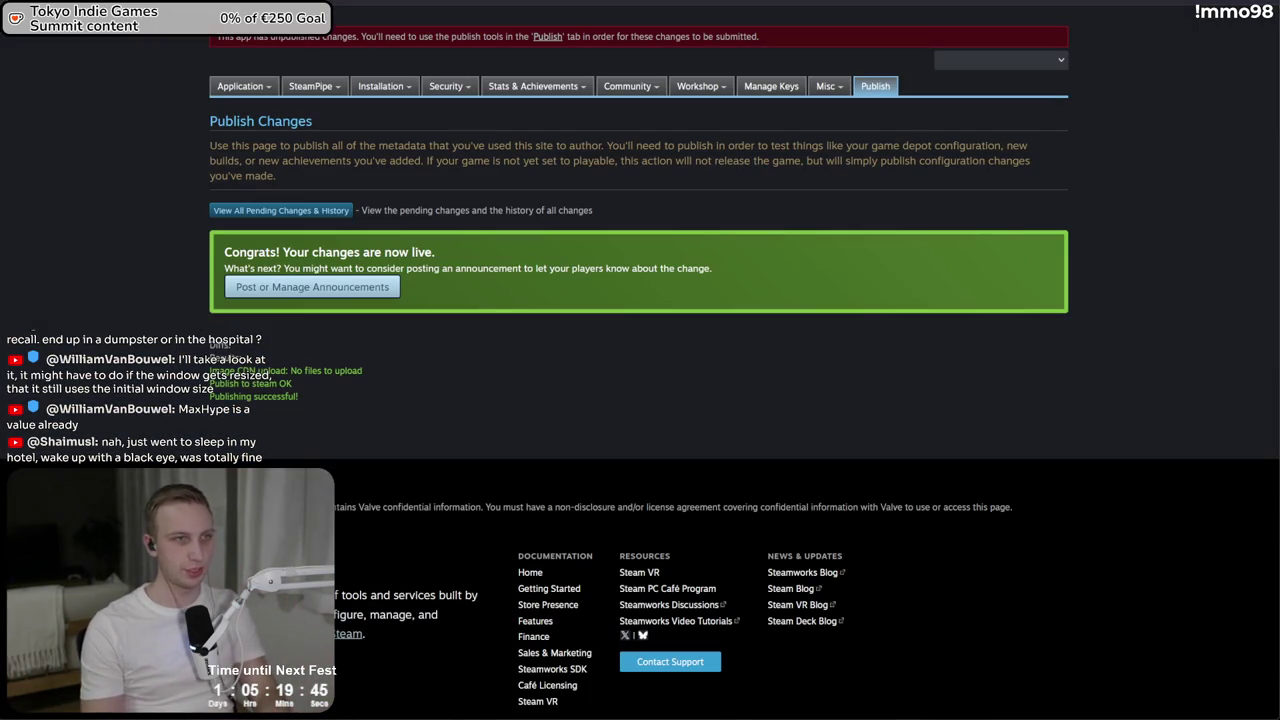
{"action": "key", "text": "ctrl+l"}
{"action": "key", "text": "Return"}
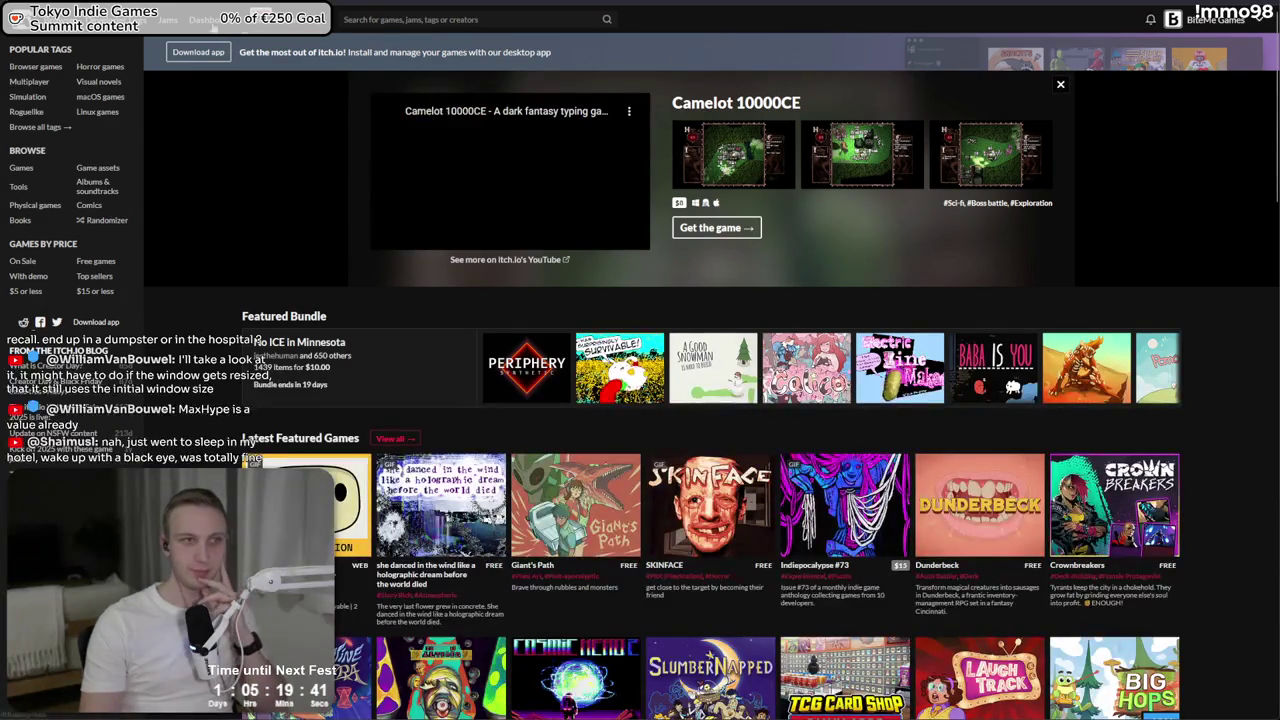
Review MMO98's analytics on the itch.io dashboard, including referrers and file downloads
{"action": "left_click", "coordinate": [203, 19]}
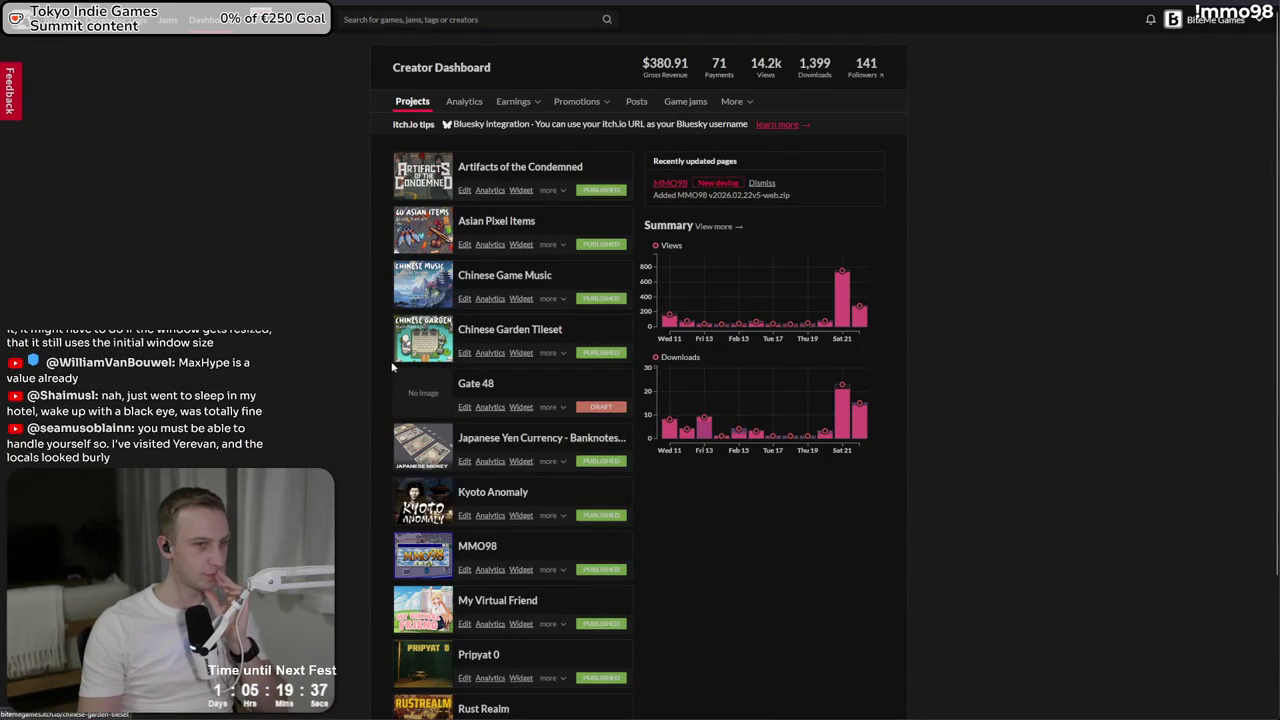
{"action": "scroll", "coordinate": [398, 400], "scroll_direction": "down", "scroll_amount": 3}
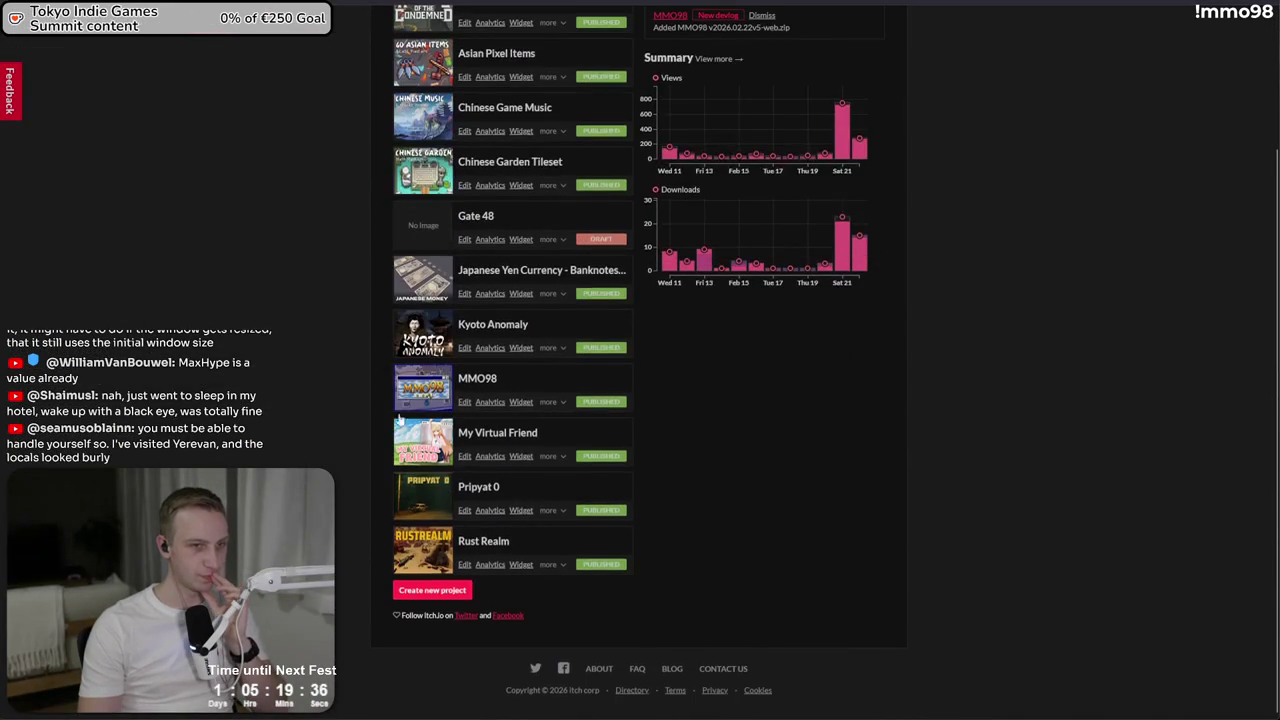
{"action": "left_click", "coordinate": [480, 404]}
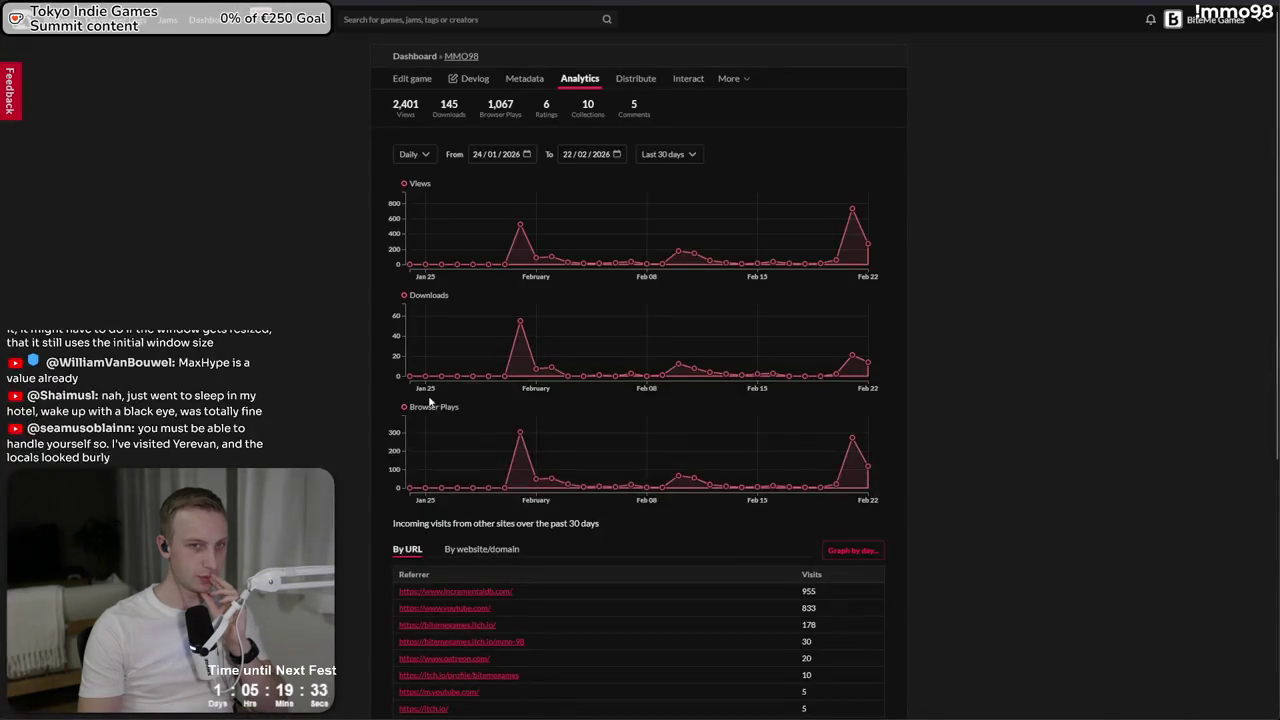
{"action": "scroll", "coordinate": [522, 421], "scroll_direction": "down", "scroll_amount": 5}
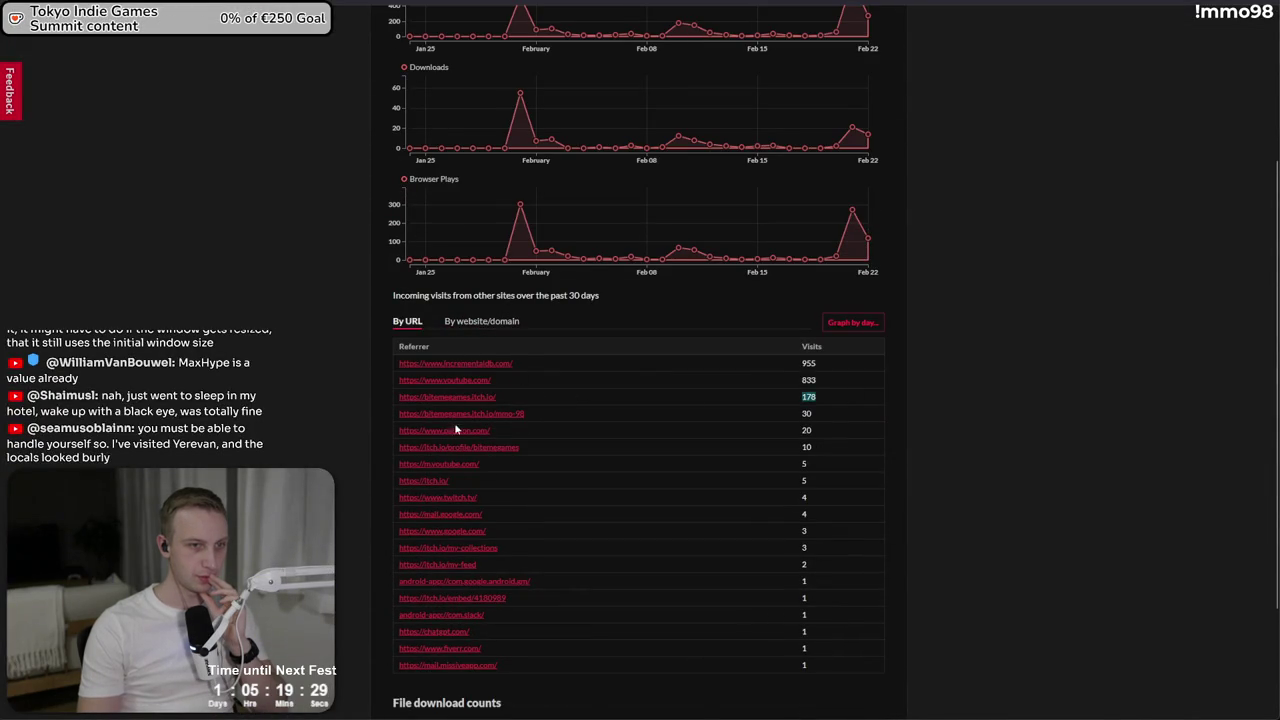
{"action": "scroll", "coordinate": [478, 560], "scroll_direction": "down", "scroll_amount": 3}
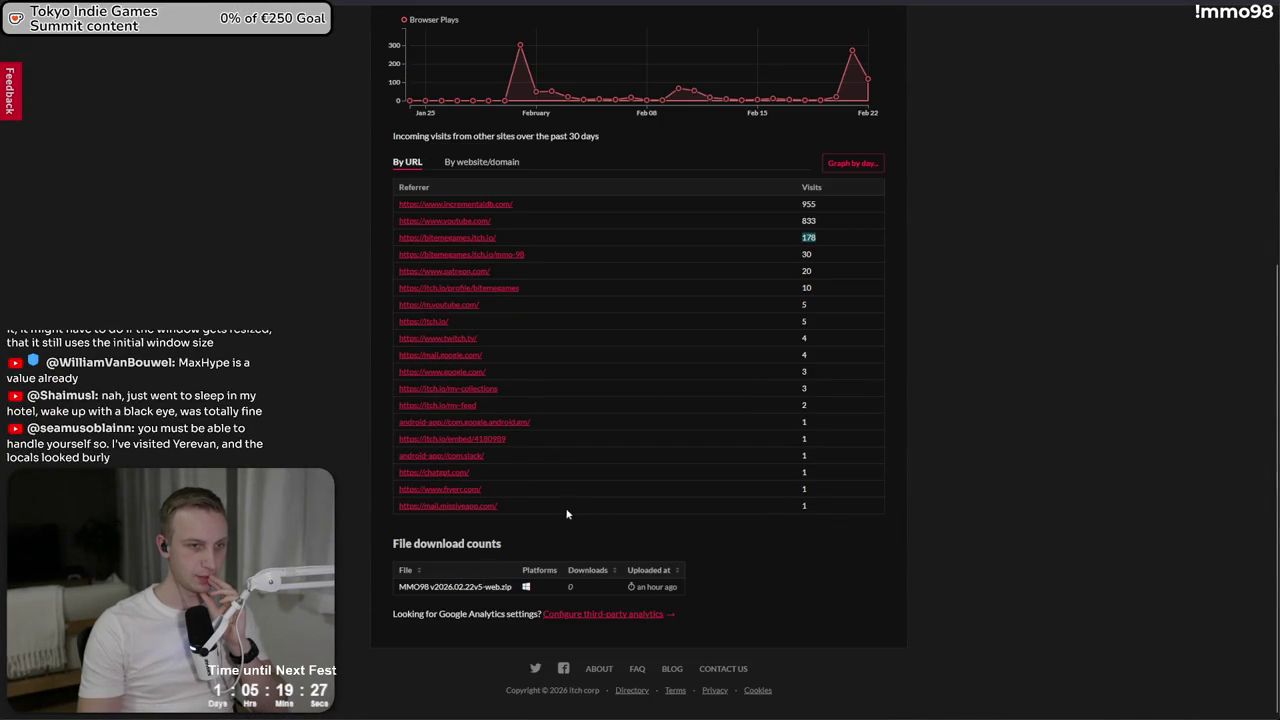
{"action": "left_click_drag", "start_coordinate": [409, 515], "coordinate": [398, 512]}
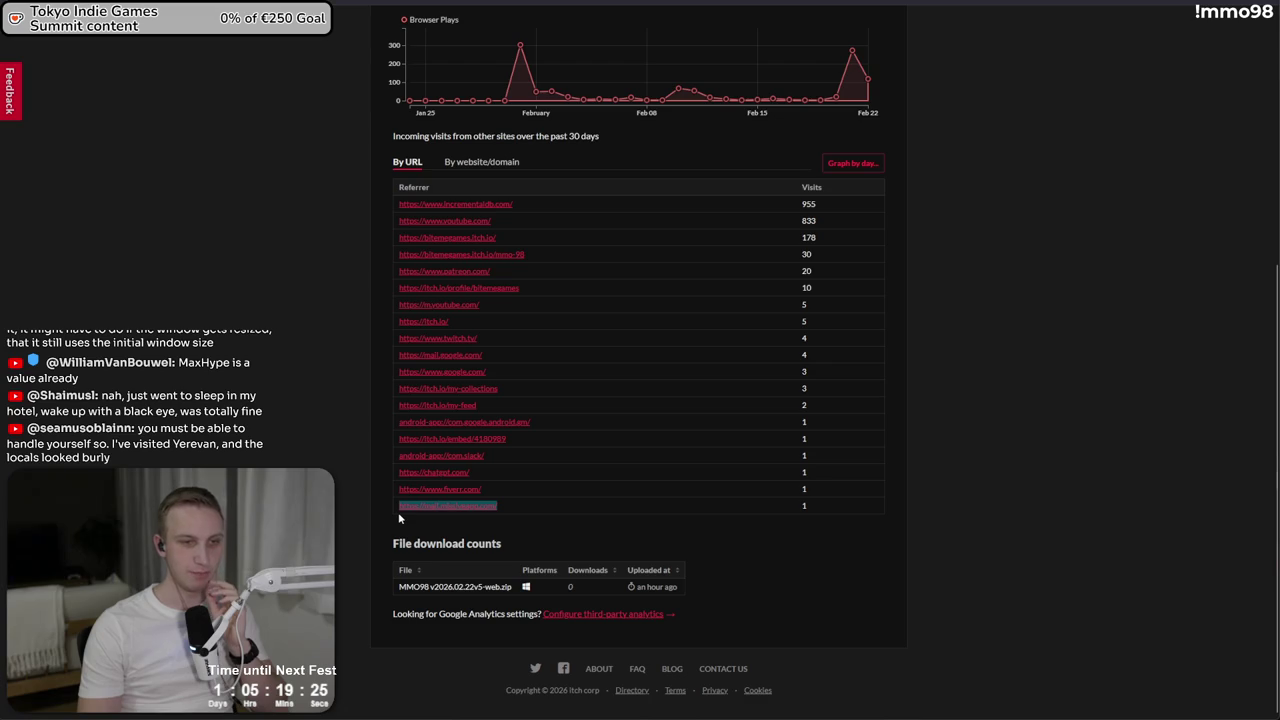
{"action": "left_click", "coordinate": [545, 521]}
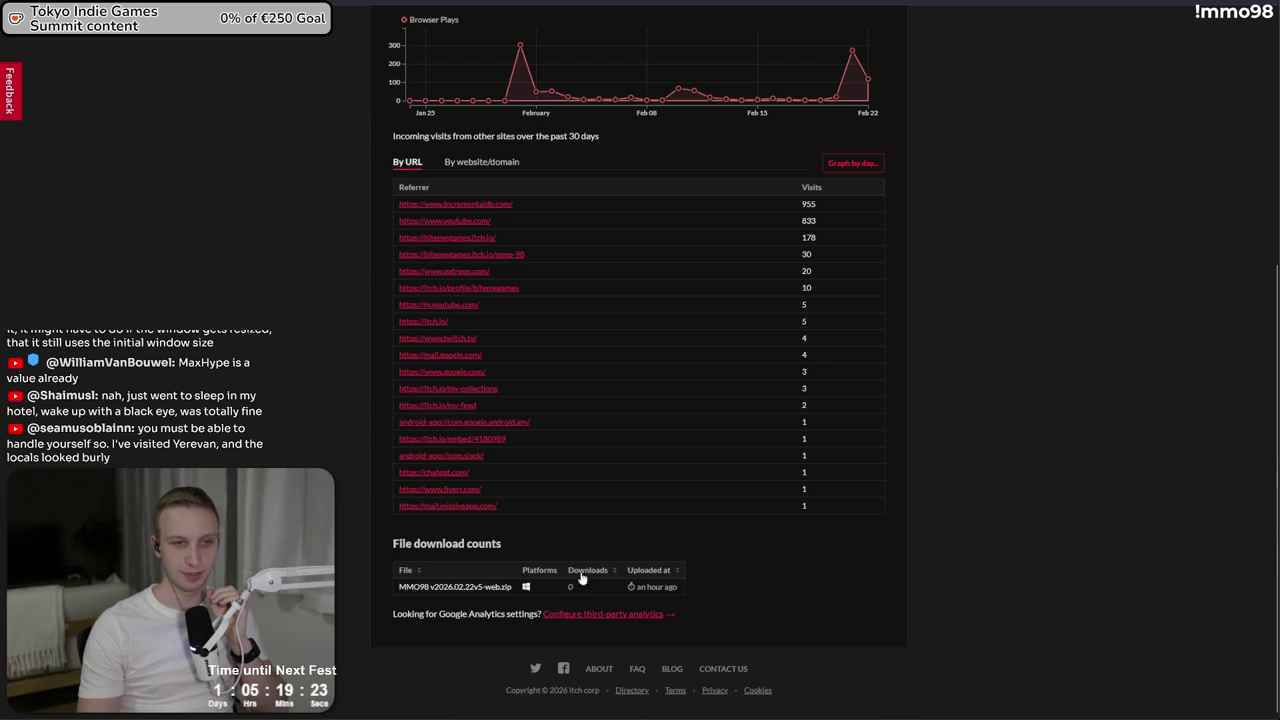
{"action": "mouse_move", "coordinate": [583, 584]}
{"action": "left_mouse_down"}
{"action": "mouse_move", "coordinate": [602, 584]}
{"action": "mouse_move", "coordinate": [503, 574]}
{"action": "mouse_move", "coordinate": [689, 583]}
{"action": "left_mouse_up"}
{"action": "left_click", "coordinate": [490, 543]}
{"action": "left_click", "coordinate": [689, 583]}
{"action": "scroll", "coordinate": [467, 221], "scroll_direction": "up", "scroll_amount": 5}
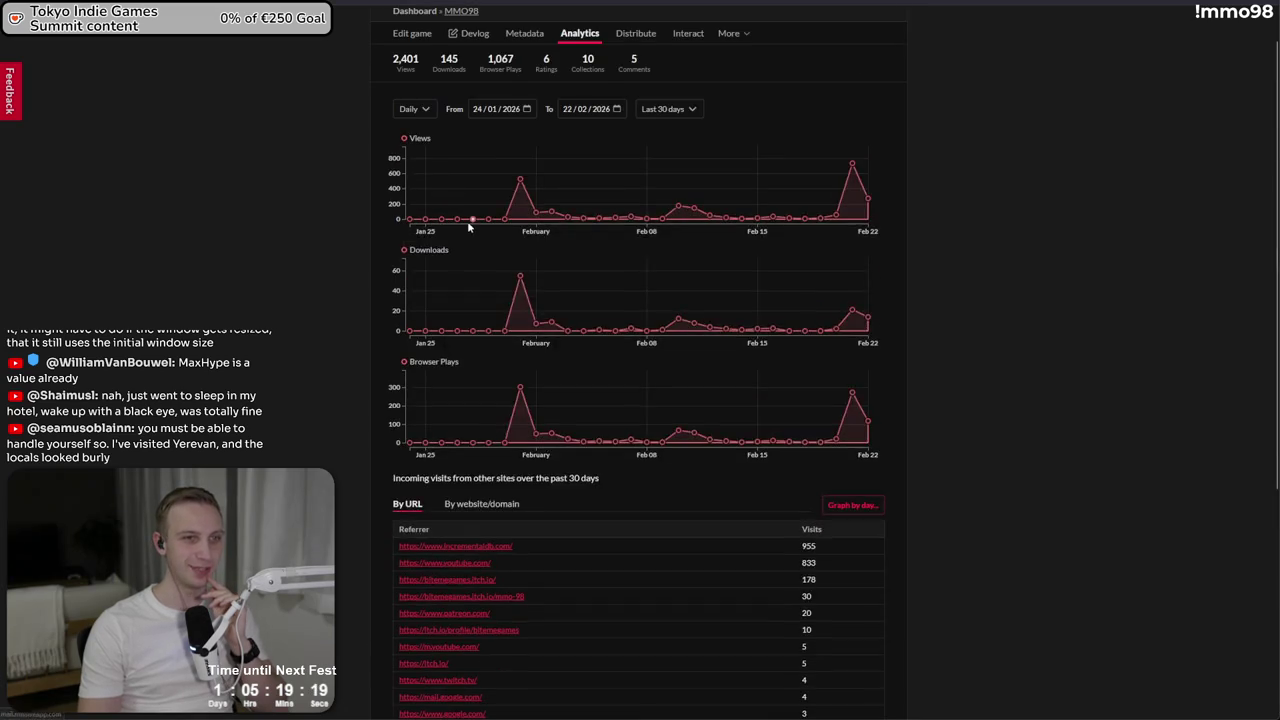
Re-save MMO98's project page with Public visibility, then return to Unity
{"action": "left_click", "coordinate": [410, 80]}
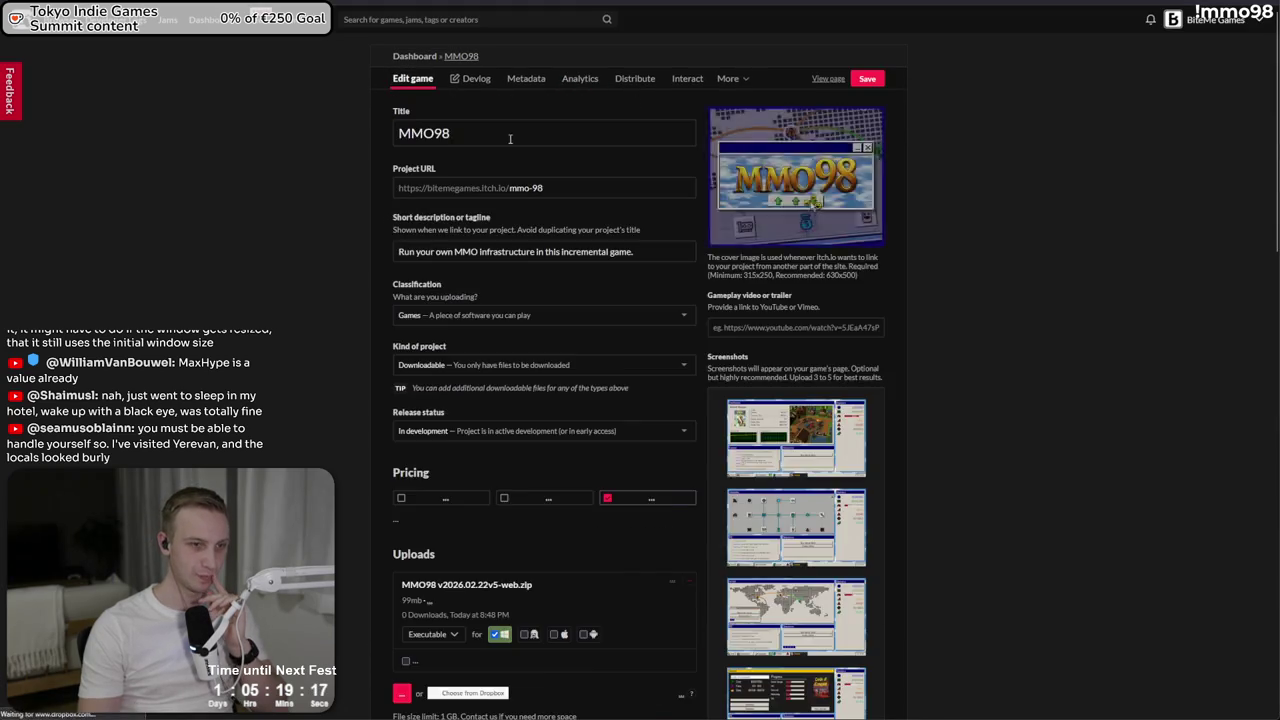
{"action": "scroll", "coordinate": [561, 241], "scroll_direction": "down", "scroll_amount": 5}
{"action": "scroll", "coordinate": [543, 420], "scroll_direction": "down", "scroll_amount": 5}
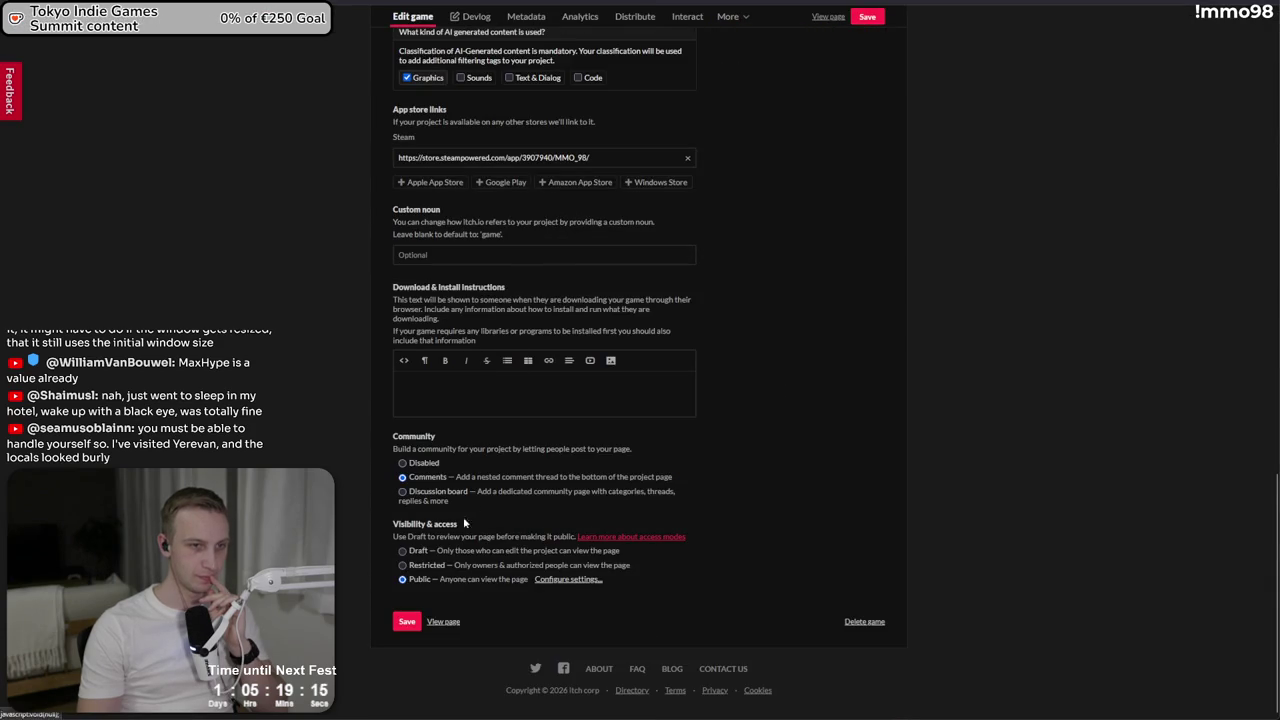
{"action": "left_click", "coordinate": [575, 579]}
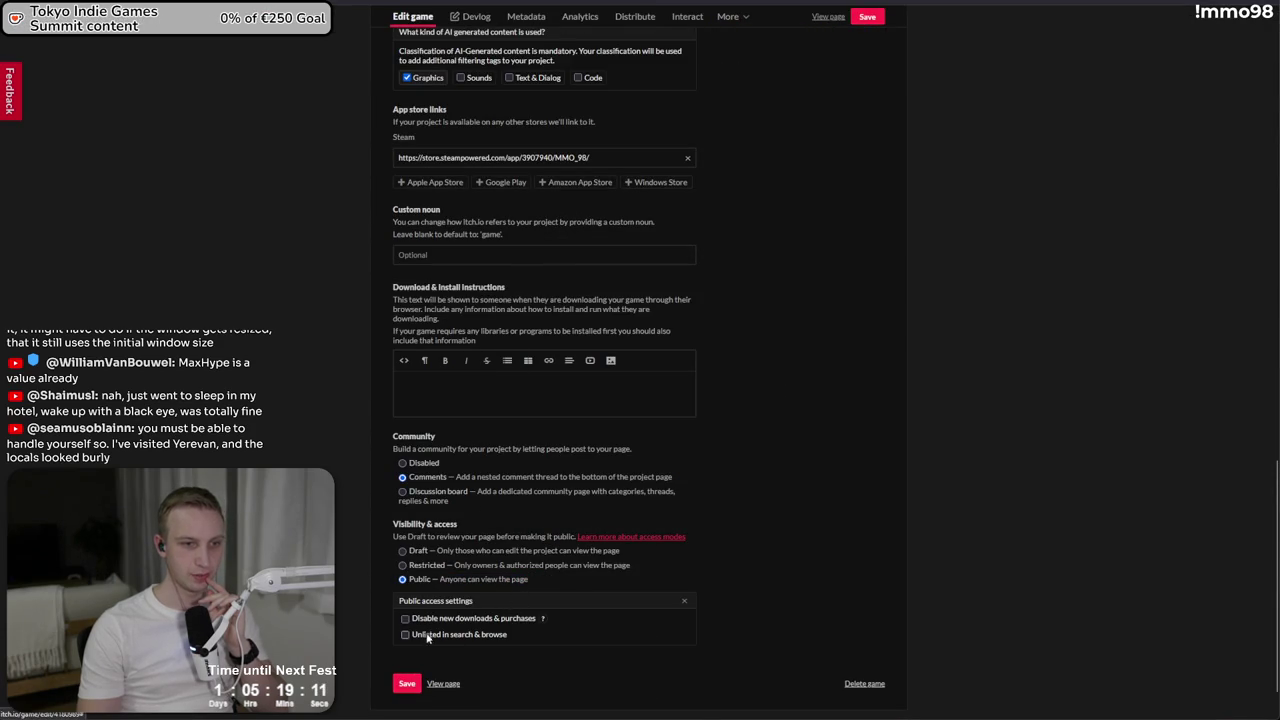
{"action": "left_click", "coordinate": [408, 684]}
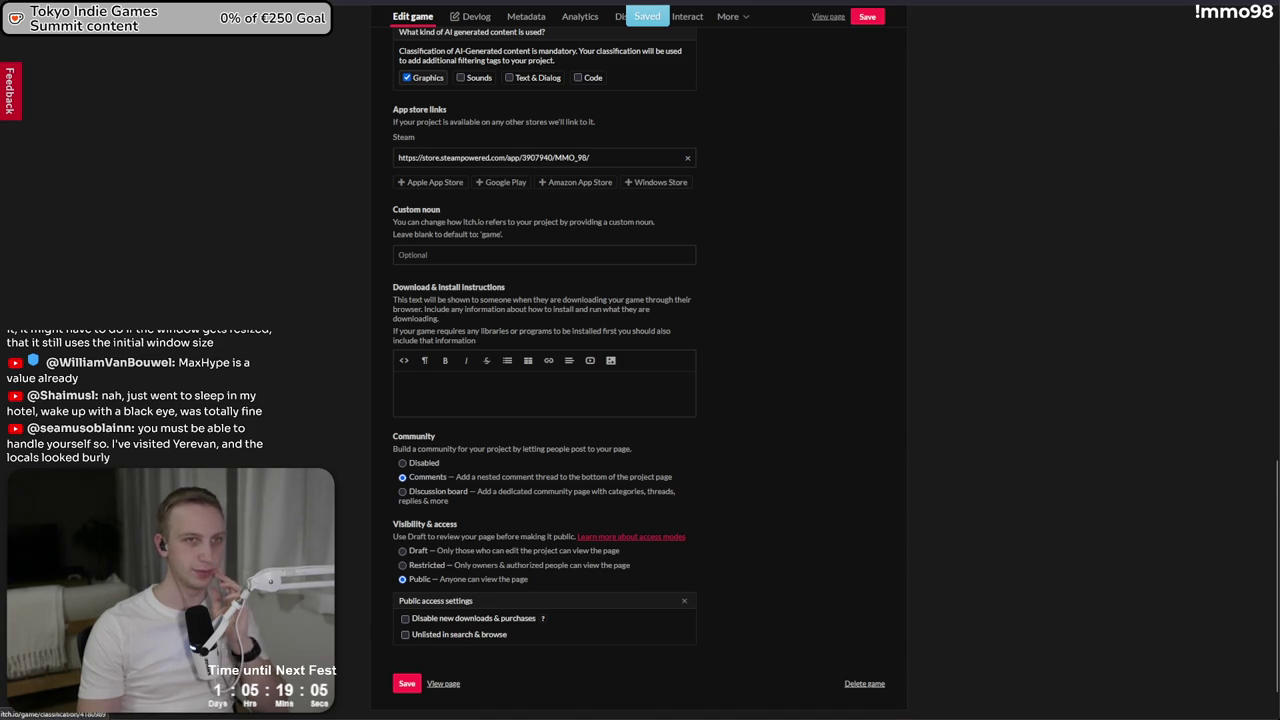
{"action": "key", "text": "alt+Tab"}
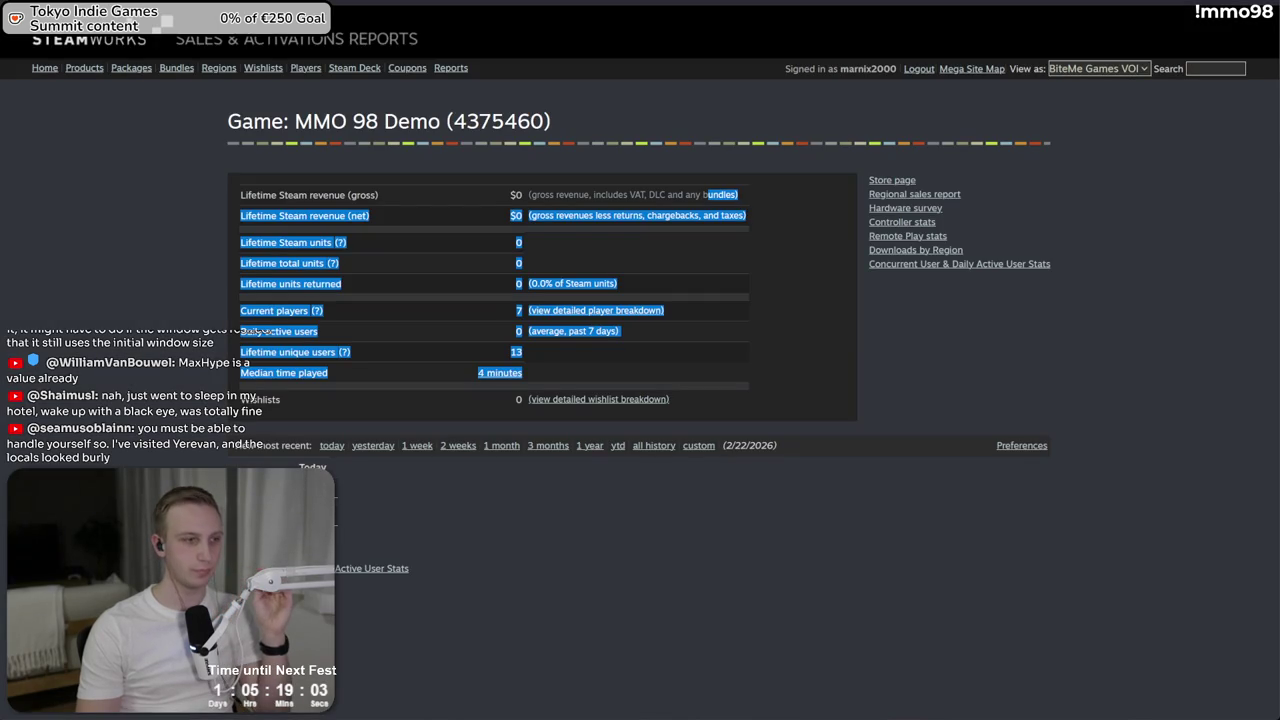
{"action": "key", "text": "alt+Tab"}
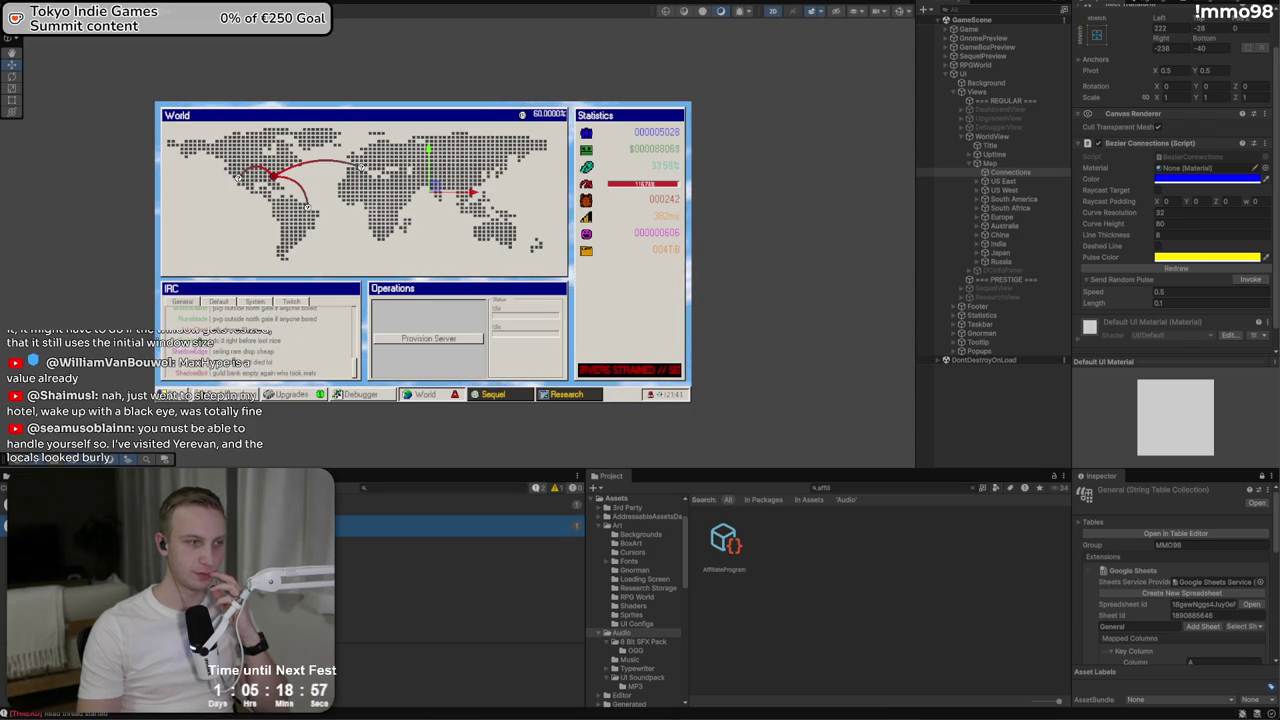
Compare the UpgradeNode.g.cs, ModifierDefaults.asset and other file diffs, then return to Unity
{"action": "key", "text": "alt+Tab"}
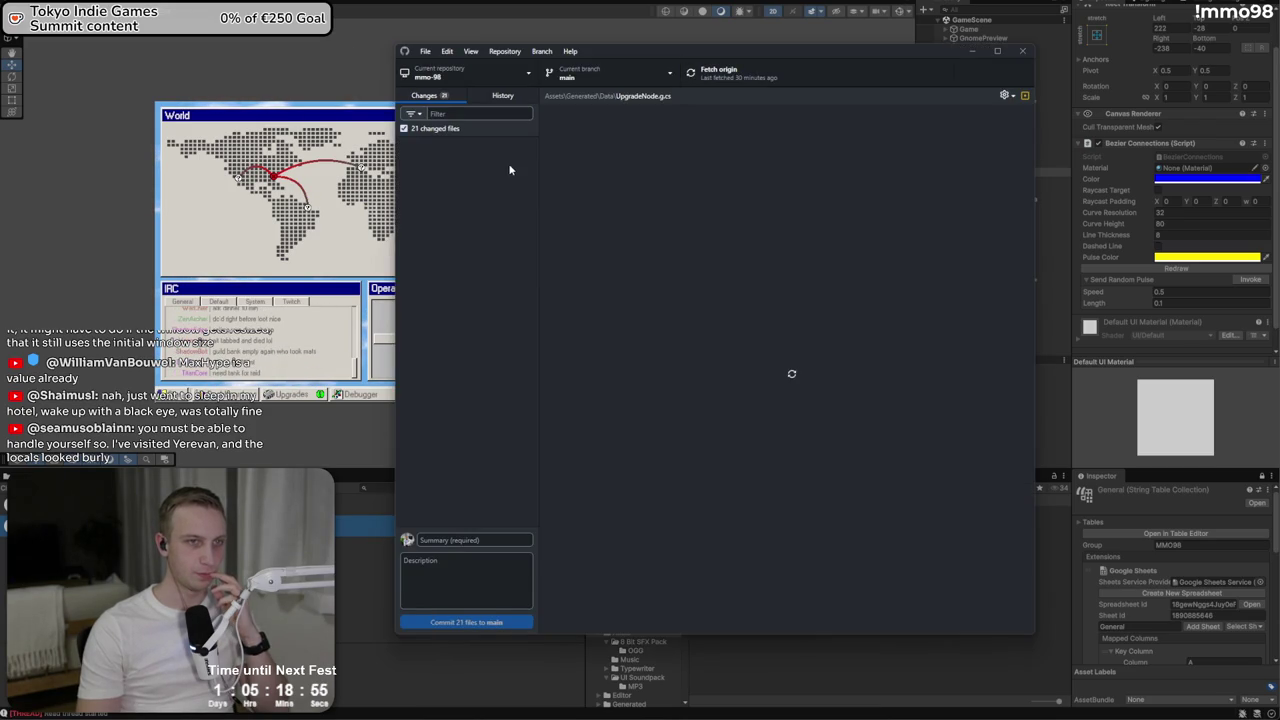
{"action": "left_click", "coordinate": [487, 163]}
{"action": "left_click", "coordinate": [480, 147]}
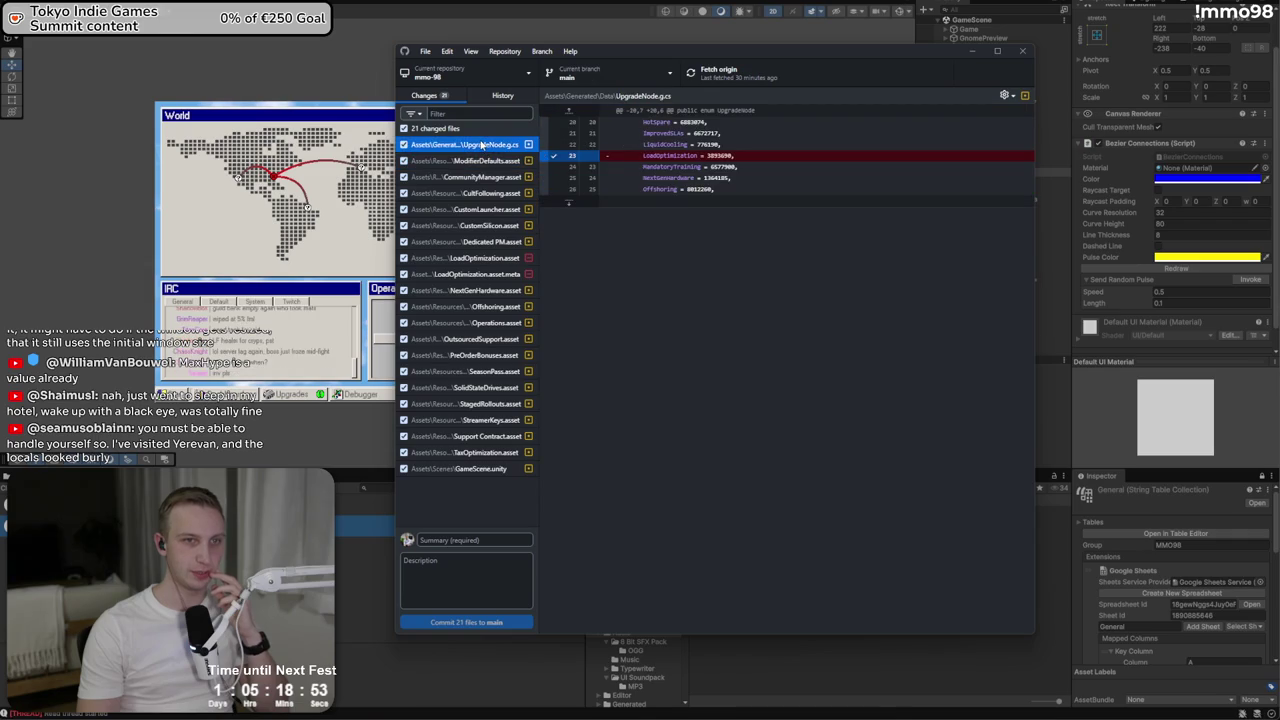
{"action": "left_click", "coordinate": [479, 161]}
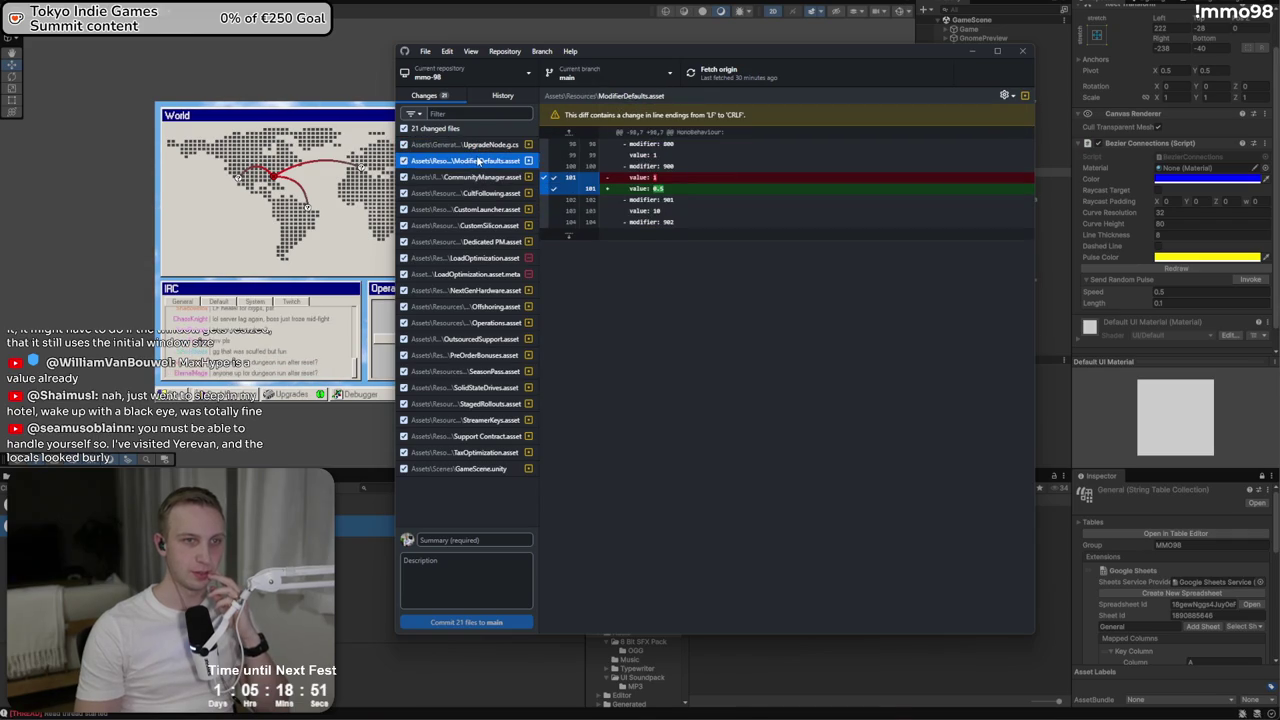
{"action": "left_click", "coordinate": [470, 193]}
{"action": "left_click", "coordinate": [310, 400]}
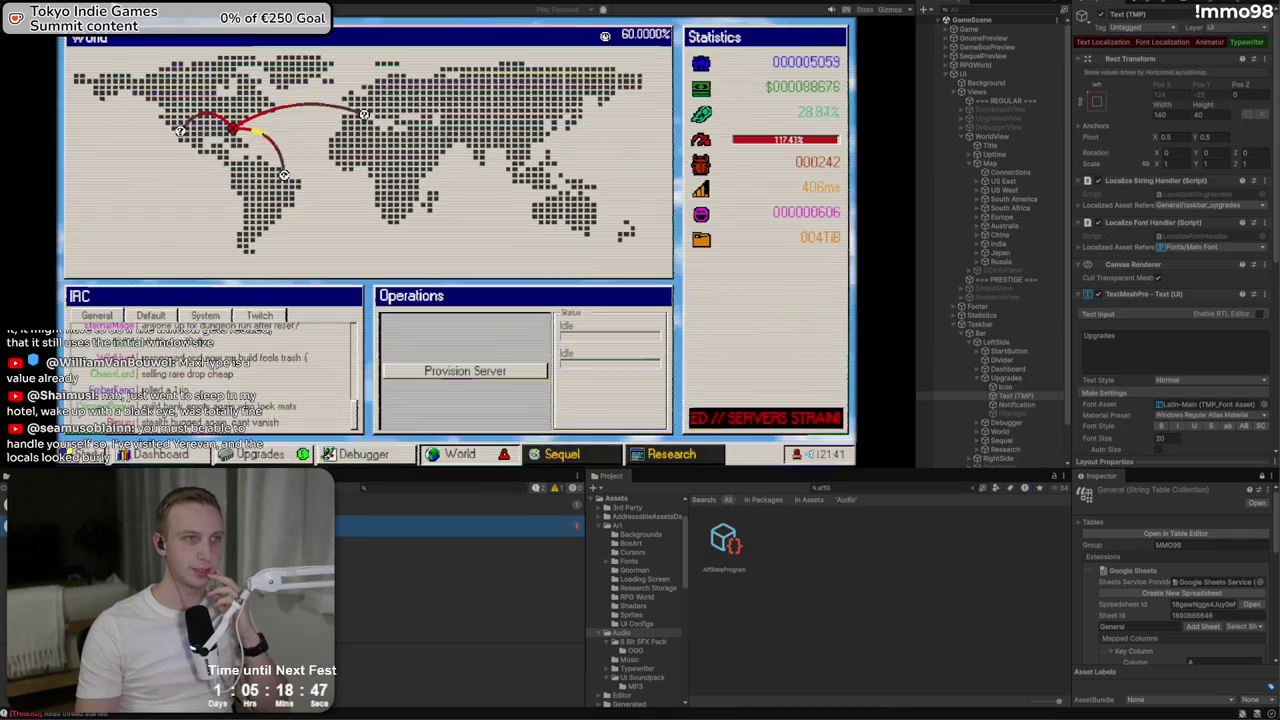
Show the game's Upgrades panel, zoom its tree, then restore the scene editing layout
{"action": "left_click", "coordinate": [255, 454]}
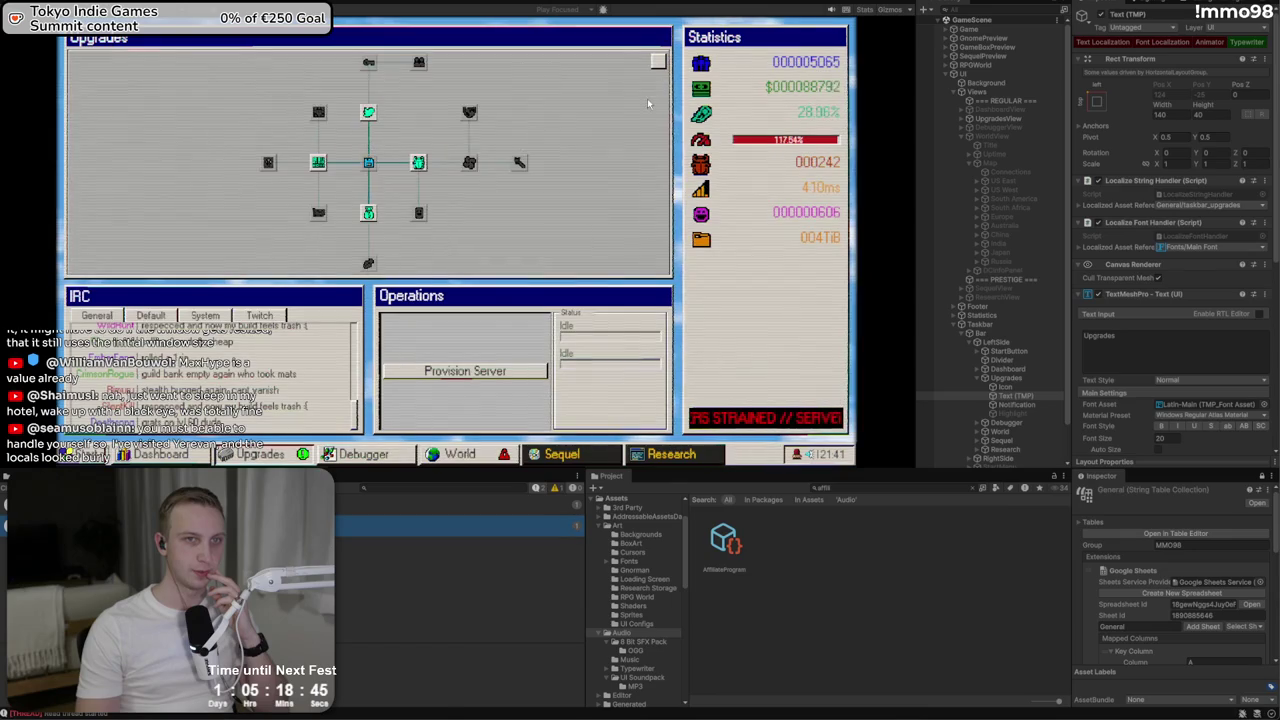
{"action": "left_click", "coordinate": [658, 61]}
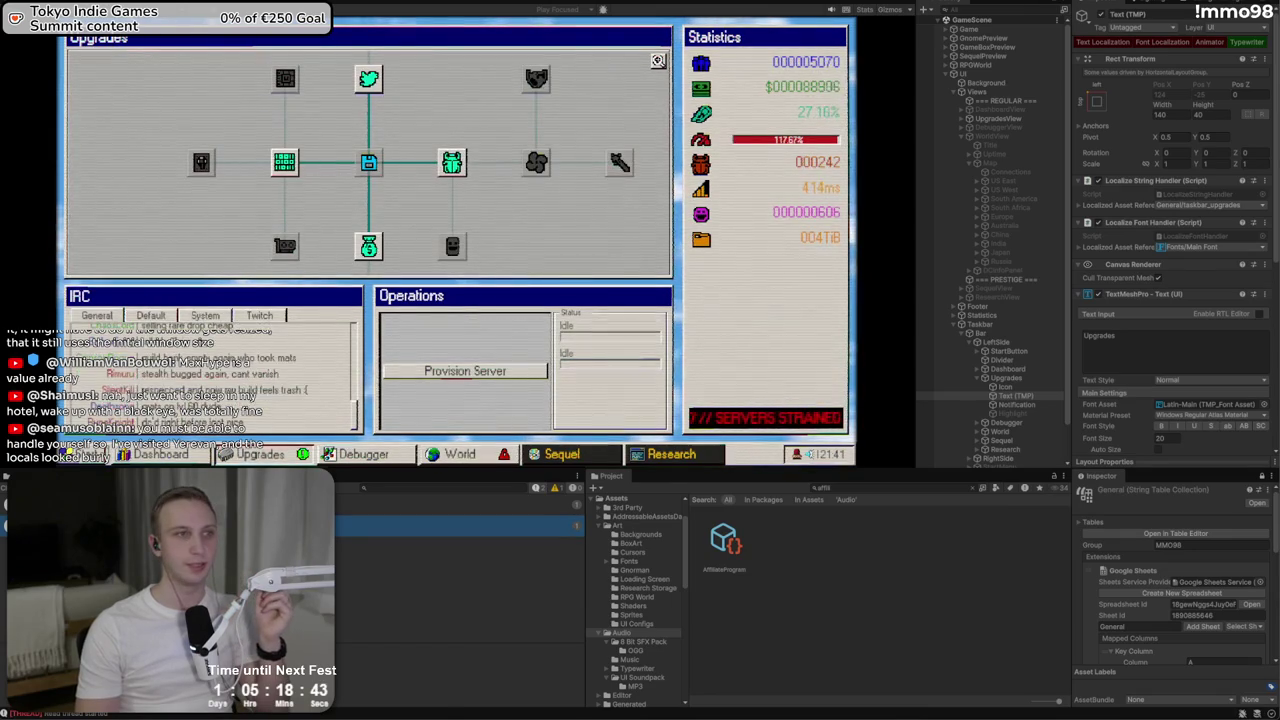
{"action": "left_click", "coordinate": [782, 3]}
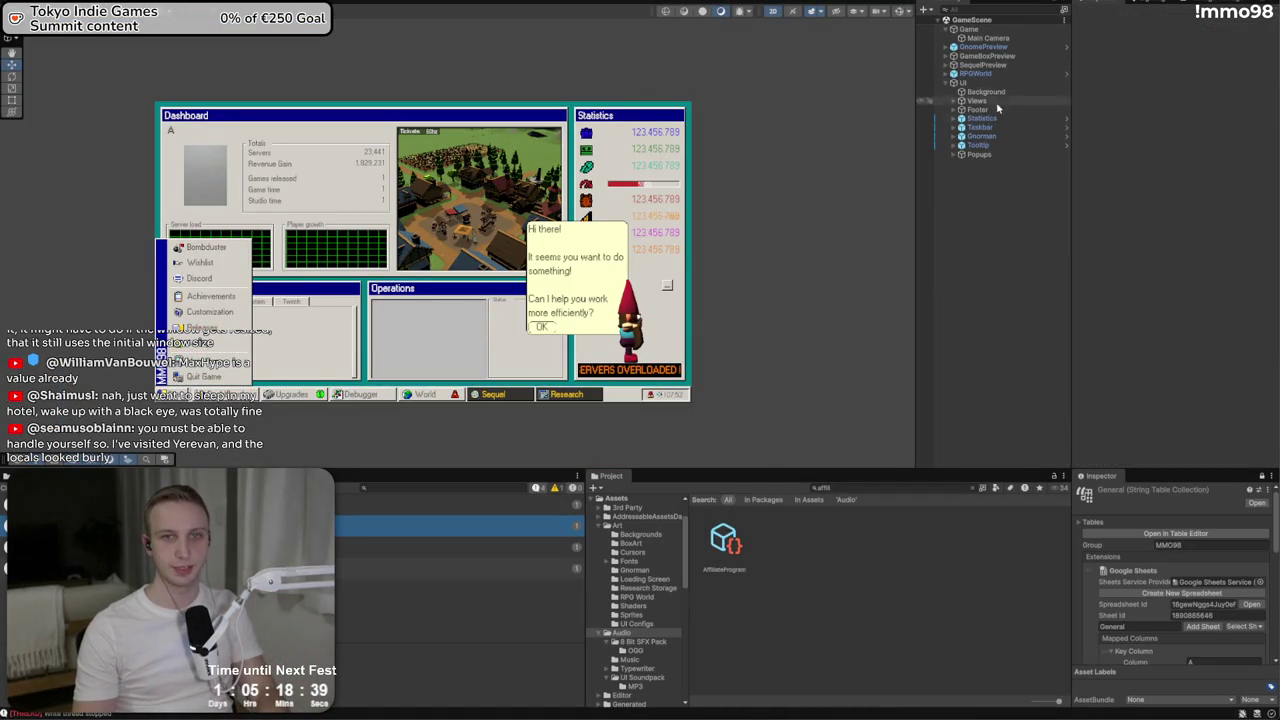
Open the UpgradesView prefab from the Views hierarchy and locate its ZoomOutIcon
{"action": "left_click", "coordinate": [955, 110]}
{"action": "left_click", "coordinate": [954, 100]}
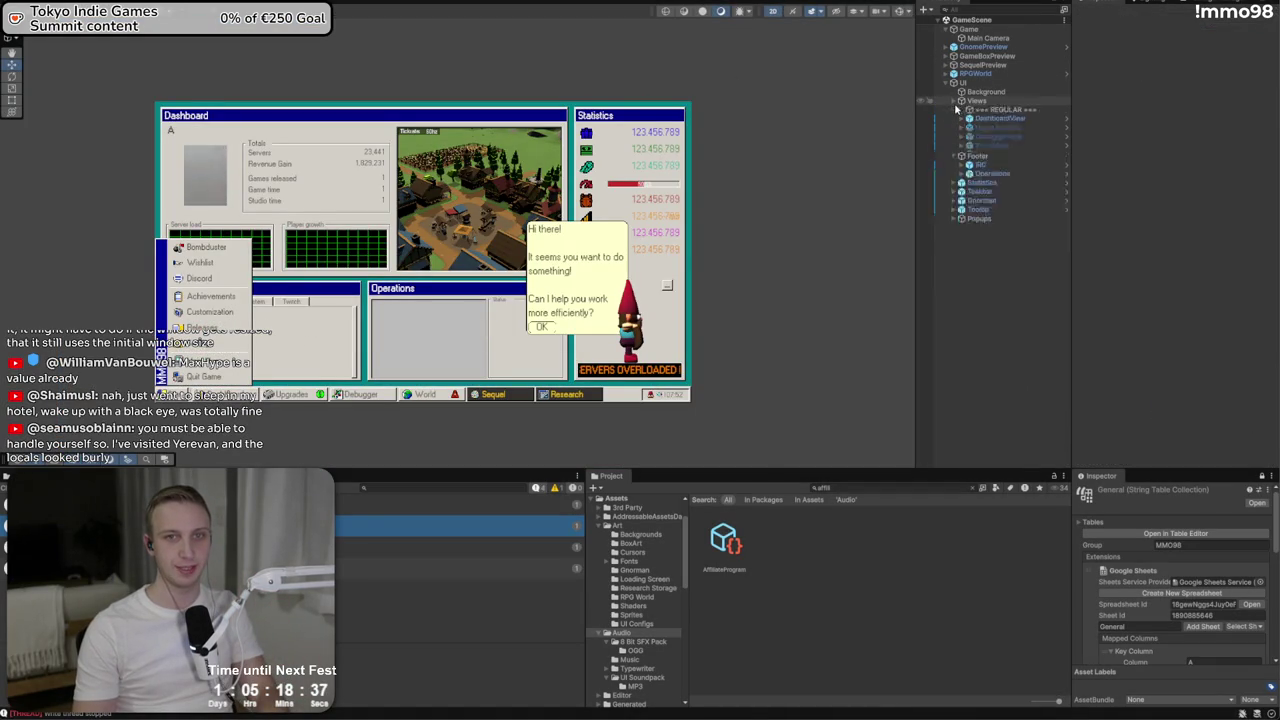
{"action": "left_click", "coordinate": [1000, 127]}
{"action": "left_click", "coordinate": [1216, 58]}
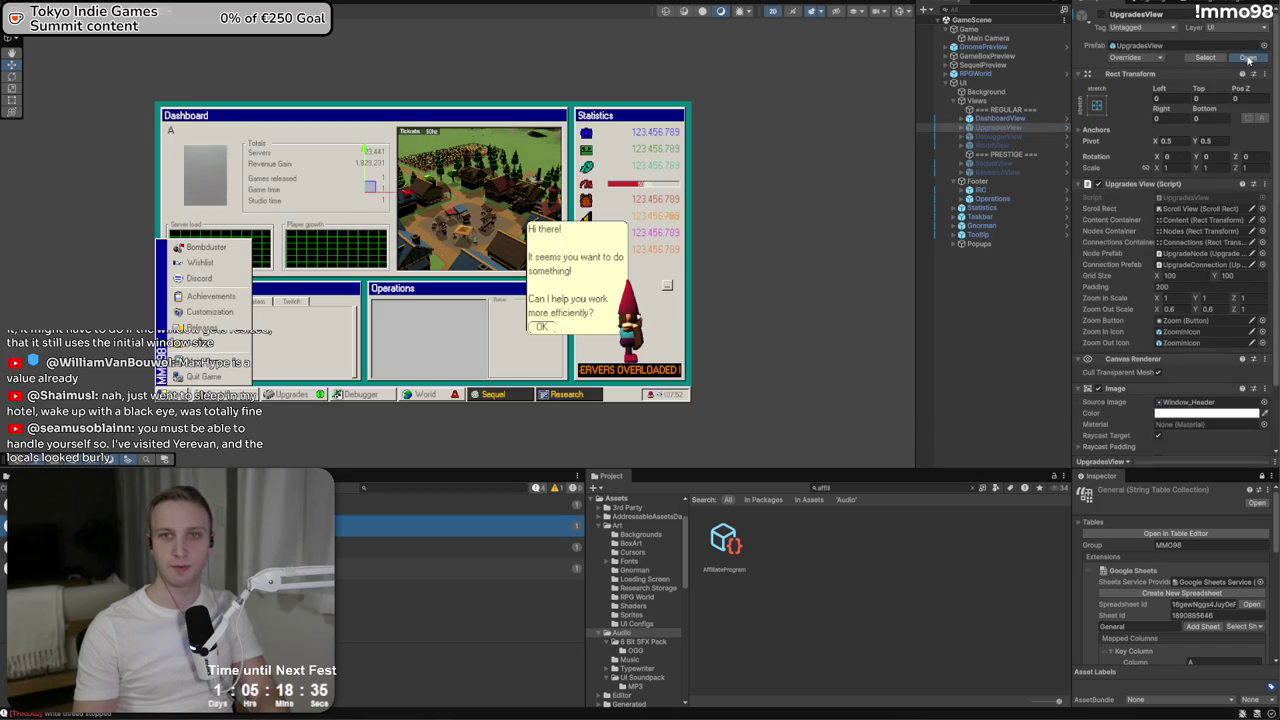
{"action": "scroll", "coordinate": [574, 111], "scroll_direction": "up", "scroll_amount": 3}
{"action": "left_click", "coordinate": [530, 177]}
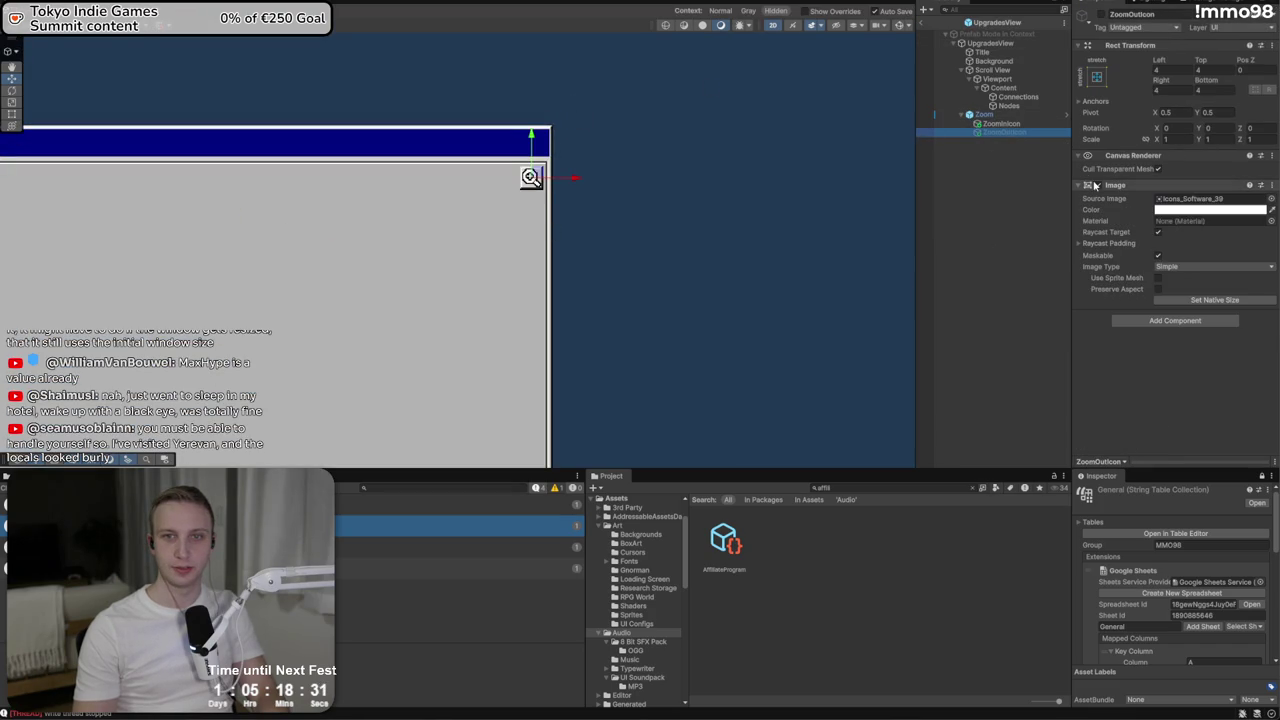
Drag ZoomOutIcon into the Zoom Out Icon field of the root's Upgrades View script
{"action": "left_click", "coordinate": [984, 114]}
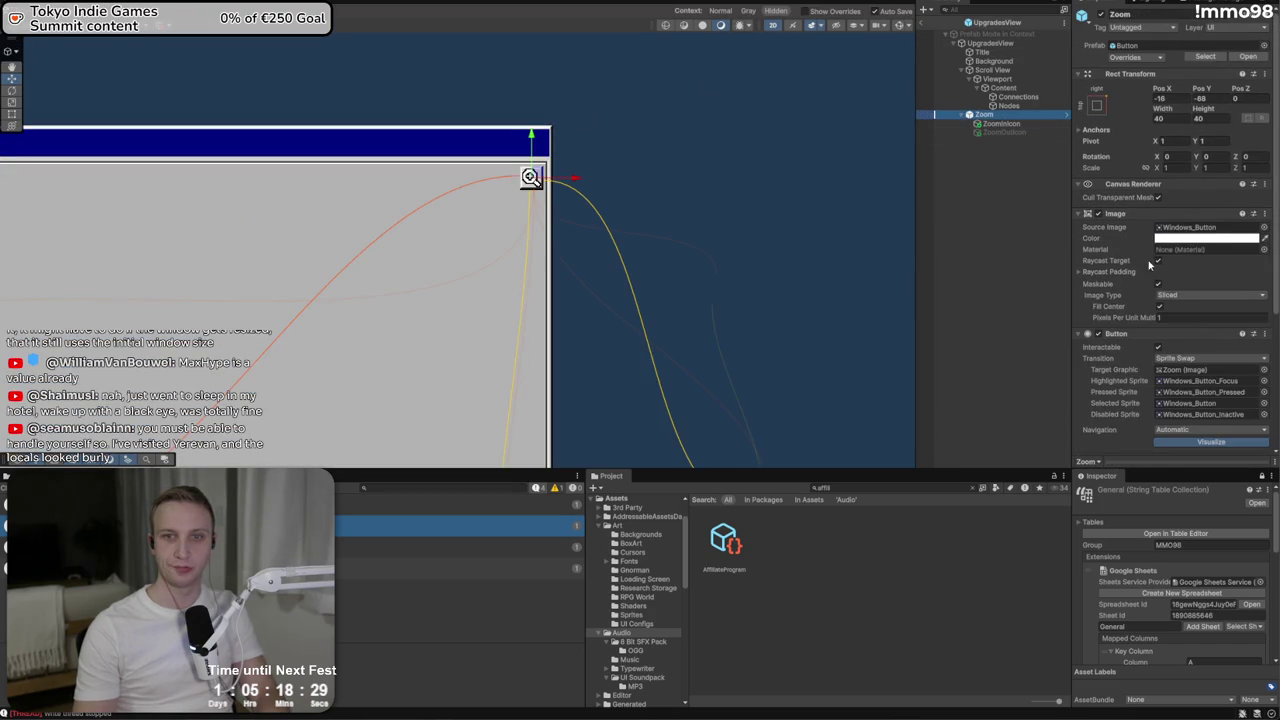
{"action": "scroll", "coordinate": [1160, 315], "scroll_direction": "down", "scroll_amount": 1}
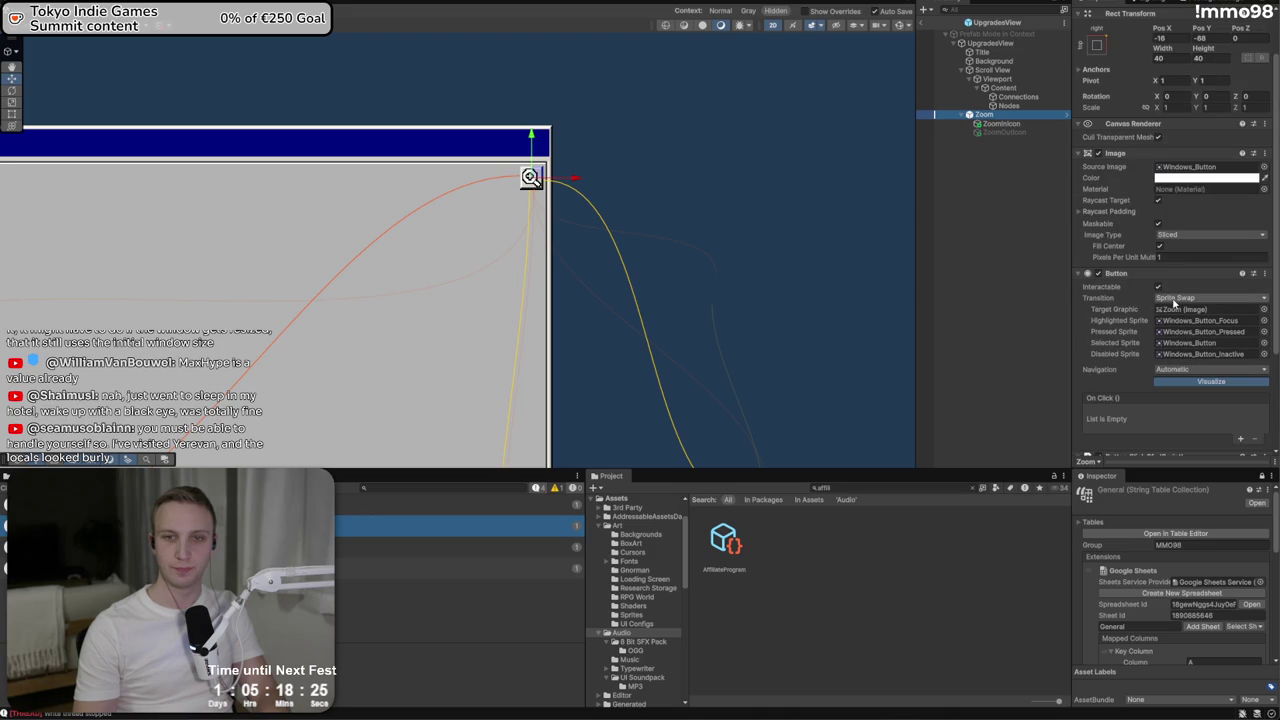
{"action": "scroll", "coordinate": [1148, 280], "scroll_direction": "down", "scroll_amount": 4}
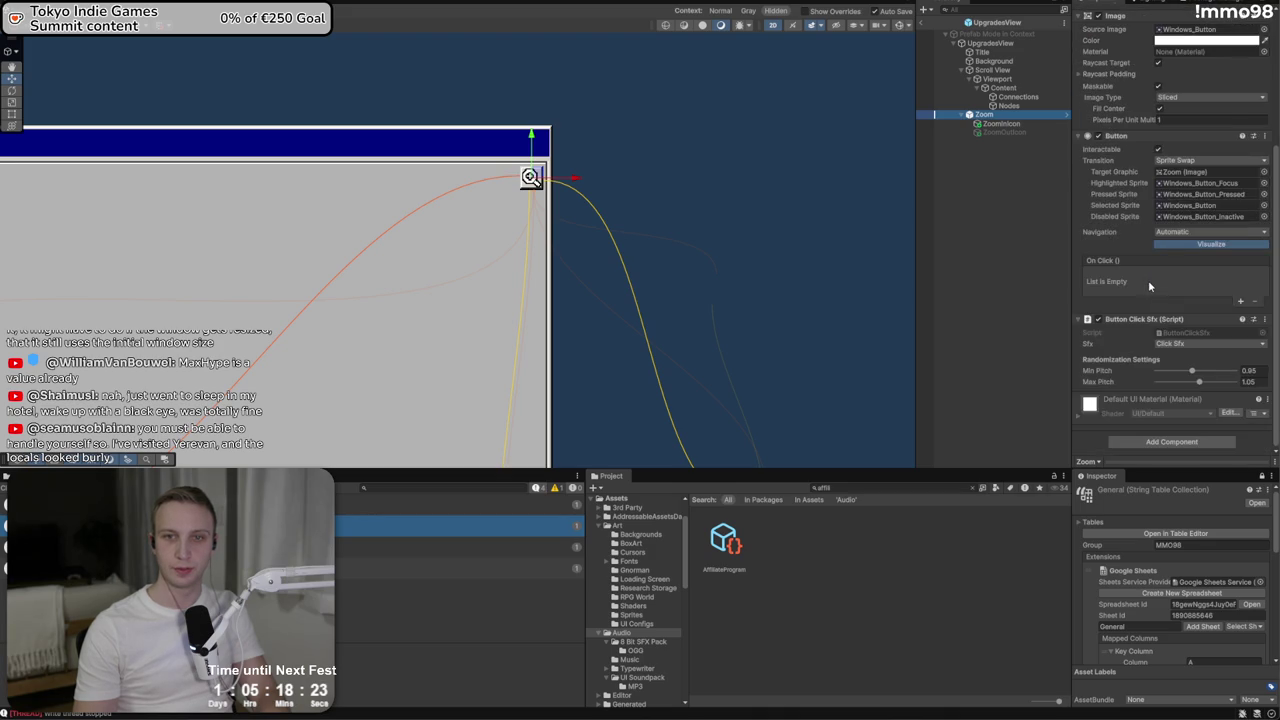
{"action": "scroll", "coordinate": [1148, 280], "scroll_direction": "up", "scroll_amount": 5}
{"action": "left_click", "coordinate": [1010, 132]}
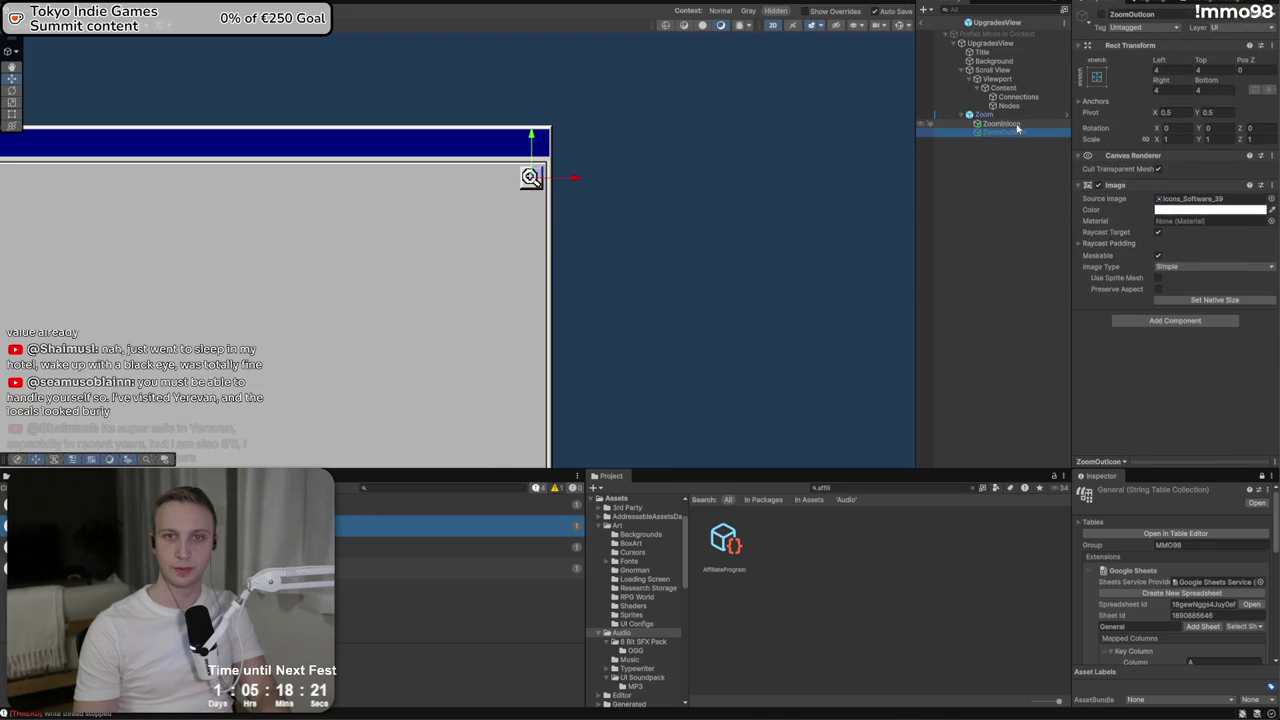
{"action": "left_click", "coordinate": [990, 114]}
{"action": "scroll", "coordinate": [1107, 222], "scroll_direction": "down", "scroll_amount": 1}
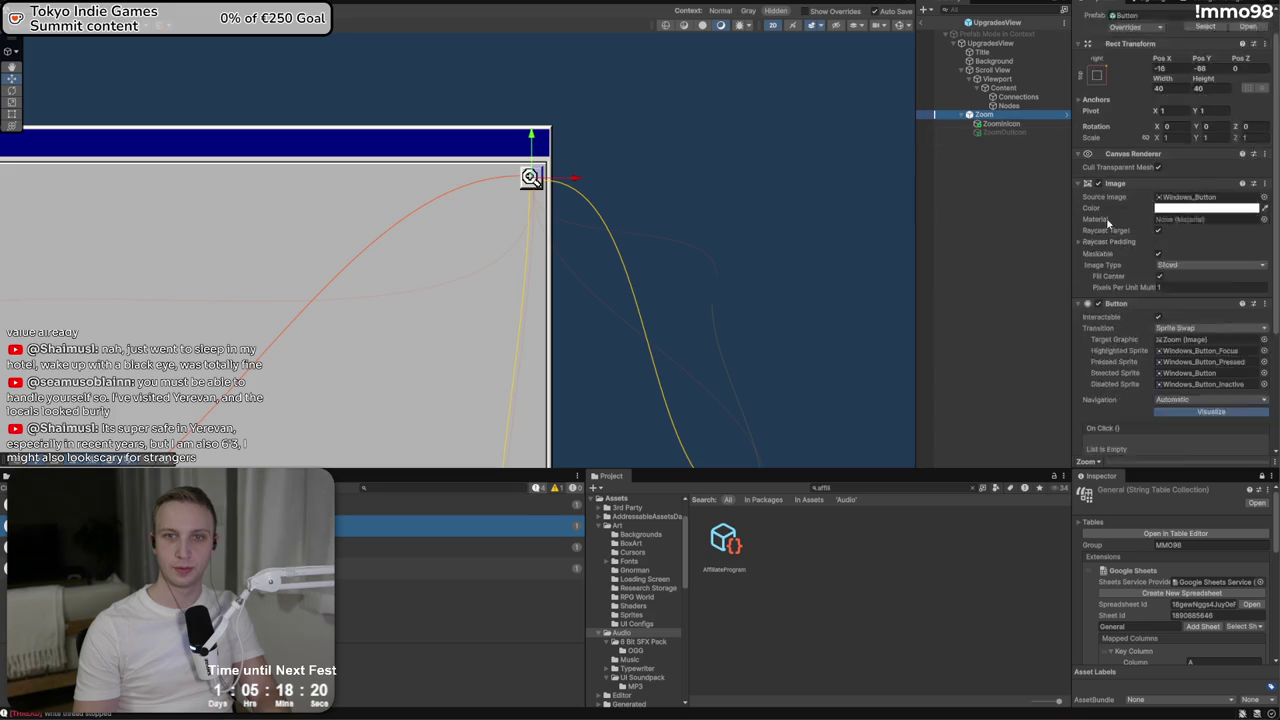
{"action": "left_click", "coordinate": [990, 43]}
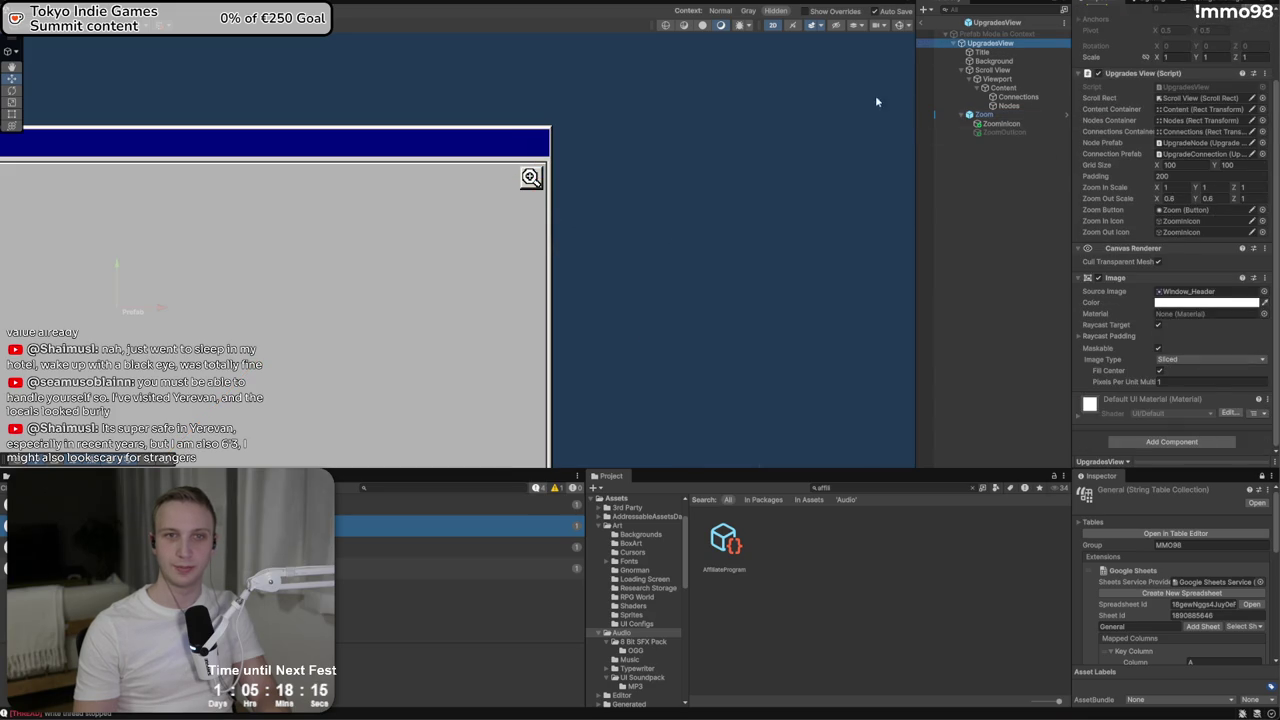
{"action": "left_click_drag", "start_coordinate": [997, 133], "coordinate": [1172, 244]}
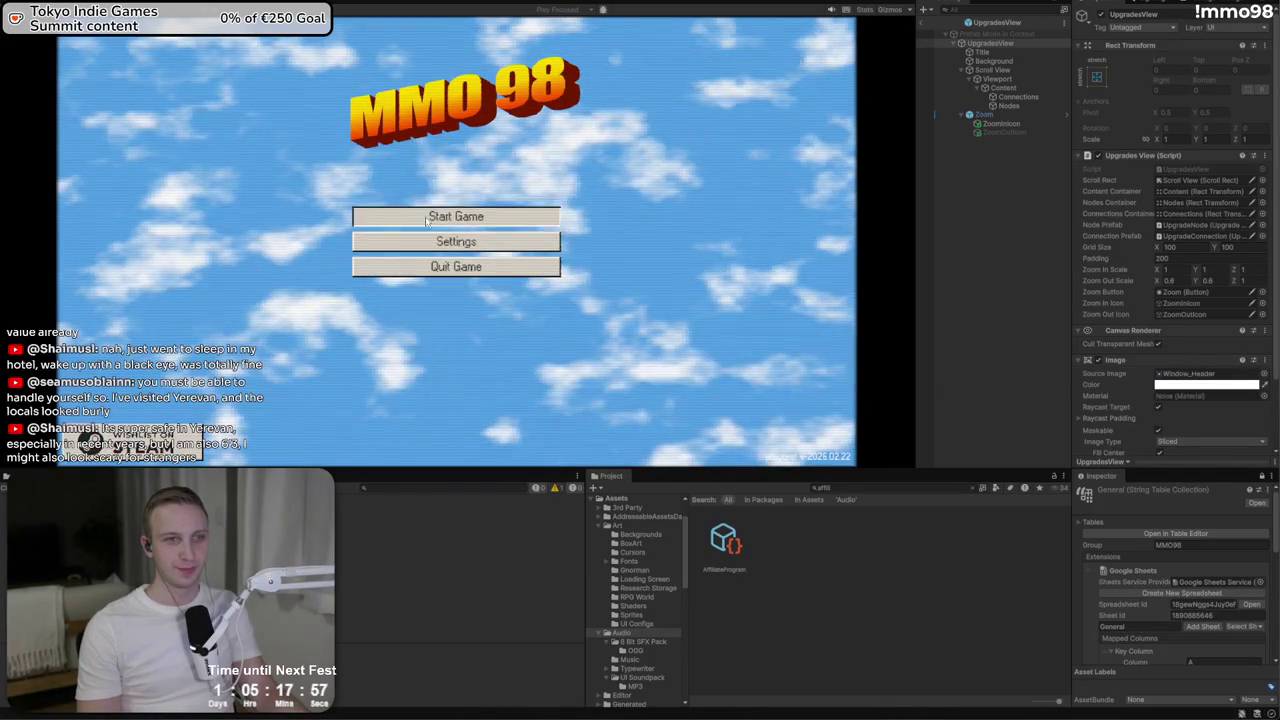
Start the game, open the Upgrades tree and zoom it out and back in several times
{"action": "left_click", "coordinate": [427, 221]}
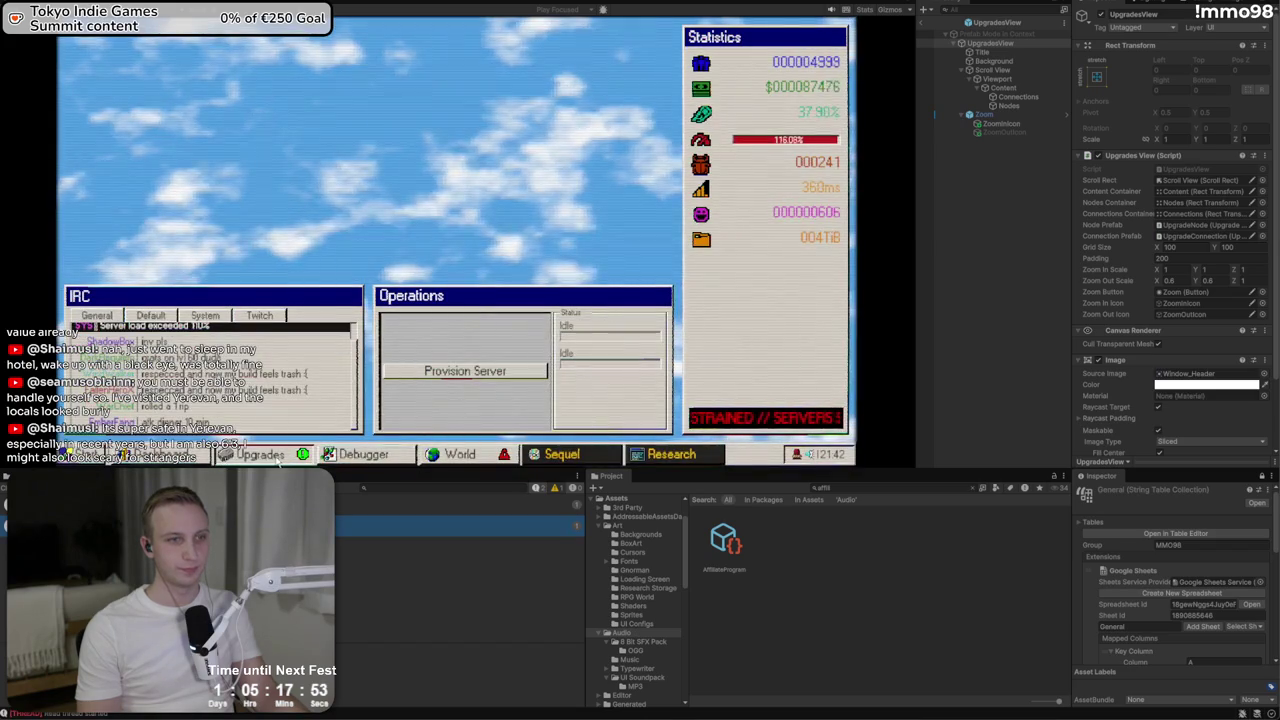
{"action": "left_click", "coordinate": [658, 62]}
{"action": "left_click", "coordinate": [658, 62]}
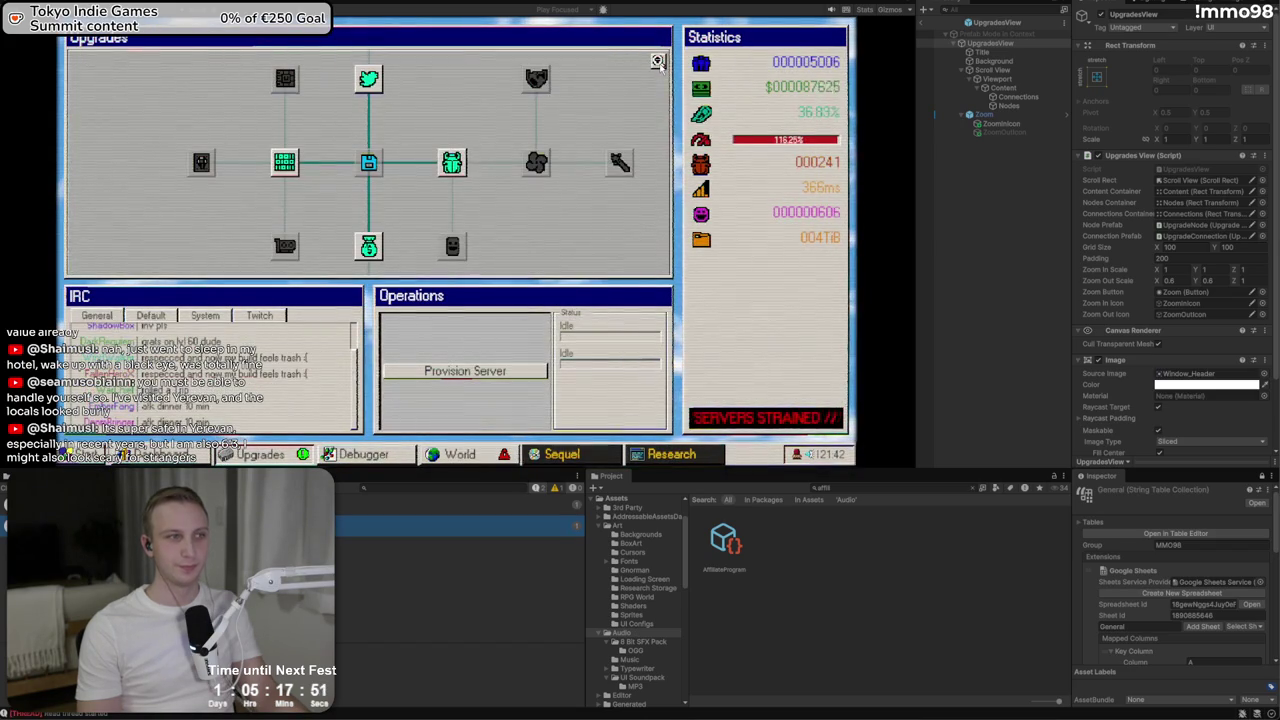
{"action": "left_click", "coordinate": [658, 62]}
{"action": "left_click", "coordinate": [658, 62]}
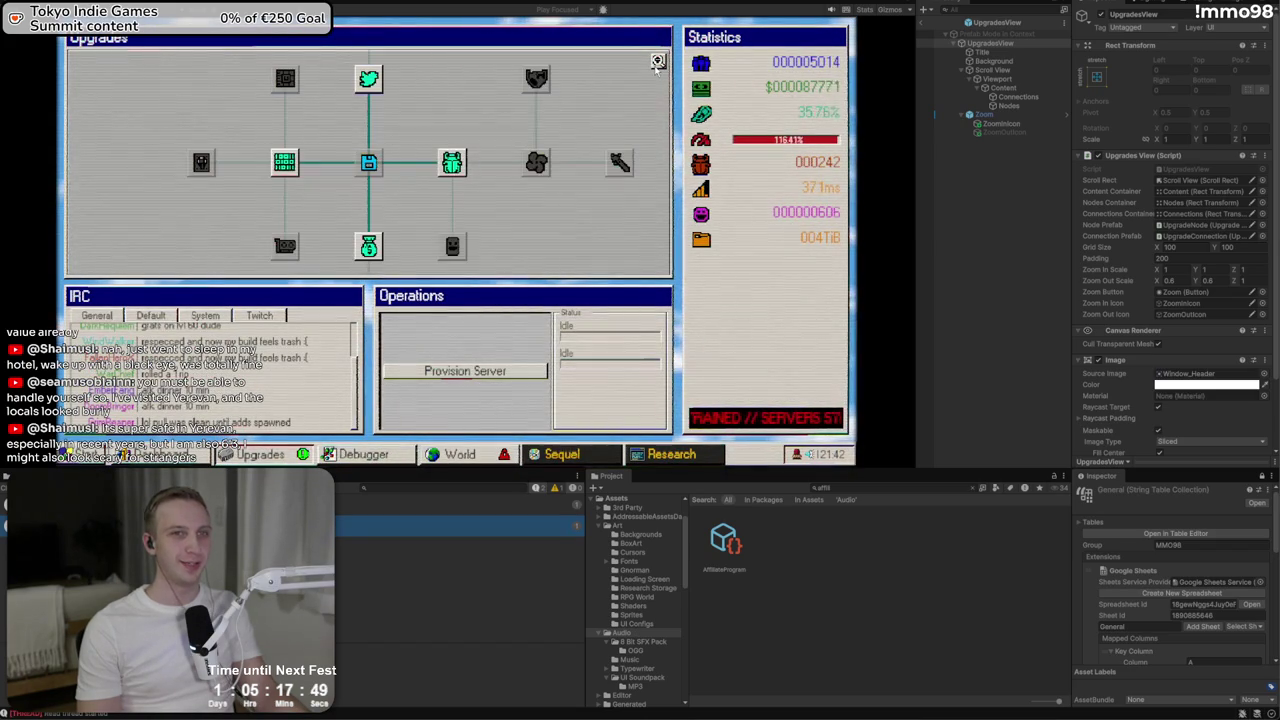
{"action": "left_click", "coordinate": [658, 62]}
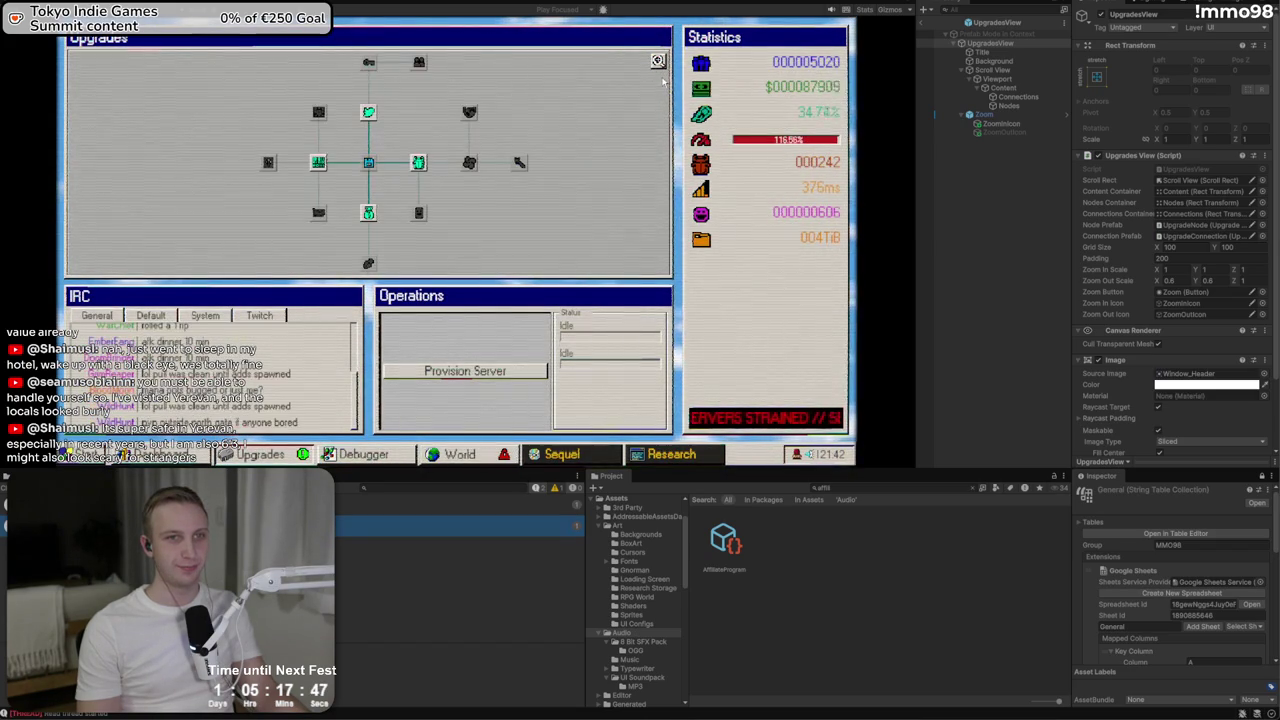
{"action": "left_click", "coordinate": [659, 64]}
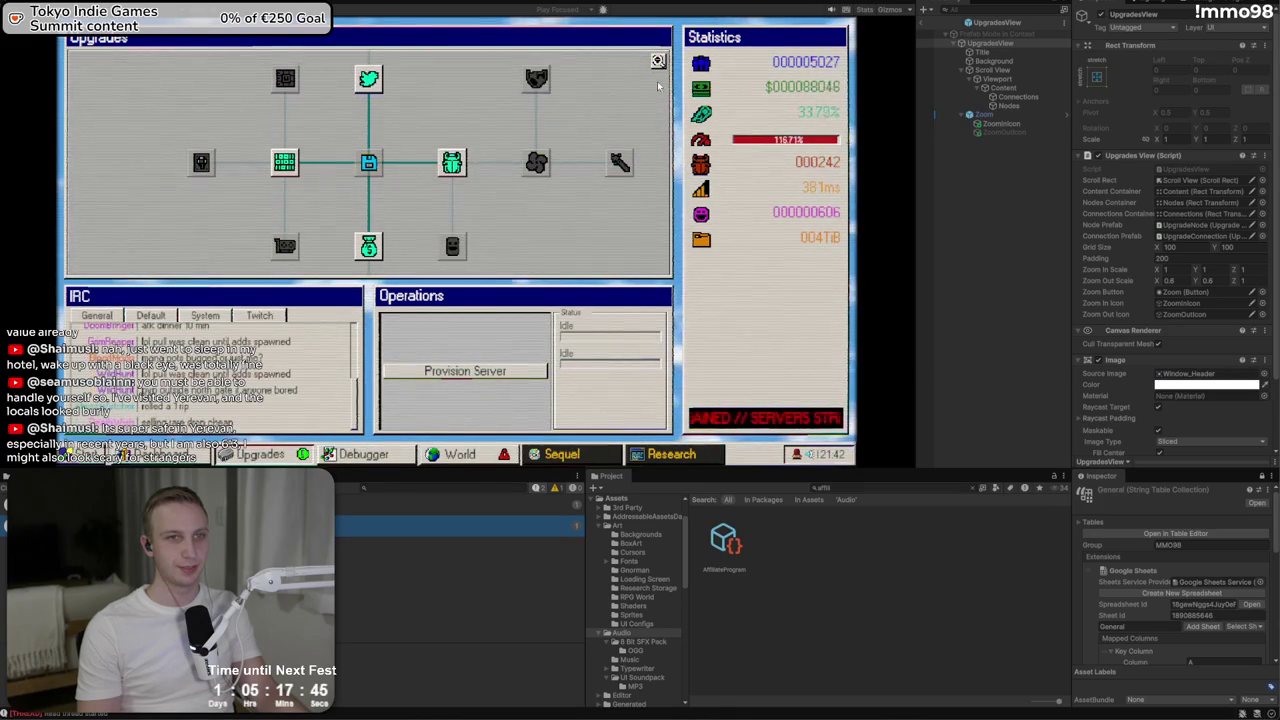
Zoom the upgrade tree out and in once more, exit Play mode, and switch to Discord
{"action": "left_click", "coordinate": [658, 63]}
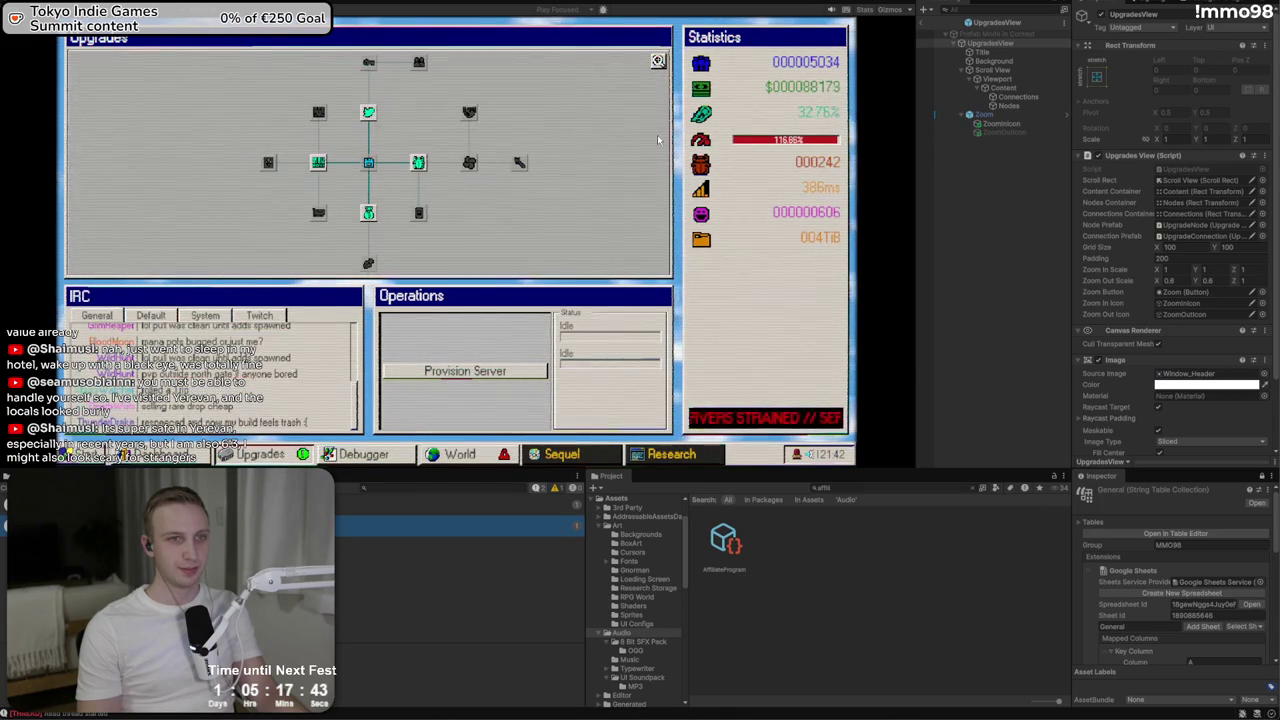
{"action": "left_click", "coordinate": [659, 64]}
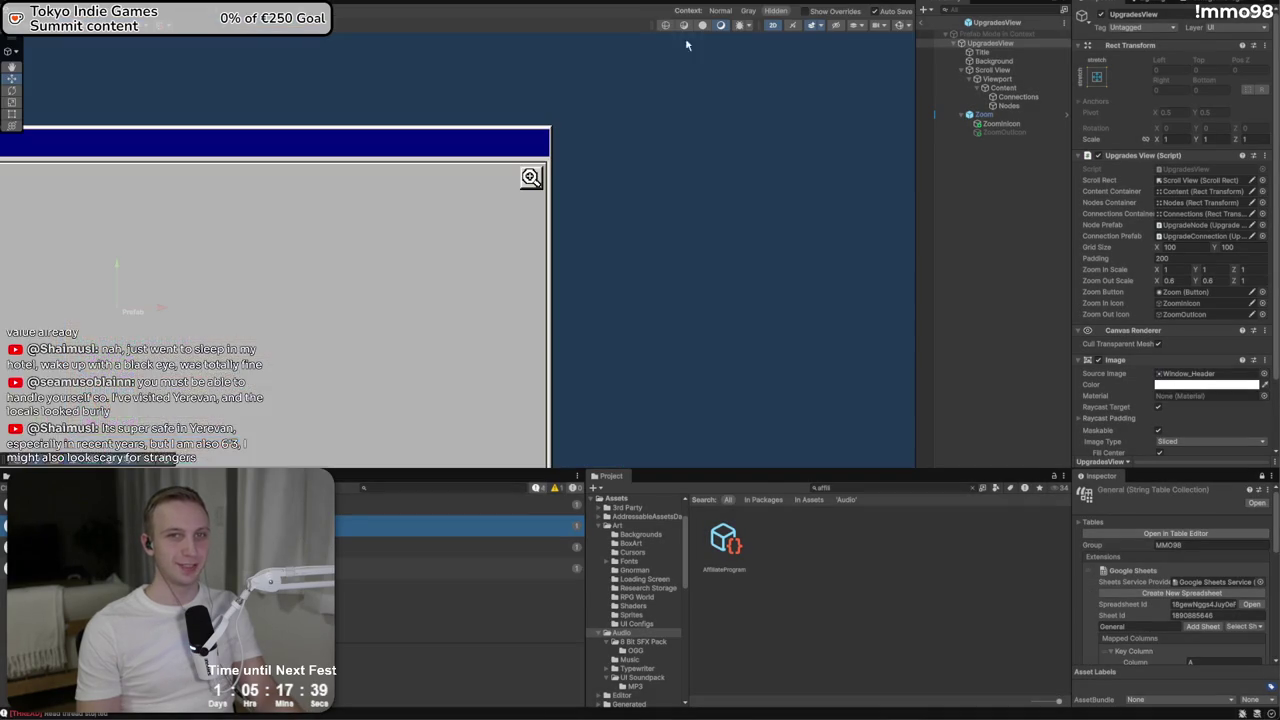
{"action": "key", "text": "ctrl+p"}
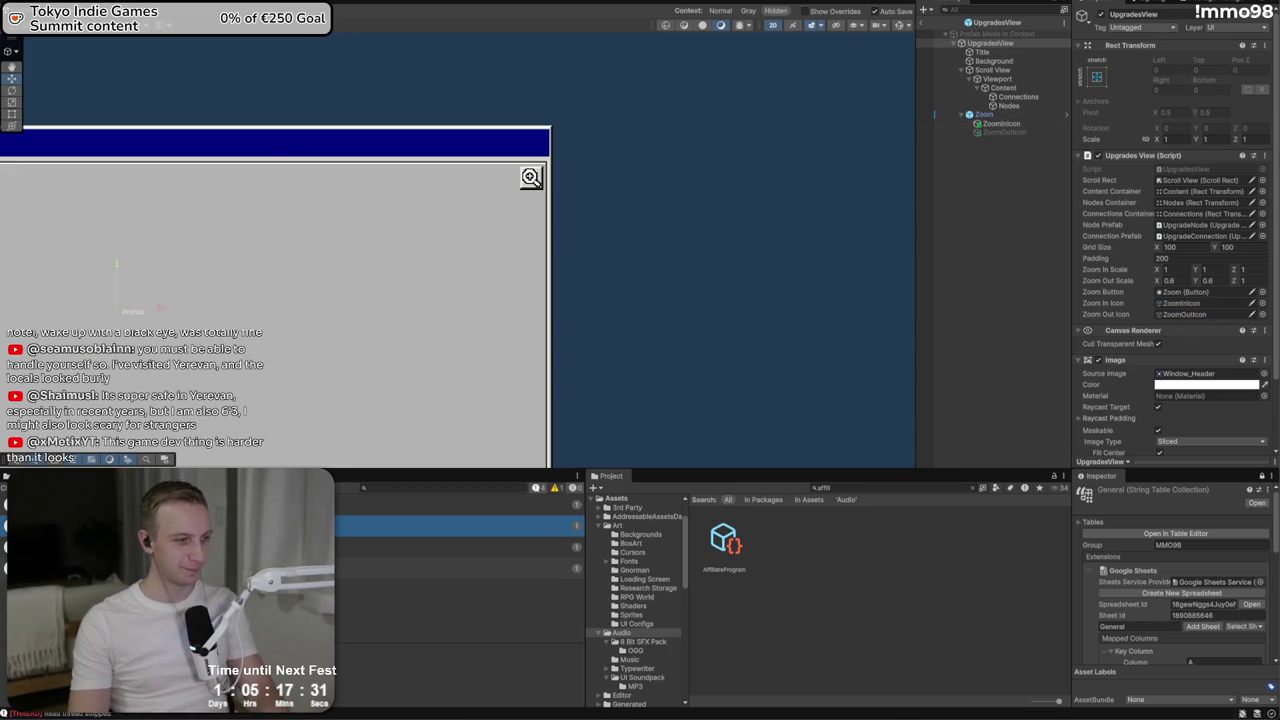
{"action": "key", "text": "alt+Tab"}
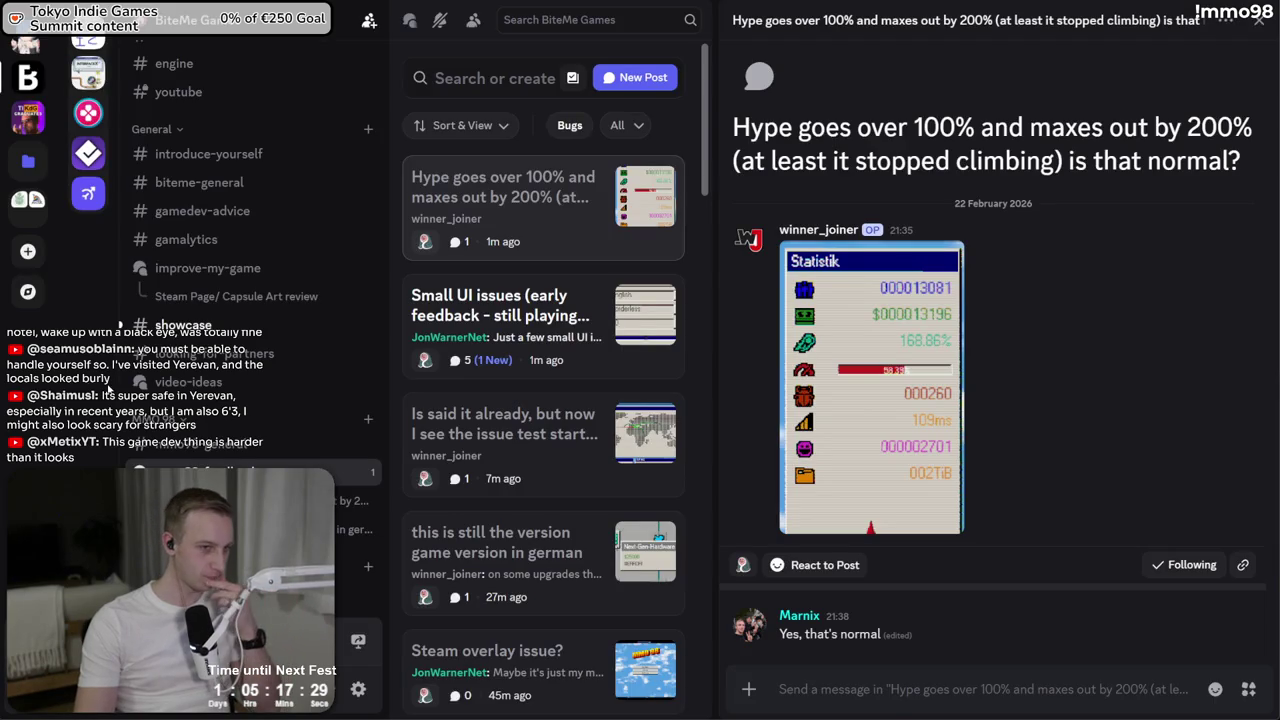
Read the Small UI issues thread, enlarge its Upgrades clipping screenshot, then return to Unity
{"action": "left_click", "coordinate": [500, 315]}
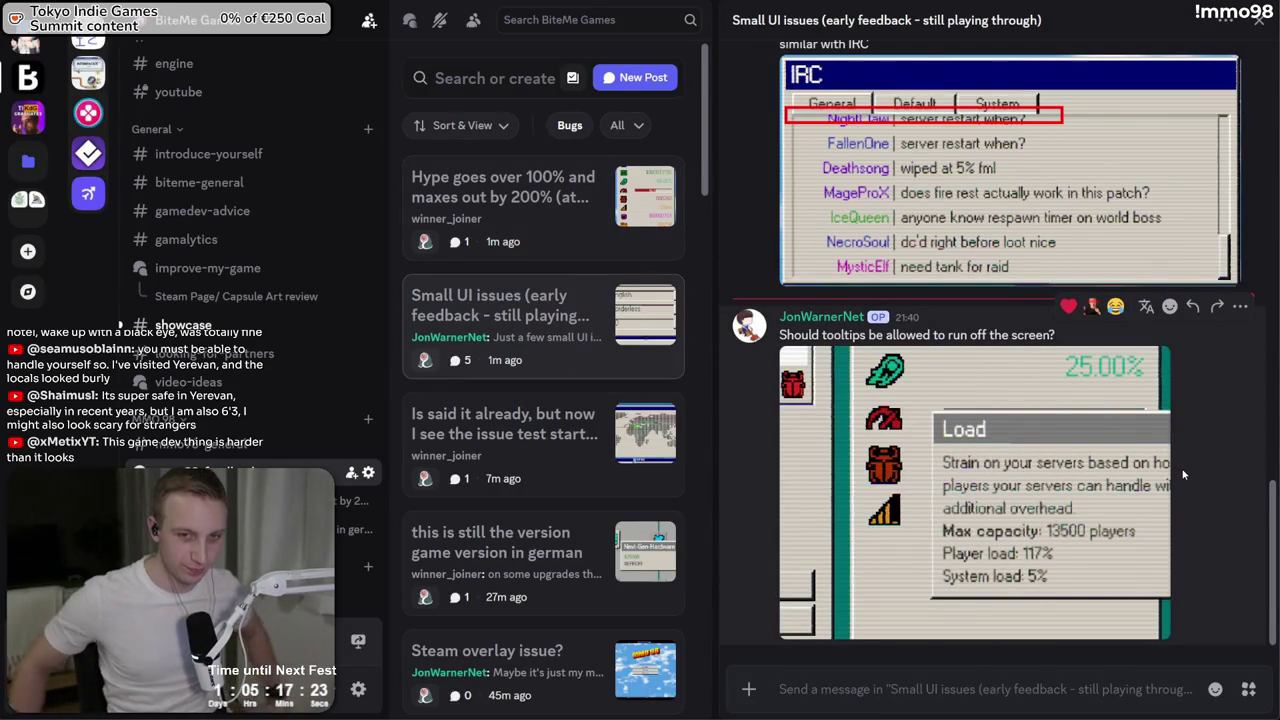
{"action": "scroll", "coordinate": [1100, 400], "scroll_direction": "up", "scroll_amount": 3}
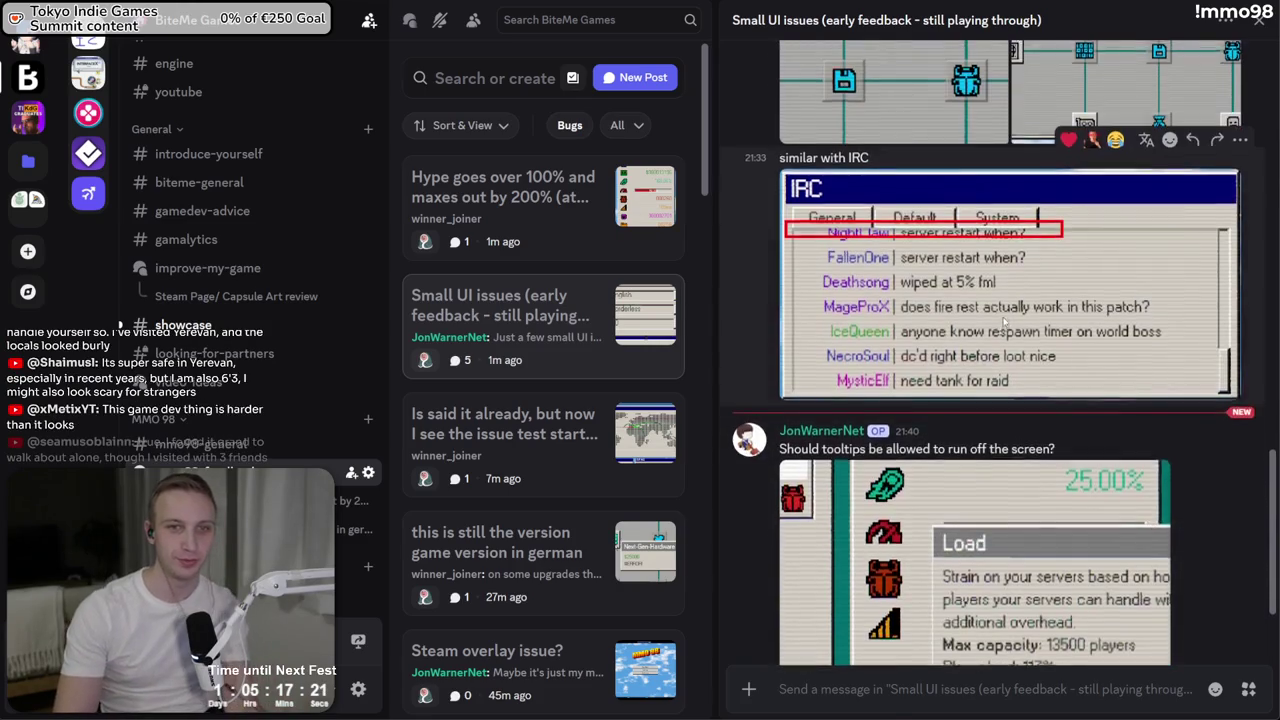
{"action": "scroll", "coordinate": [1003, 322], "scroll_direction": "up", "scroll_amount": 3}
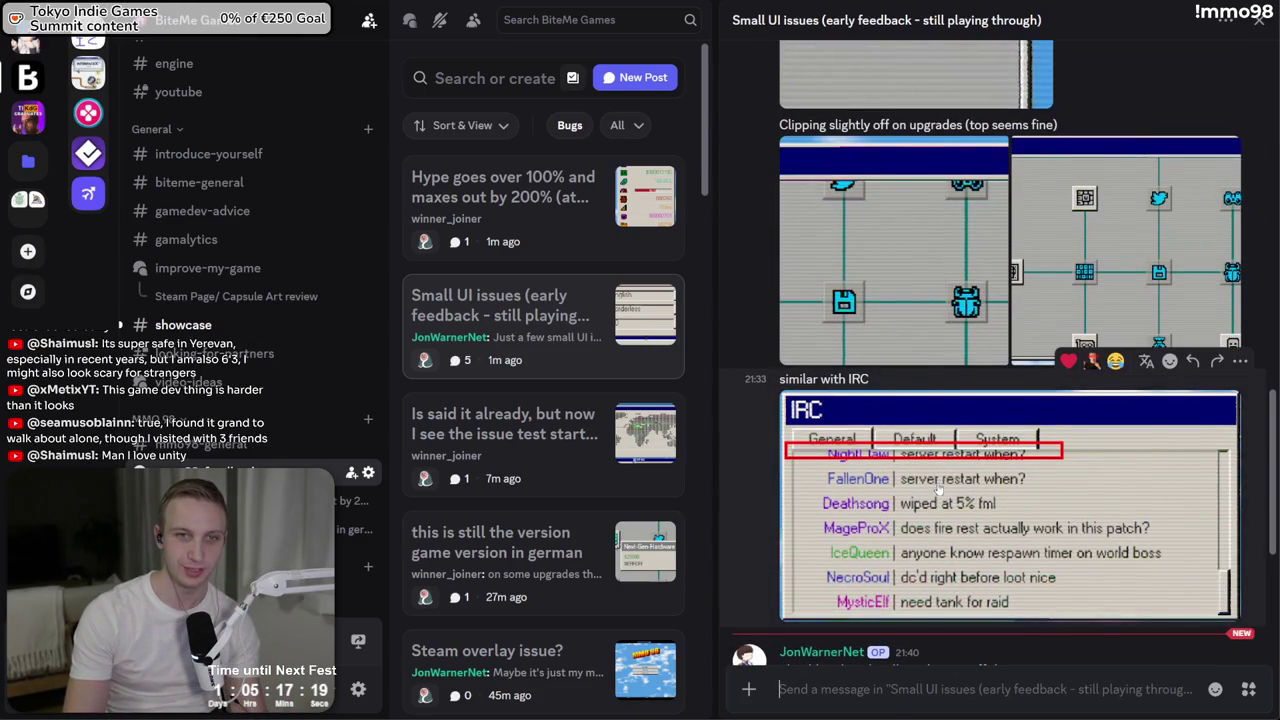
{"action": "scroll", "coordinate": [937, 513], "scroll_direction": "up", "scroll_amount": 2}
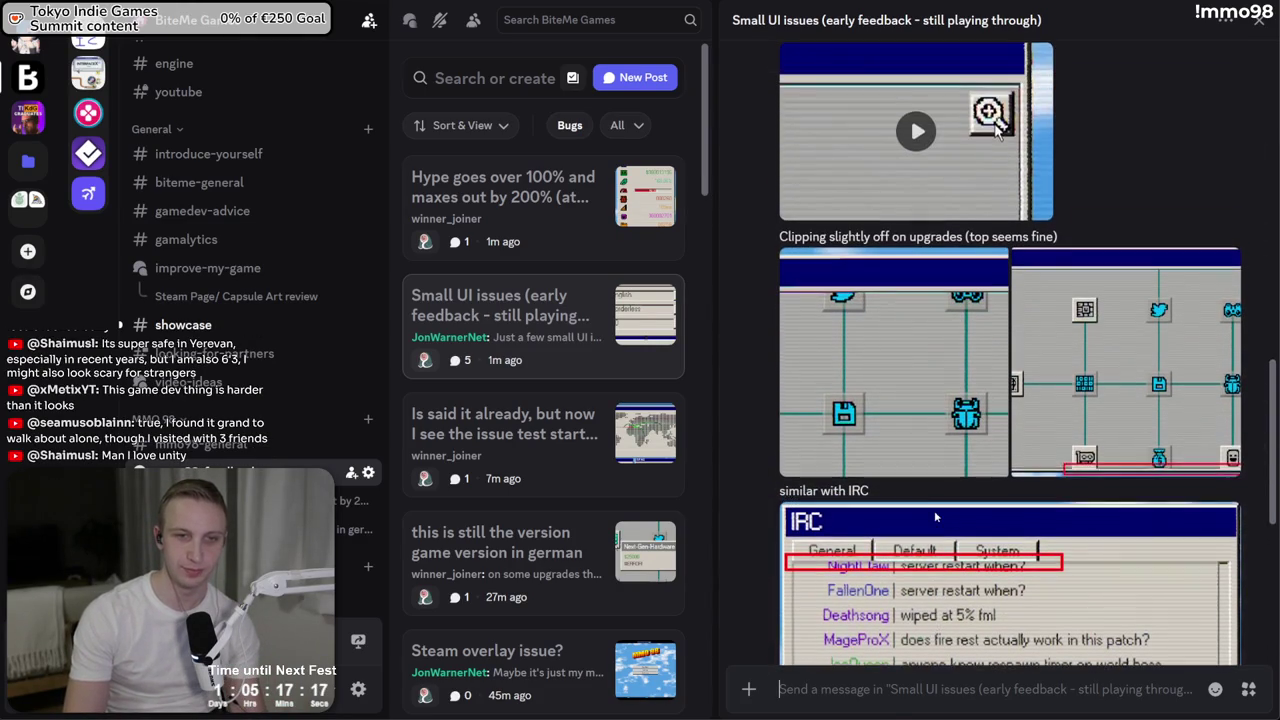
{"action": "left_click", "coordinate": [1086, 398]}
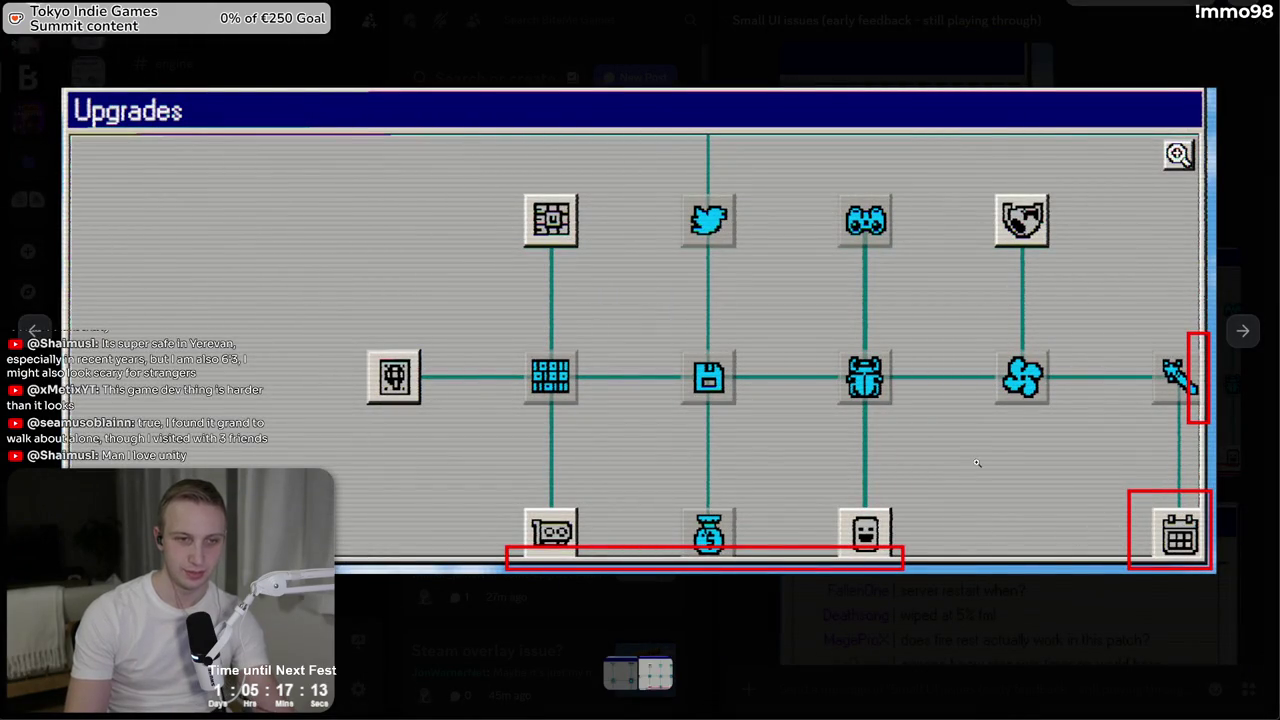
{"action": "left_click", "coordinate": [775, 624]}
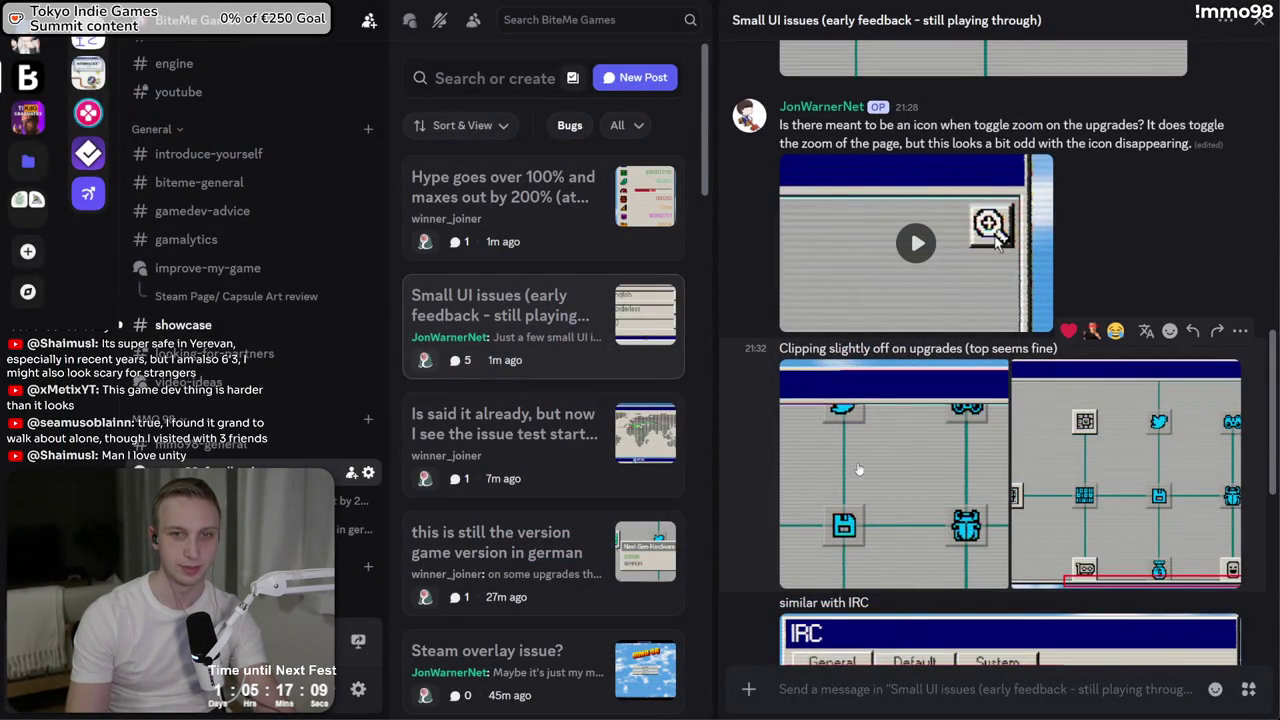
{"action": "scroll", "coordinate": [858, 469], "scroll_direction": "up", "scroll_amount": 5}
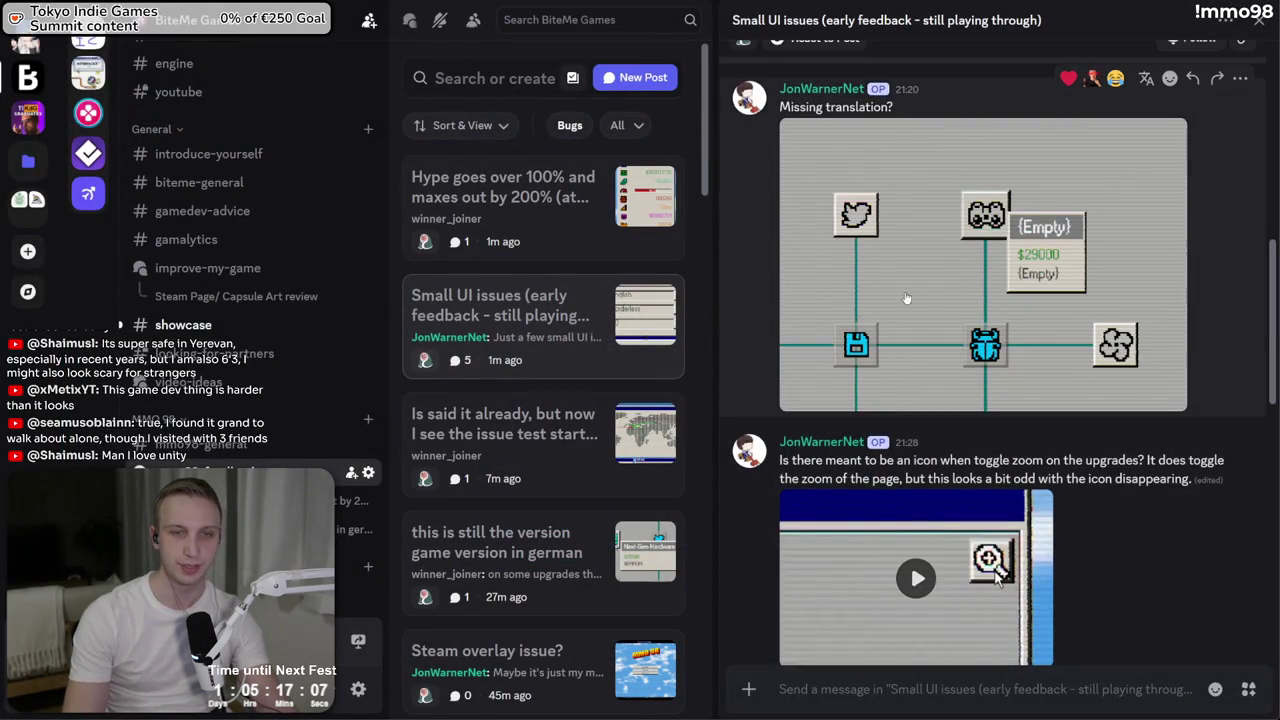
{"action": "scroll", "coordinate": [906, 298], "scroll_direction": "up", "scroll_amount": 5}
{"action": "key", "text": "alt+Tab"}
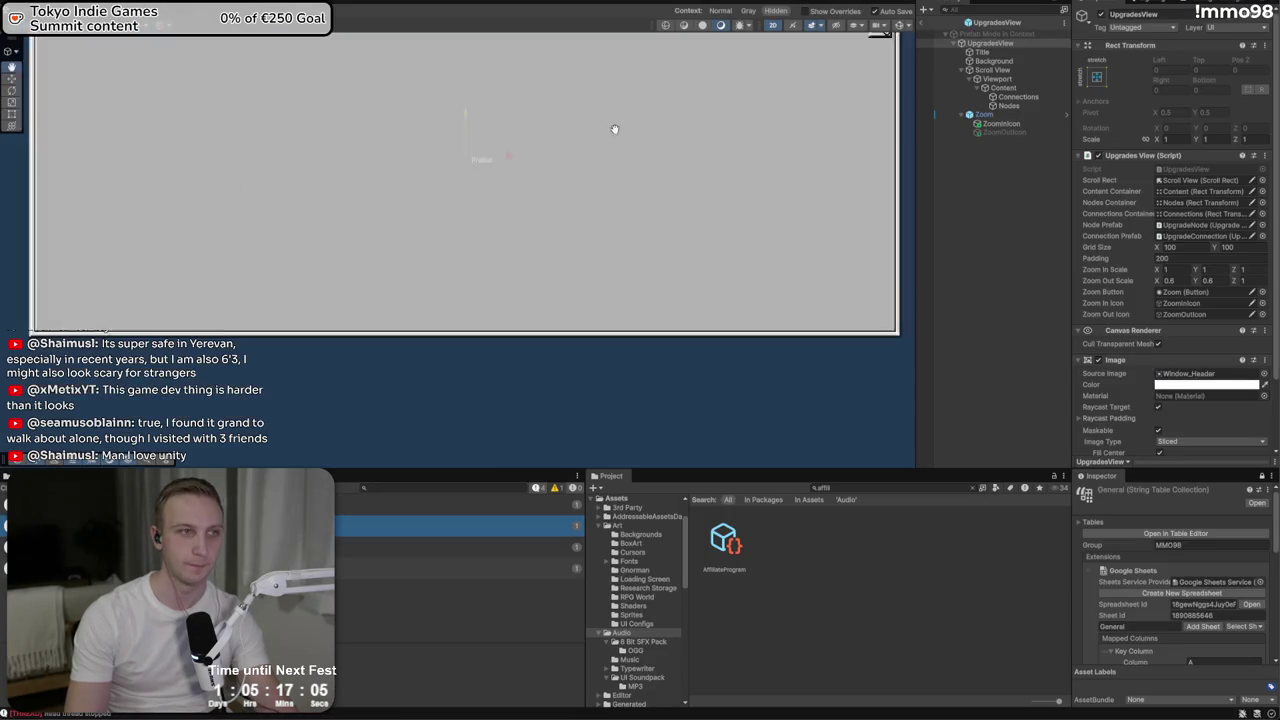
Inspect the scroll view's Nodes, Content, Connections and Viewport objects and the Viewport mask
{"action": "left_click", "coordinate": [1005, 106]}
{"action": "left_click", "coordinate": [1005, 88]}
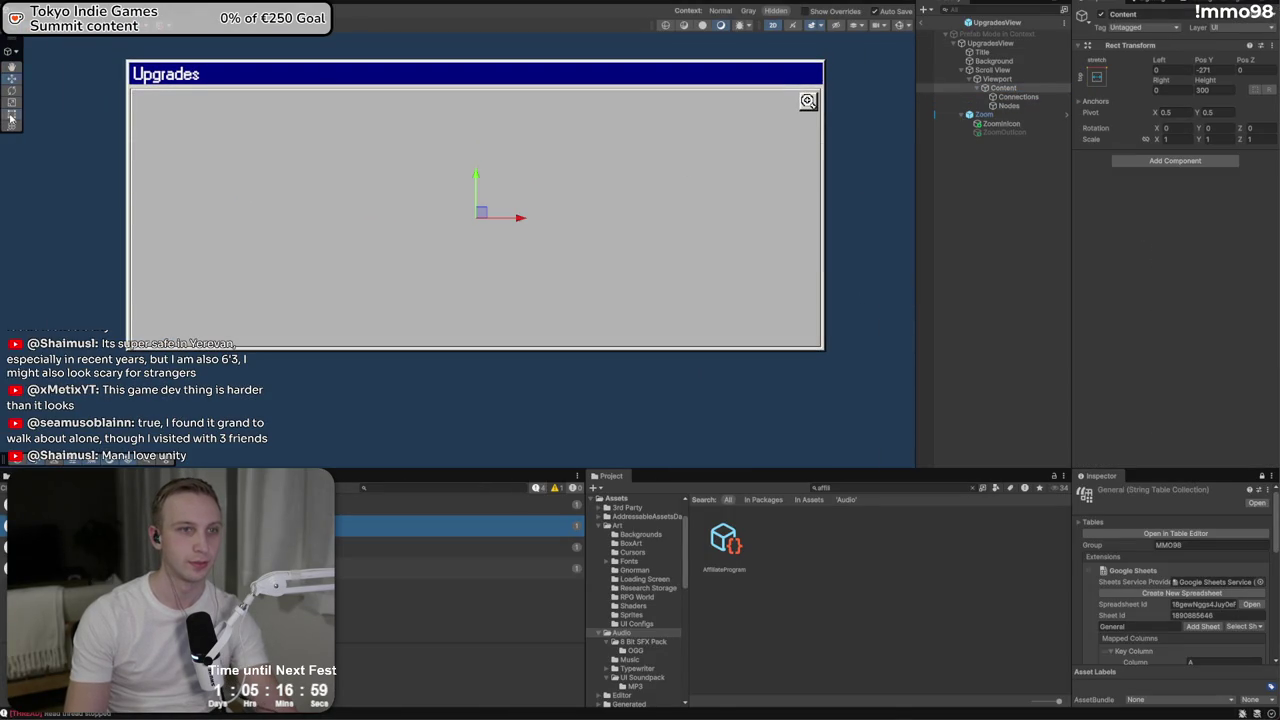
{"action": "left_click", "coordinate": [1018, 97]}
{"action": "left_click", "coordinate": [1008, 106]}
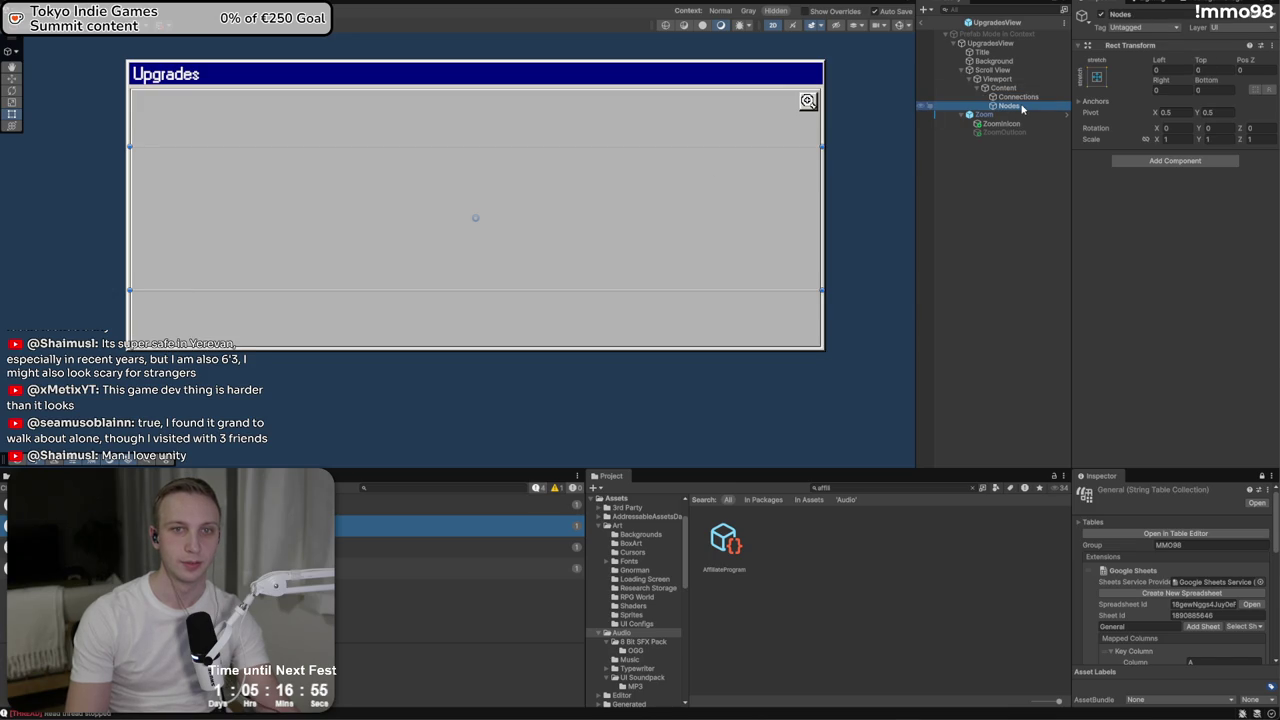
{"action": "left_click", "coordinate": [1000, 79]}
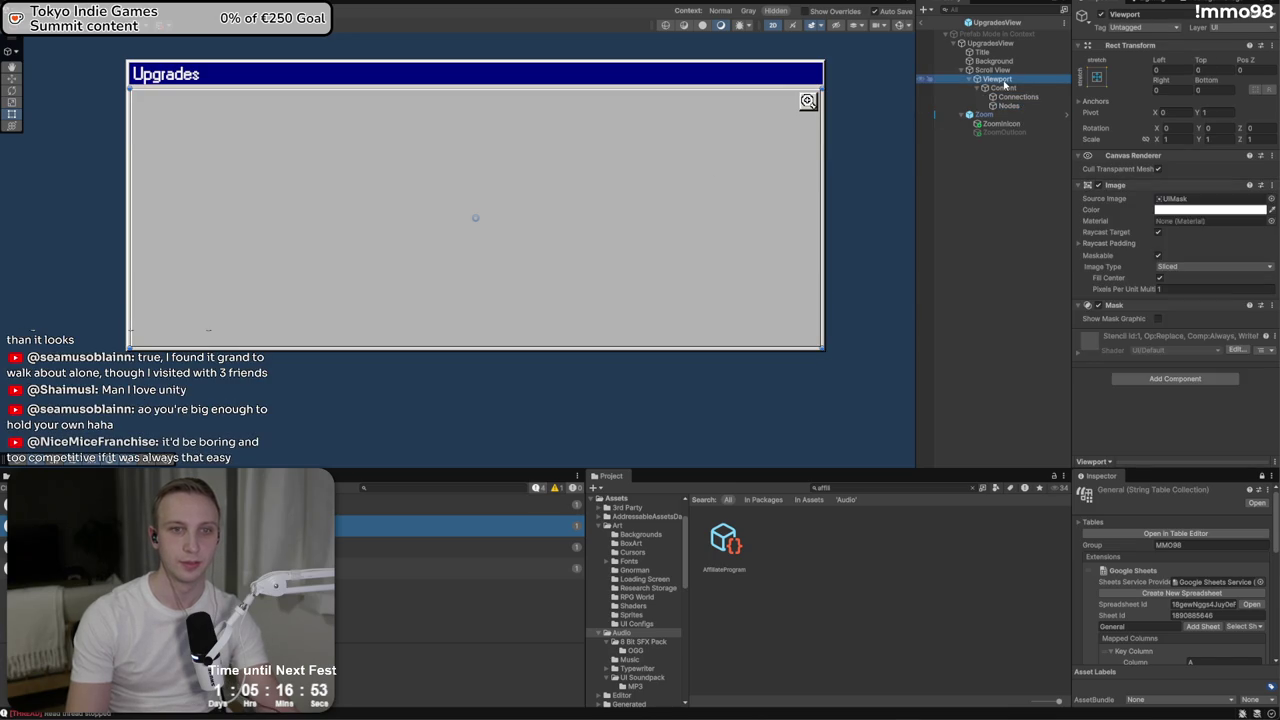
Inset the Viewport's Top, Right and Bottom edges by 4, then deselect it
{"action": "scroll", "coordinate": [254, 338], "scroll_direction": "up", "scroll_amount": 3}
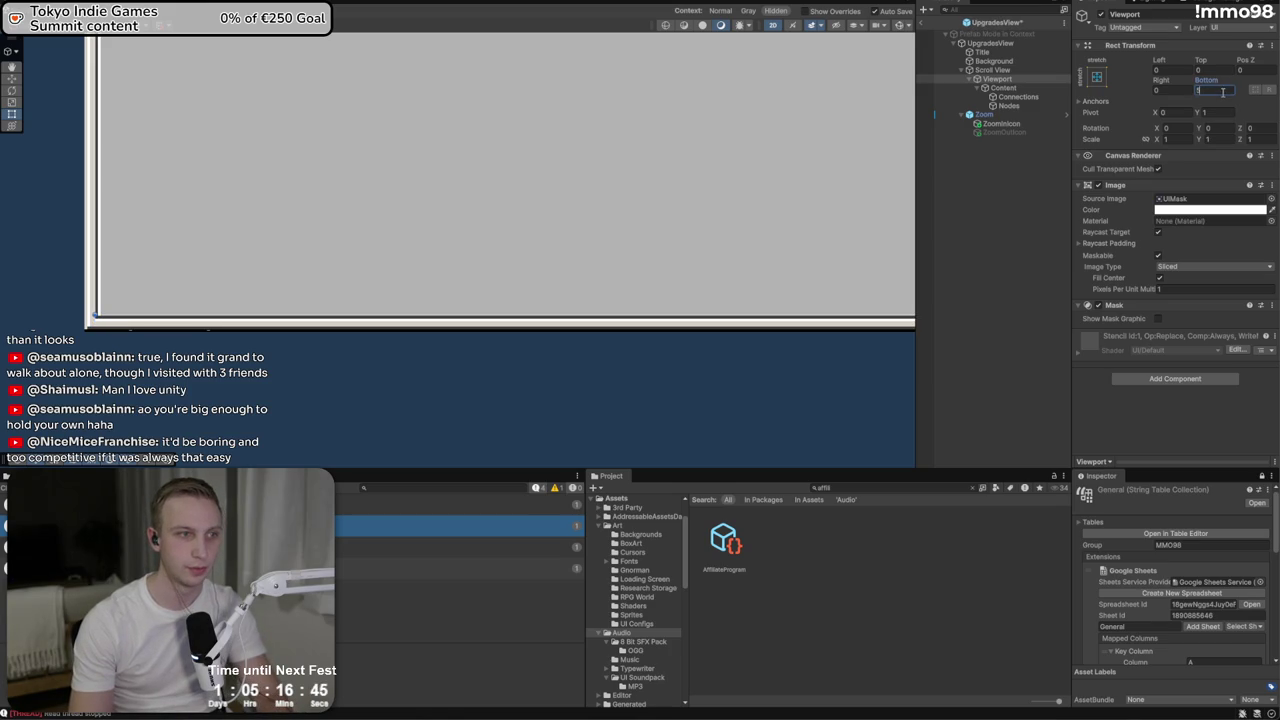
{"action": "type", "text": "4"}
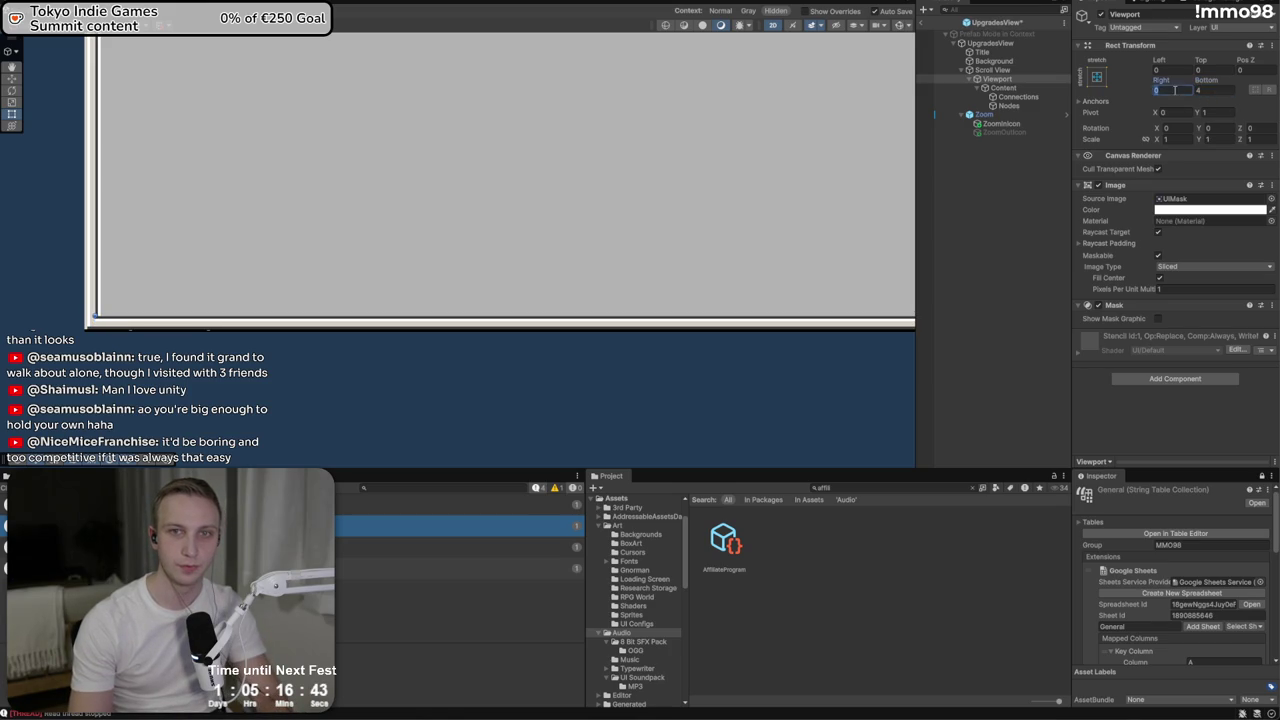
{"action": "scroll", "coordinate": [836, 208], "scroll_direction": "down", "scroll_amount": 3}
{"action": "scroll", "coordinate": [634, 314], "scroll_direction": "up", "scroll_amount": 6}
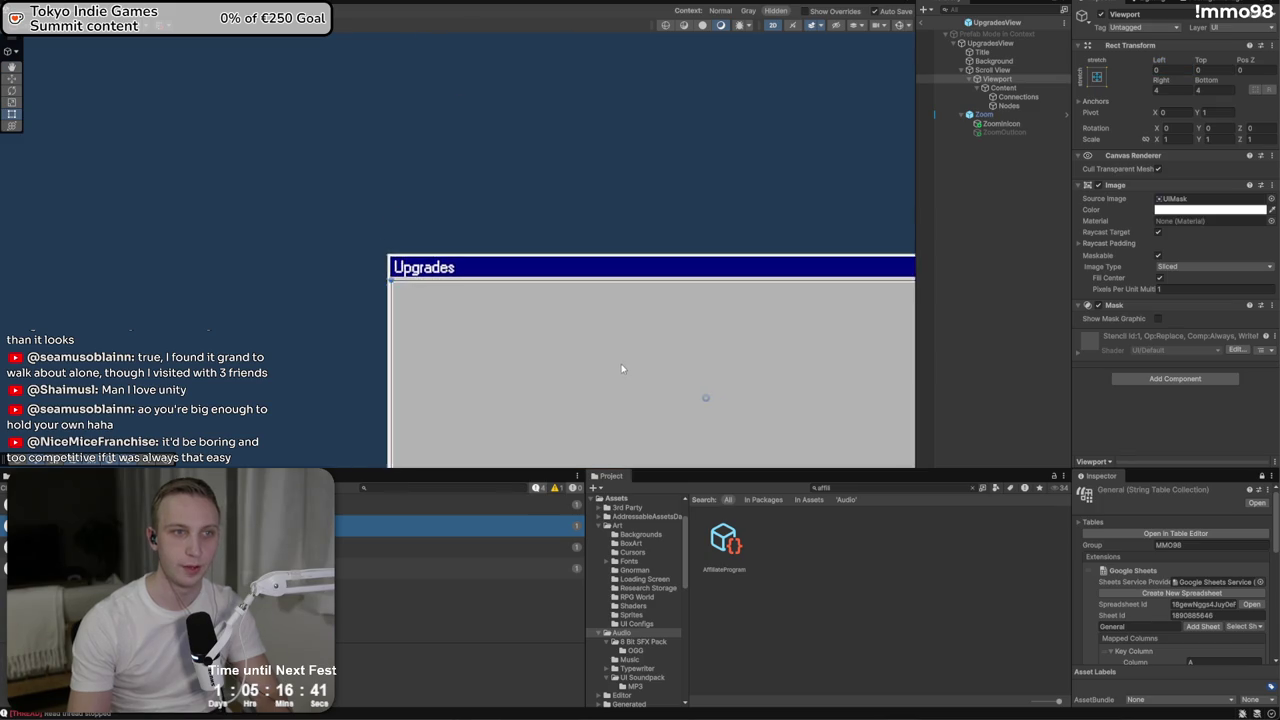
{"action": "scroll", "coordinate": [767, 334], "scroll_direction": "down", "scroll_amount": 1}
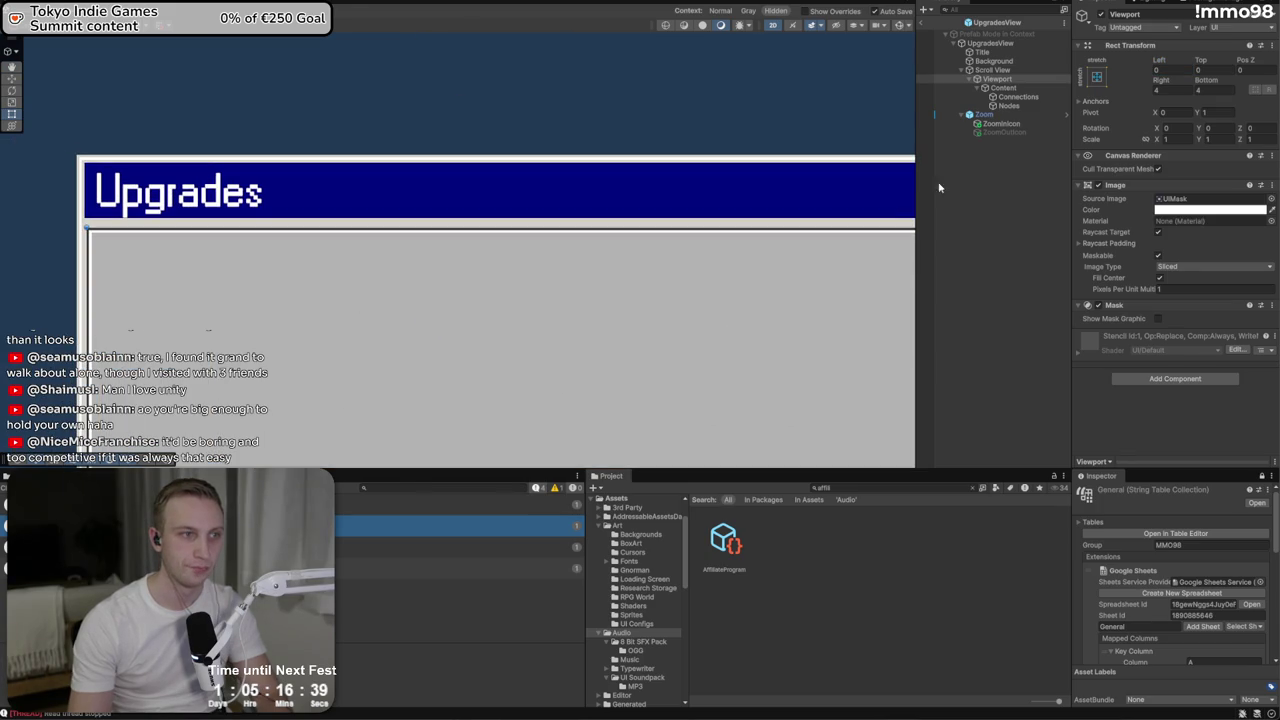
{"action": "left_click", "coordinate": [1179, 70]}
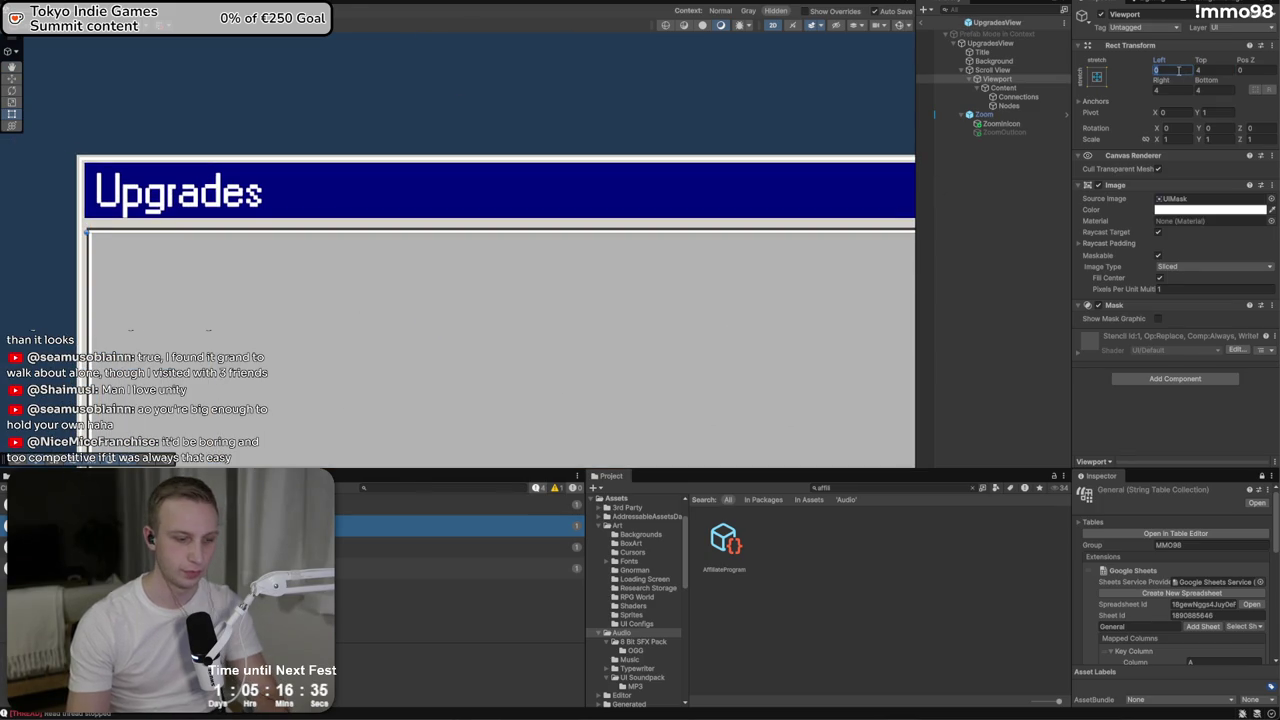
{"action": "type", "text": "4"}
{"action": "left_click", "coordinate": [967, 224]}
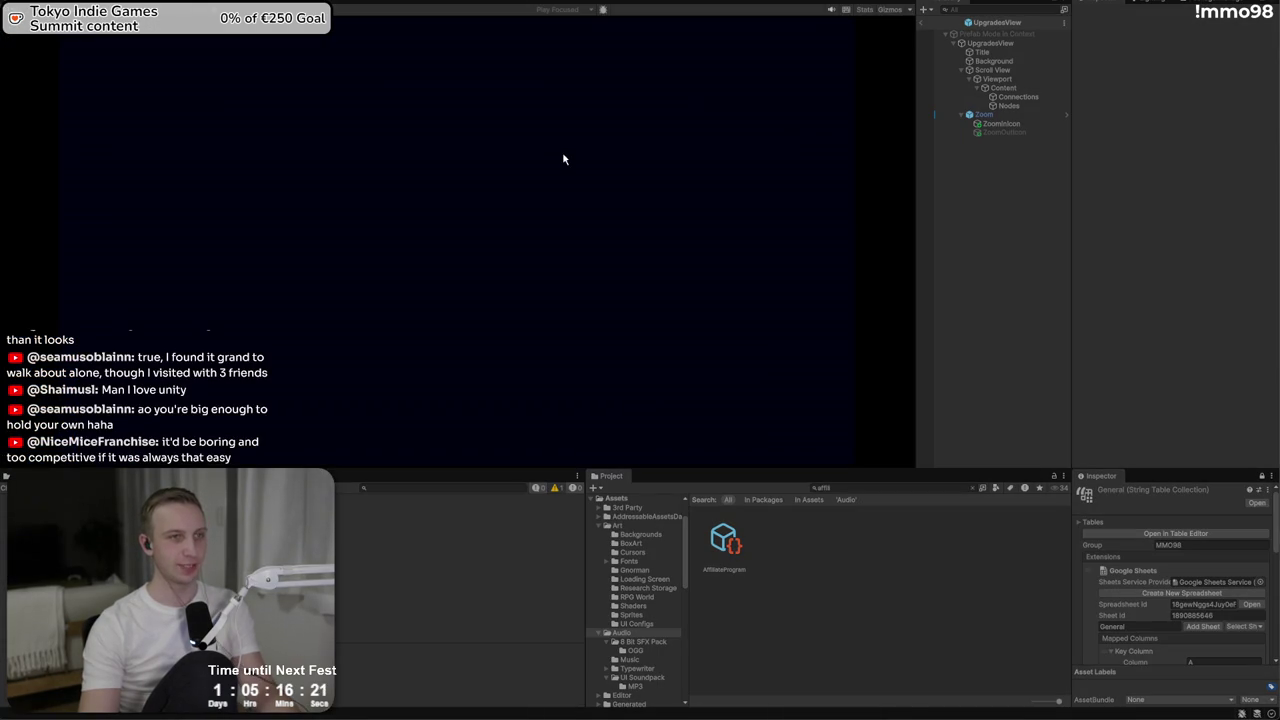
In the running game, start the game and load the existing studio A
{"action": "left_click", "coordinate": [505, 219]}
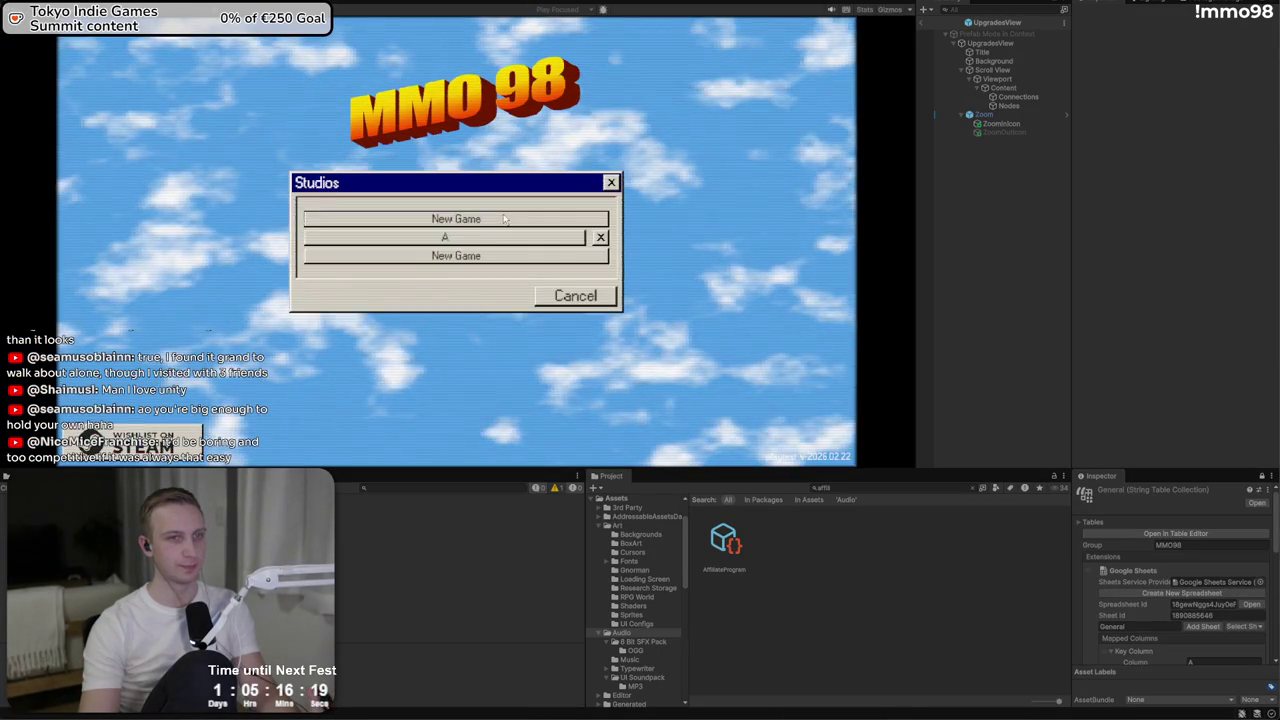
{"action": "left_click", "coordinate": [505, 219]}
{"action": "left_click", "coordinate": [509, 298]}
{"action": "left_click", "coordinate": [584, 243]}
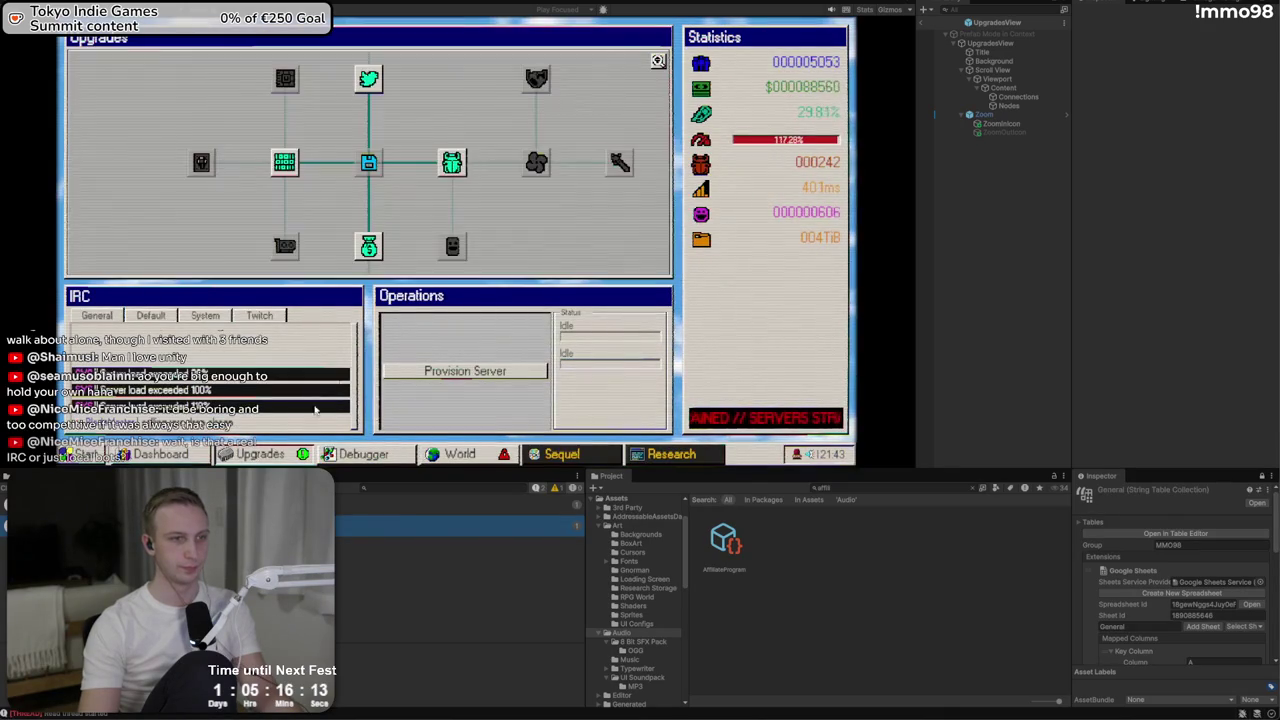
Open the Upgrades window and pan the tree to check clipping, then go to Discord
{"action": "left_click", "coordinate": [255, 454]}
{"action": "mouse_move", "coordinate": [523, 191]}
{"action": "left_mouse_down"}
{"action": "mouse_move", "coordinate": [510, 295]}
{"action": "mouse_move", "coordinate": [730, 296]}
{"action": "left_mouse_up"}
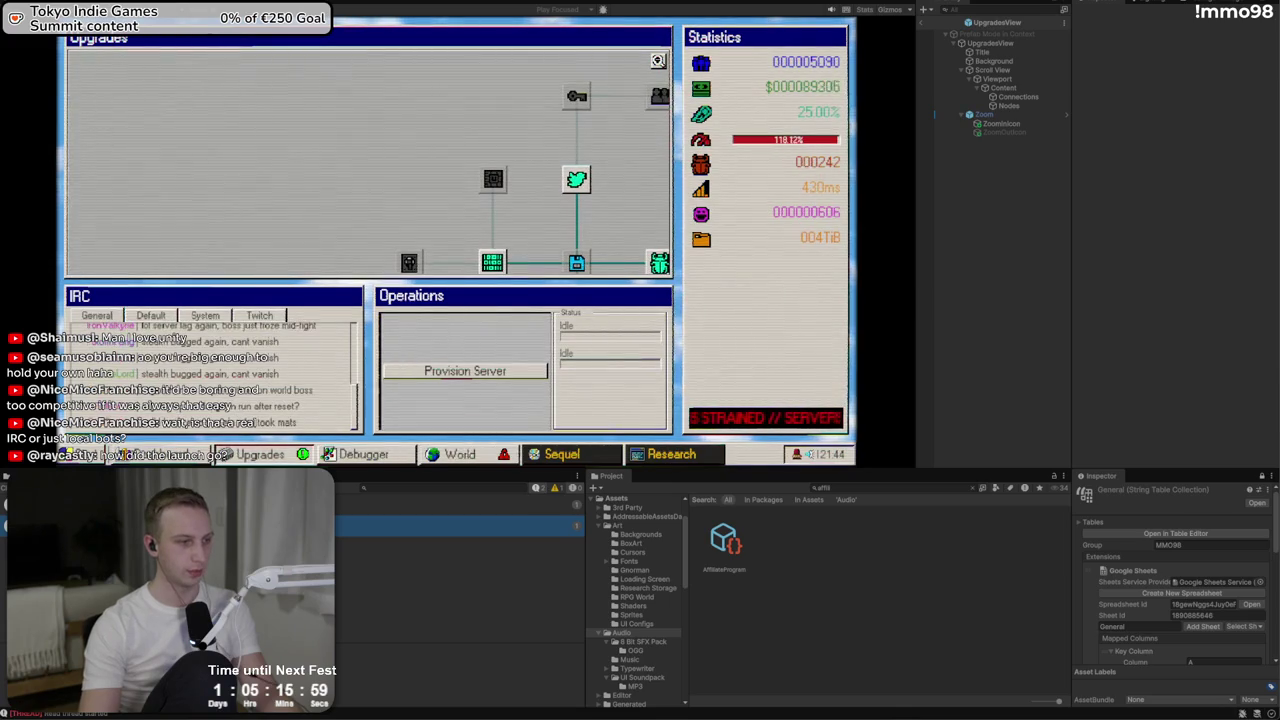
{"action": "key", "text": "alt+Tab"}
Scroll the thread and enlarge the posted Upgrades clipping screenshot
{"action": "scroll", "coordinate": [1069, 461], "scroll_direction": "down", "scroll_amount": 4}
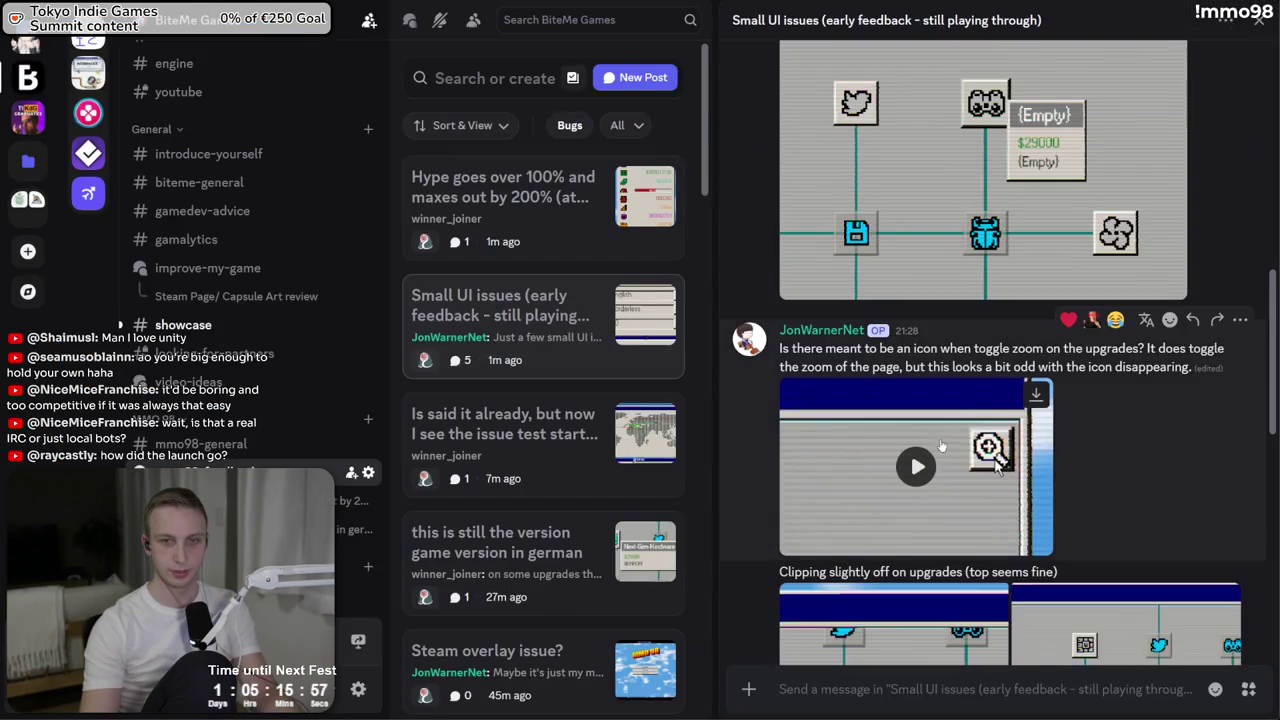
{"action": "left_click", "coordinate": [1069, 461]}
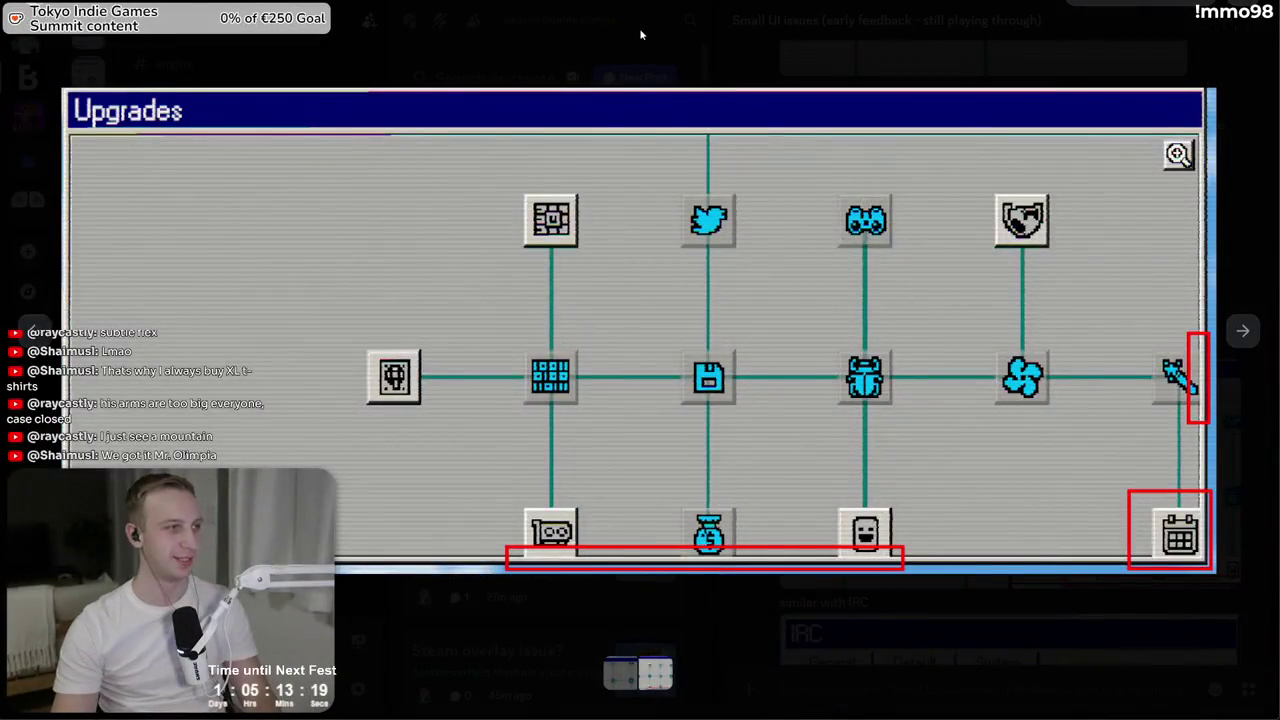
Close the screenshot, visit #showcase, reopen Small UI issues, then pan the game's Upgrades tree
{"action": "left_click", "coordinate": [641, 35]}
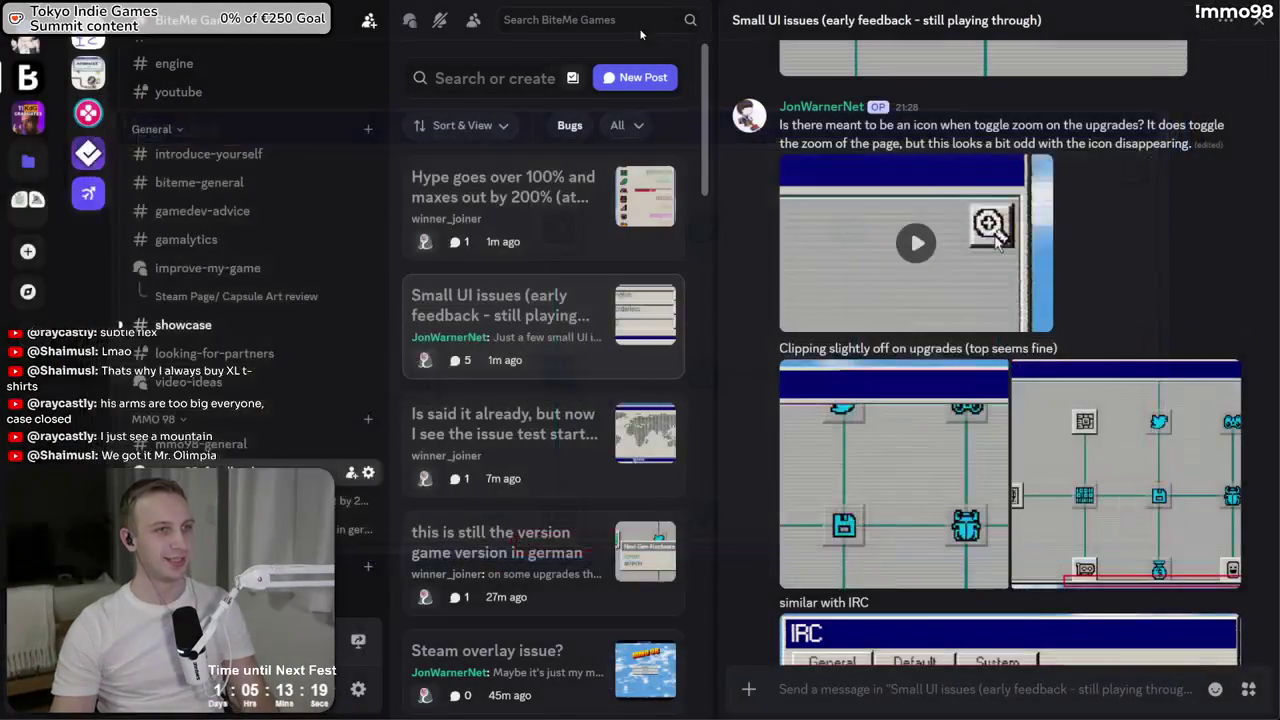
{"action": "left_click", "coordinate": [246, 326]}
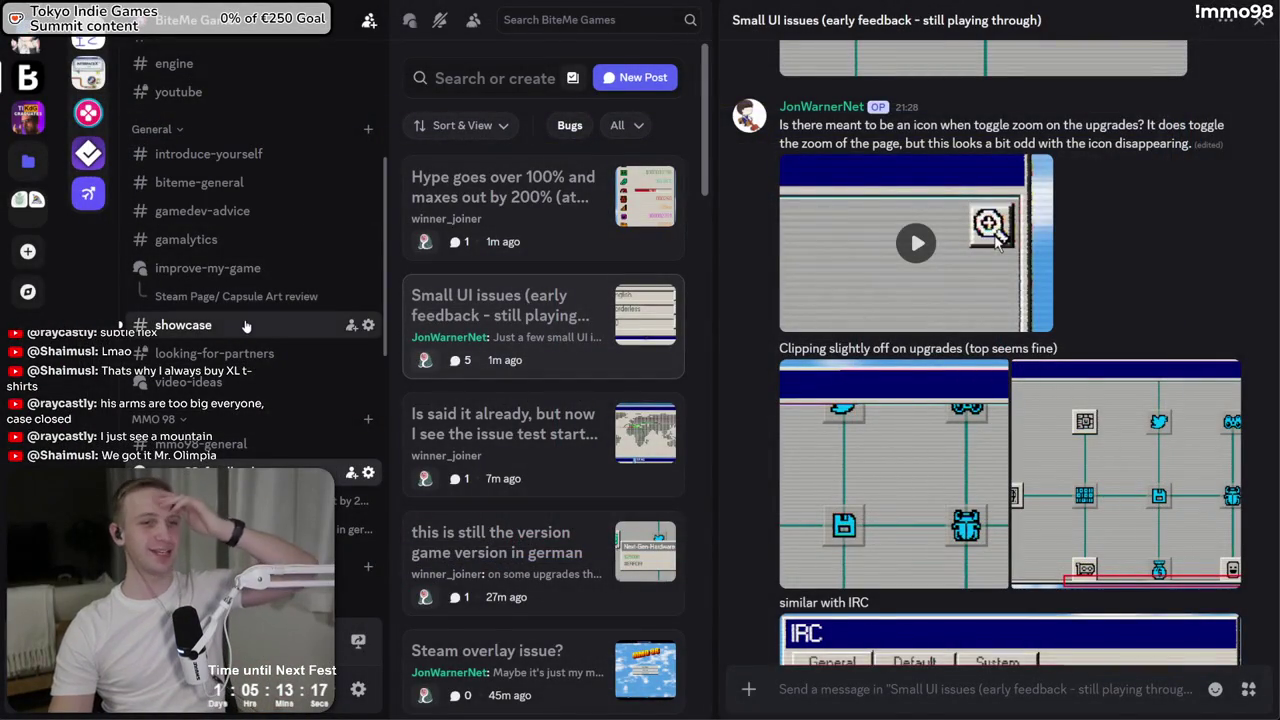
{"action": "mouse_move", "coordinate": [250, 470]}
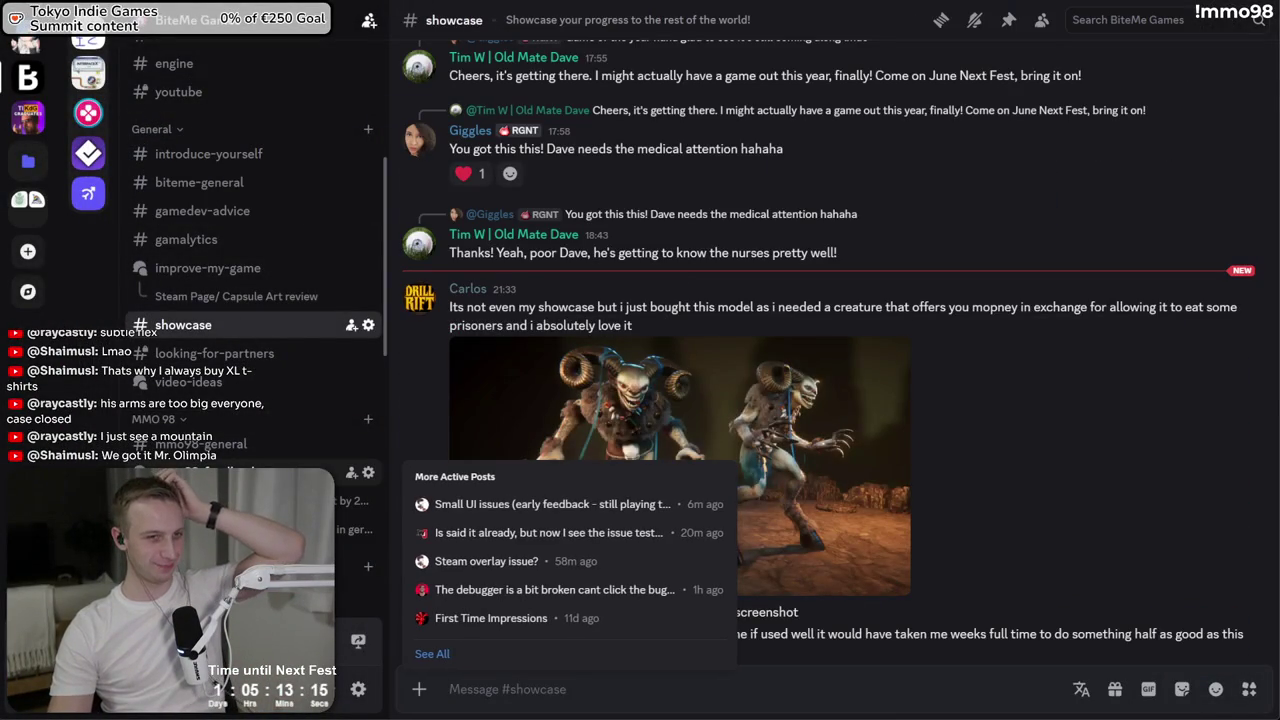
{"action": "left_click", "coordinate": [500, 503]}
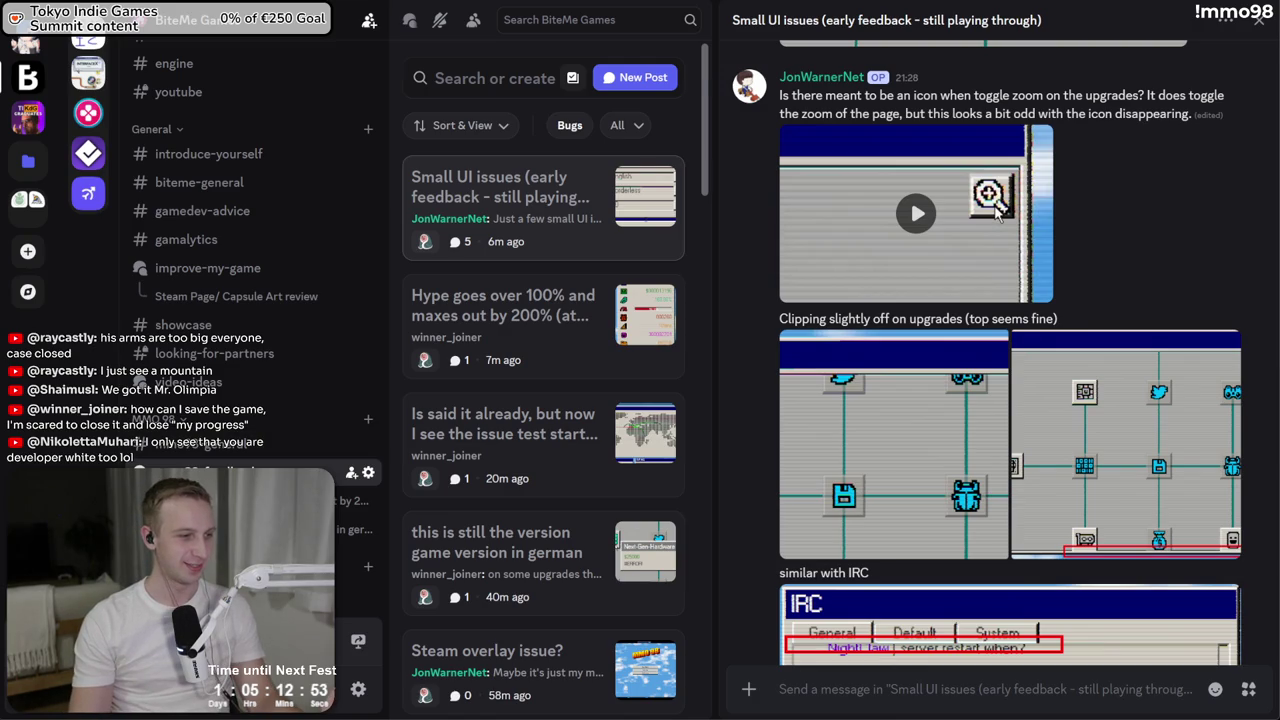
{"action": "key", "text": "alt+Tab"}
{"action": "mouse_move", "coordinate": [545, 219]}
{"action": "left_mouse_down"}
{"action": "mouse_move", "coordinate": [563, 229]}
{"action": "mouse_move", "coordinate": [538, 236]}
{"action": "left_mouse_up"}
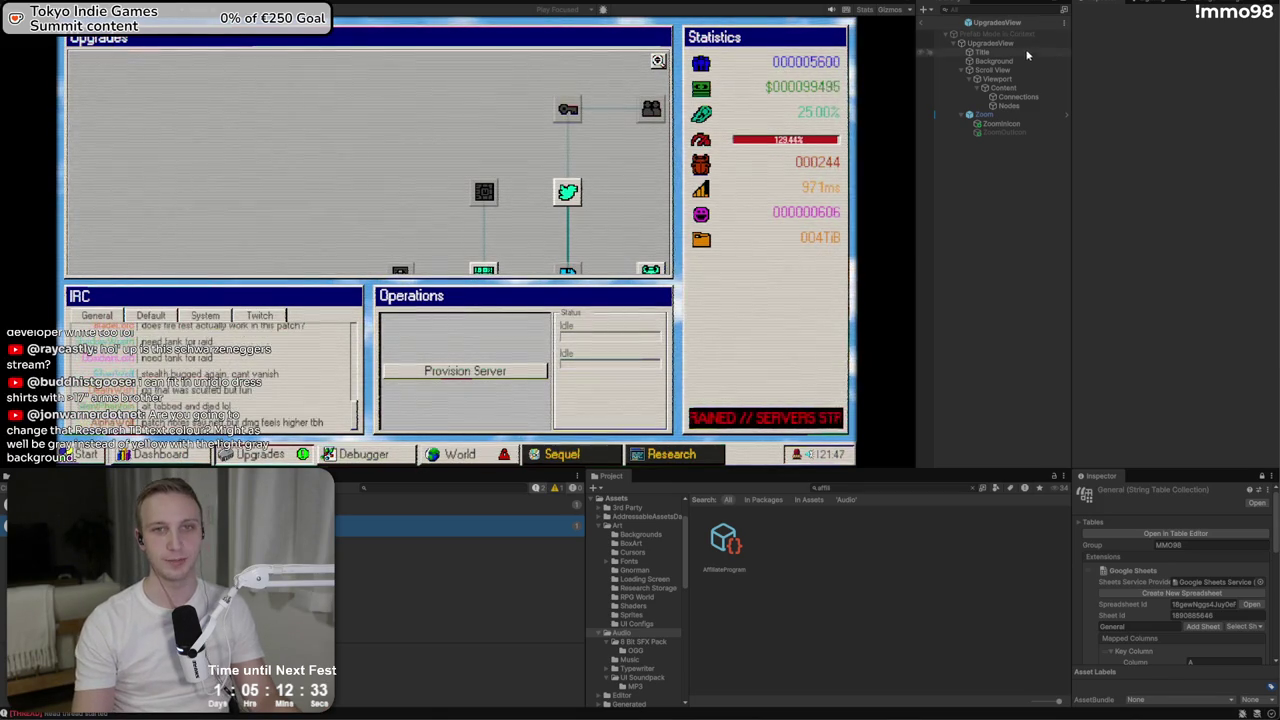
Leave the UpgradesView prefab, stop the game, and select AddressableAssetsData/Localization/Localization Settings
{"action": "left_click", "coordinate": [922, 22]}
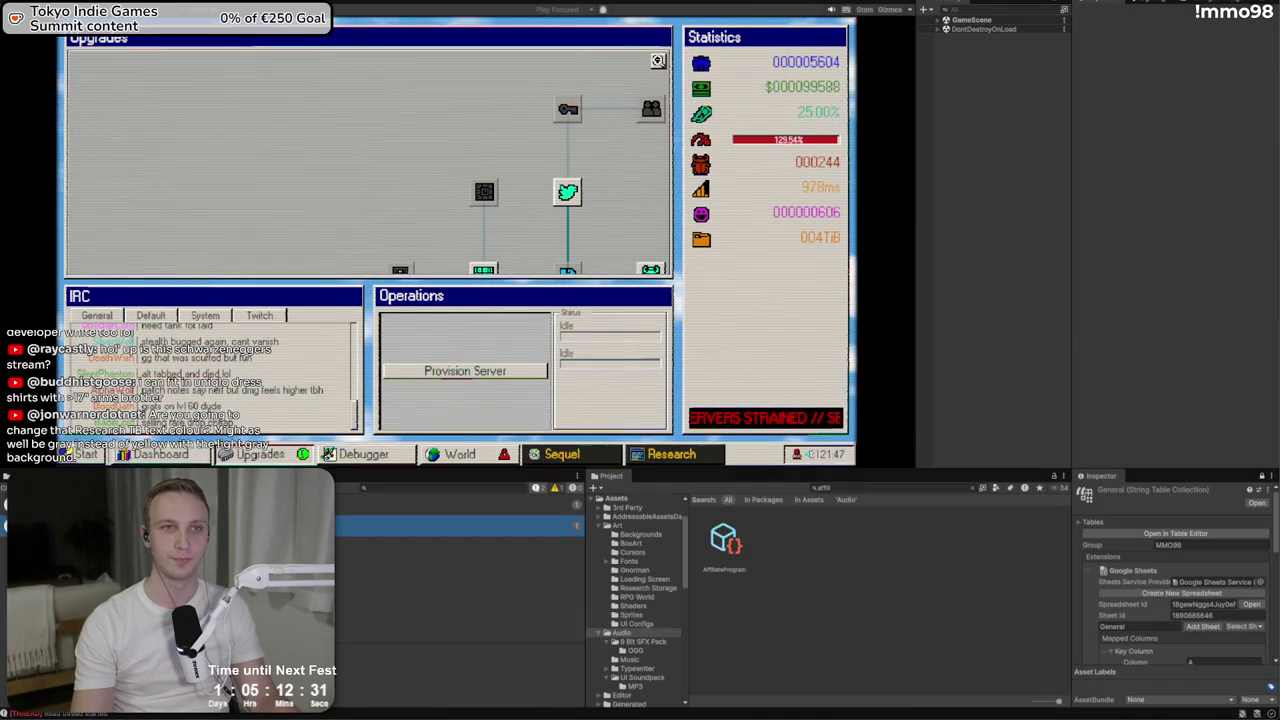
{"action": "key", "text": "ctrl+p"}
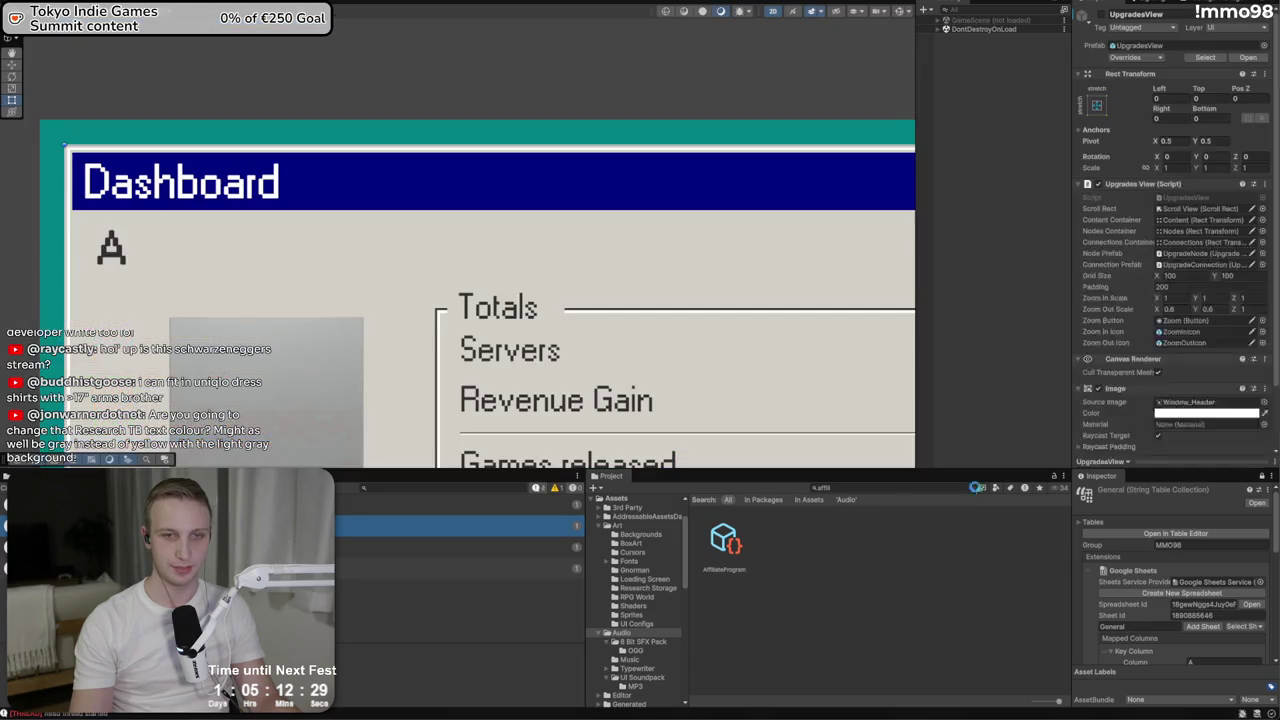
{"action": "left_click", "coordinate": [976, 488]}
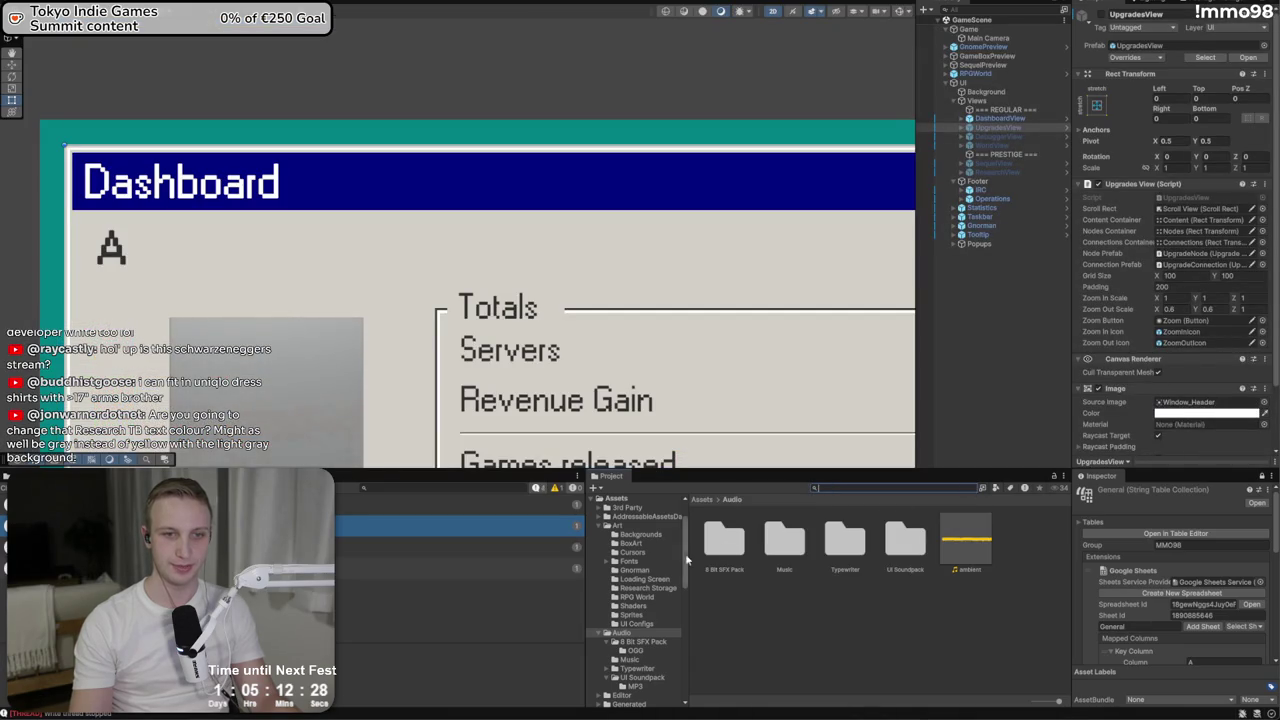
{"action": "left_click", "coordinate": [702, 499]}
{"action": "left_click", "coordinate": [739, 550]}
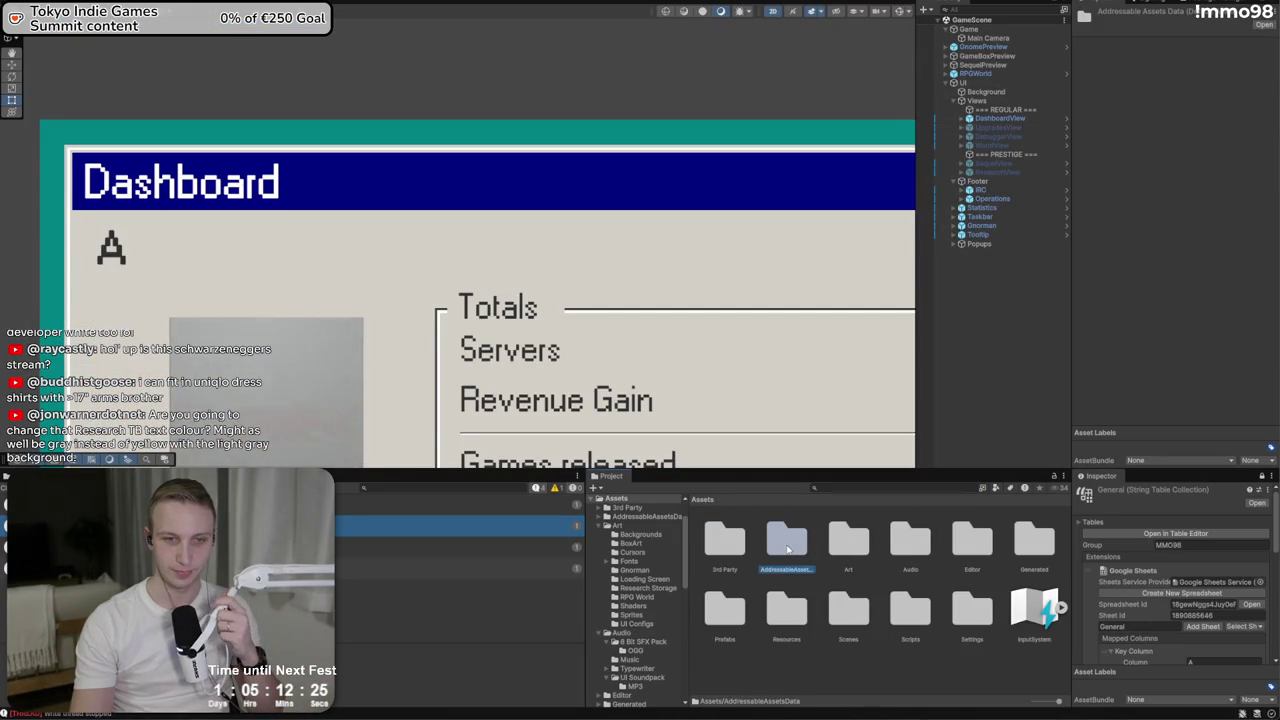
{"action": "double_click", "coordinate": [787, 542]}
{"action": "double_click", "coordinate": [912, 540]}
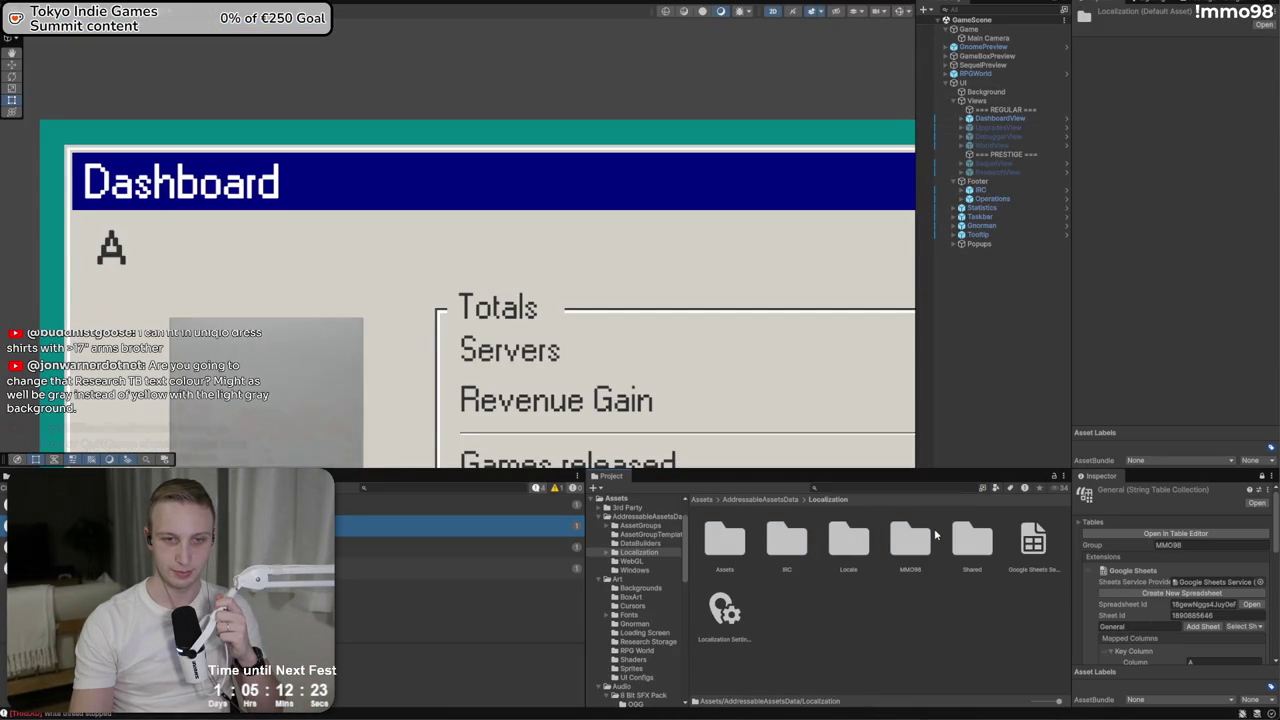
{"action": "left_click", "coordinate": [709, 598]}
Browse the Locale and MMO98 folders and Google Sheets service, then reselect Localization Settings
{"action": "scroll", "coordinate": [1086, 330], "scroll_direction": "down", "scroll_amount": 5}
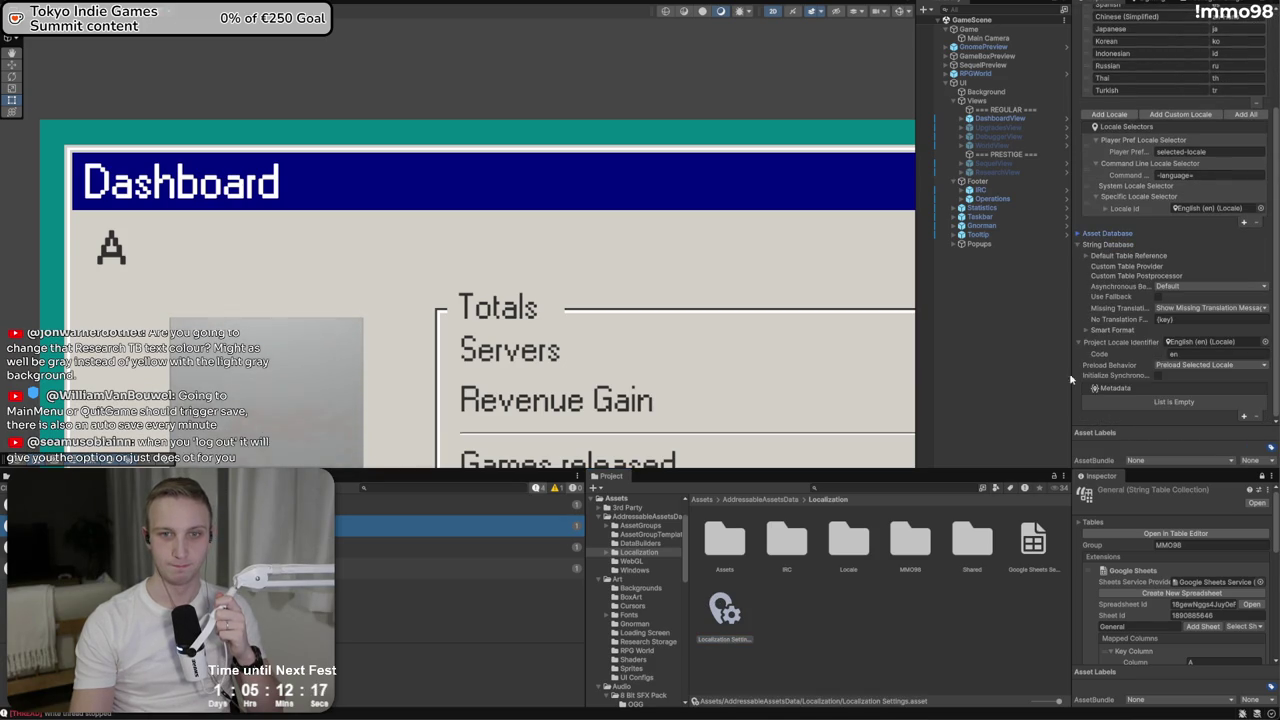
{"action": "left_click", "coordinate": [862, 550]}
{"action": "left_click", "coordinate": [912, 552]}
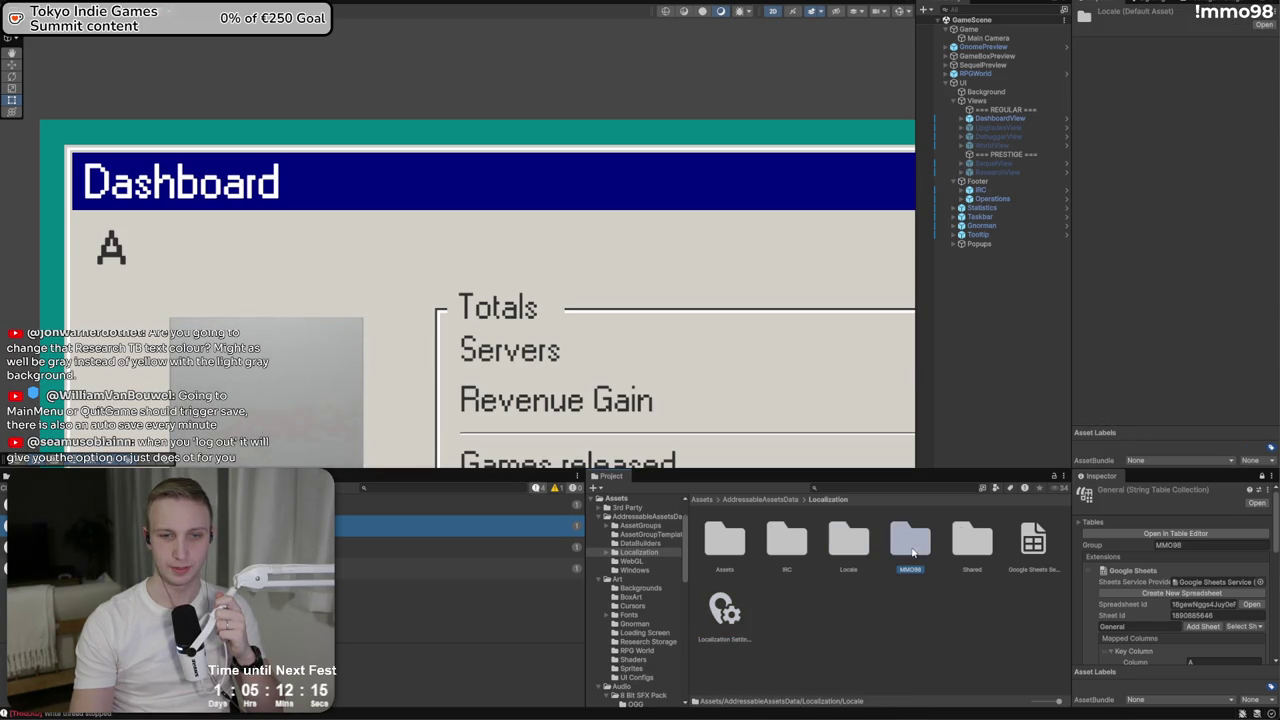
{"action": "left_click", "coordinate": [1032, 543]}
{"action": "left_click", "coordinate": [724, 612]}
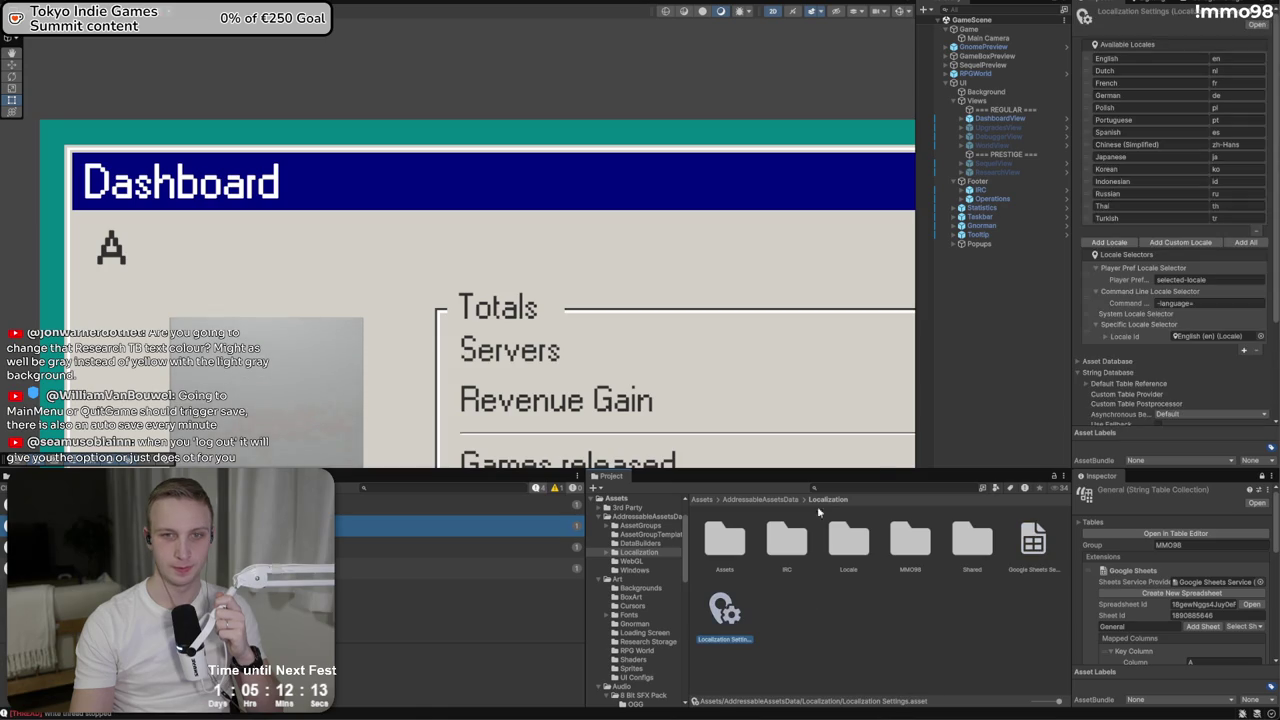
Wrap the Smart Format data template's TB amount in <b></b> bold tags and apply
{"action": "scroll", "coordinate": [1124, 290], "scroll_direction": "down", "scroll_amount": 3}
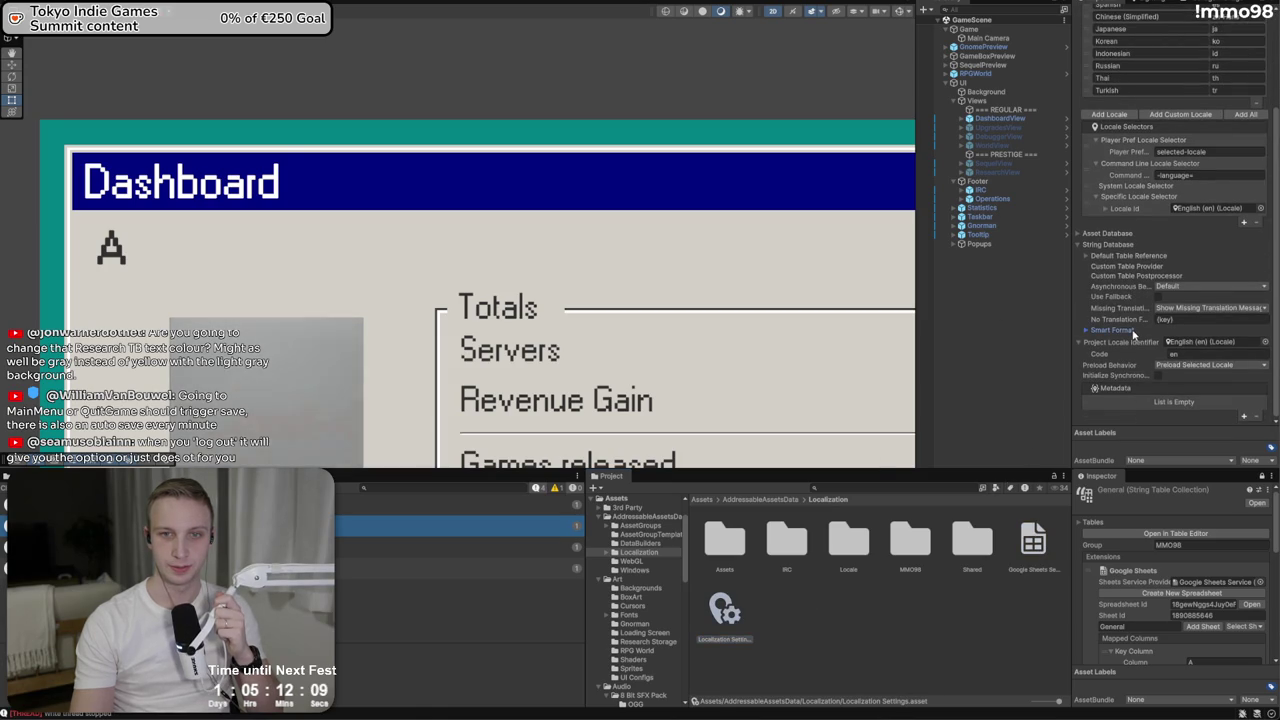
{"action": "left_click", "coordinate": [1090, 329]}
{"action": "scroll", "coordinate": [1118, 250], "scroll_direction": "down", "scroll_amount": 5}
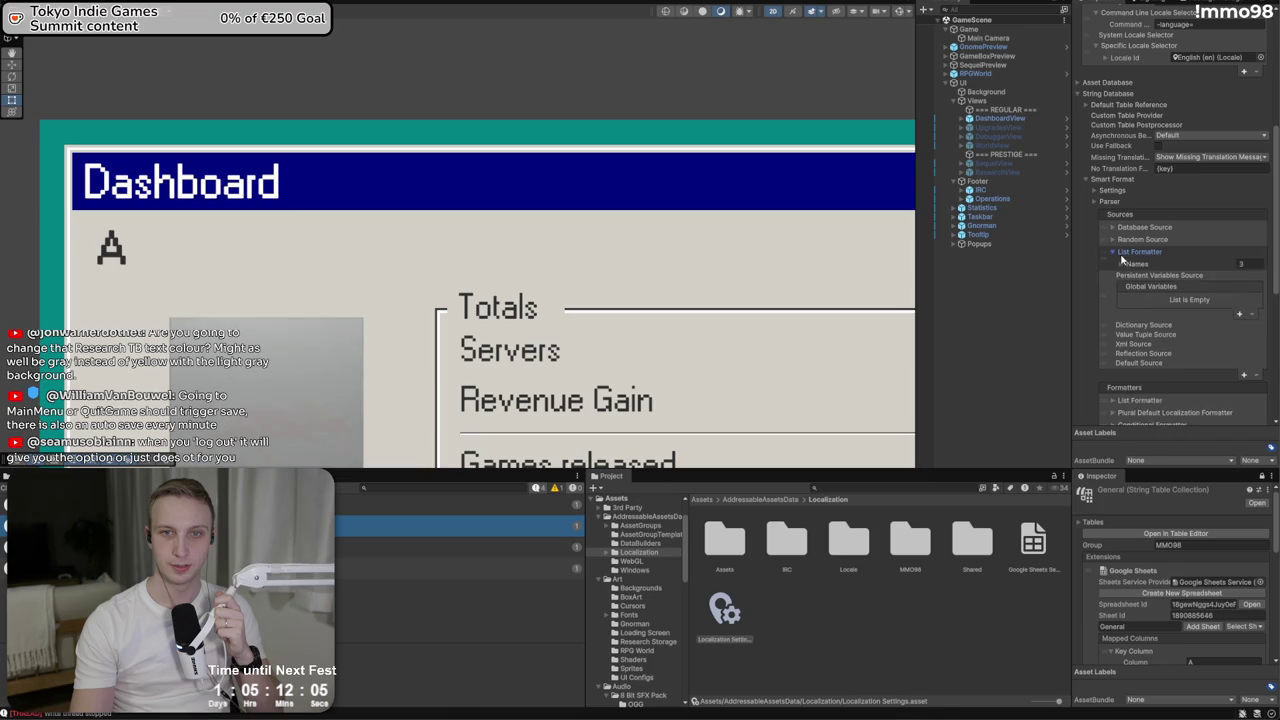
{"action": "scroll", "coordinate": [1120, 300], "scroll_direction": "down", "scroll_amount": 4}
{"action": "scroll", "coordinate": [1150, 330], "scroll_direction": "down", "scroll_amount": 4}
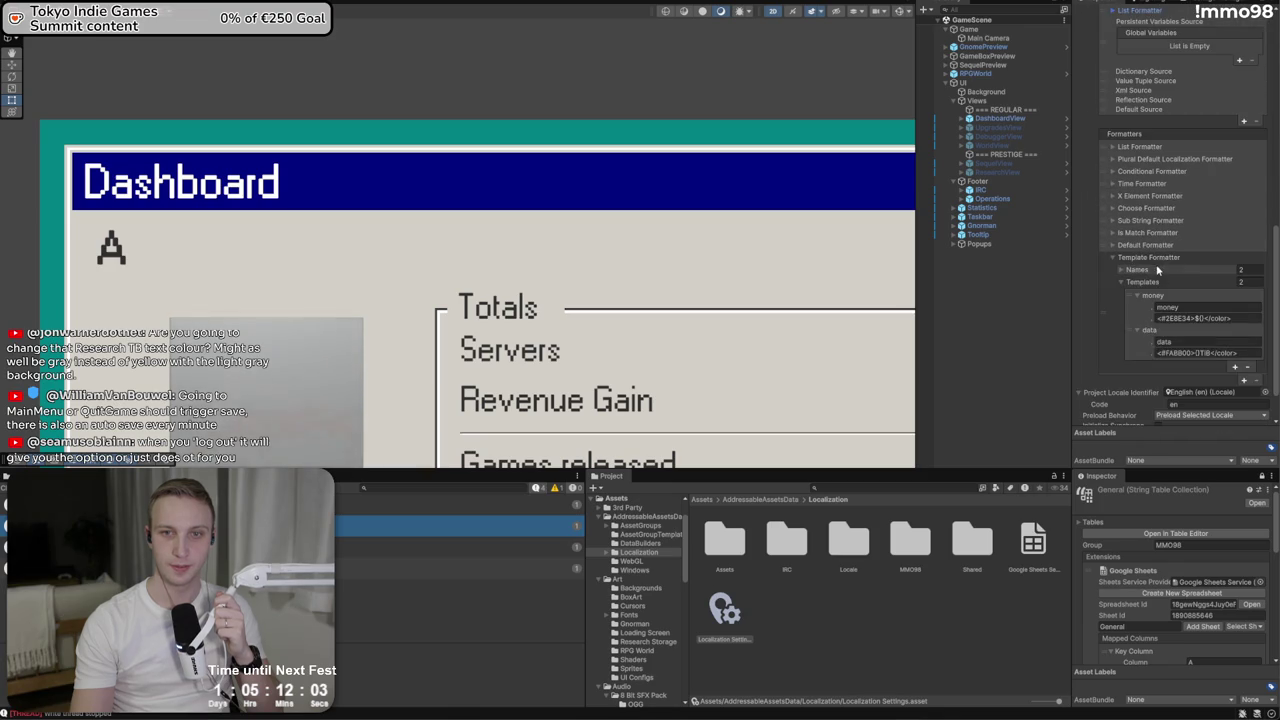
{"action": "left_click", "coordinate": [1185, 354]}
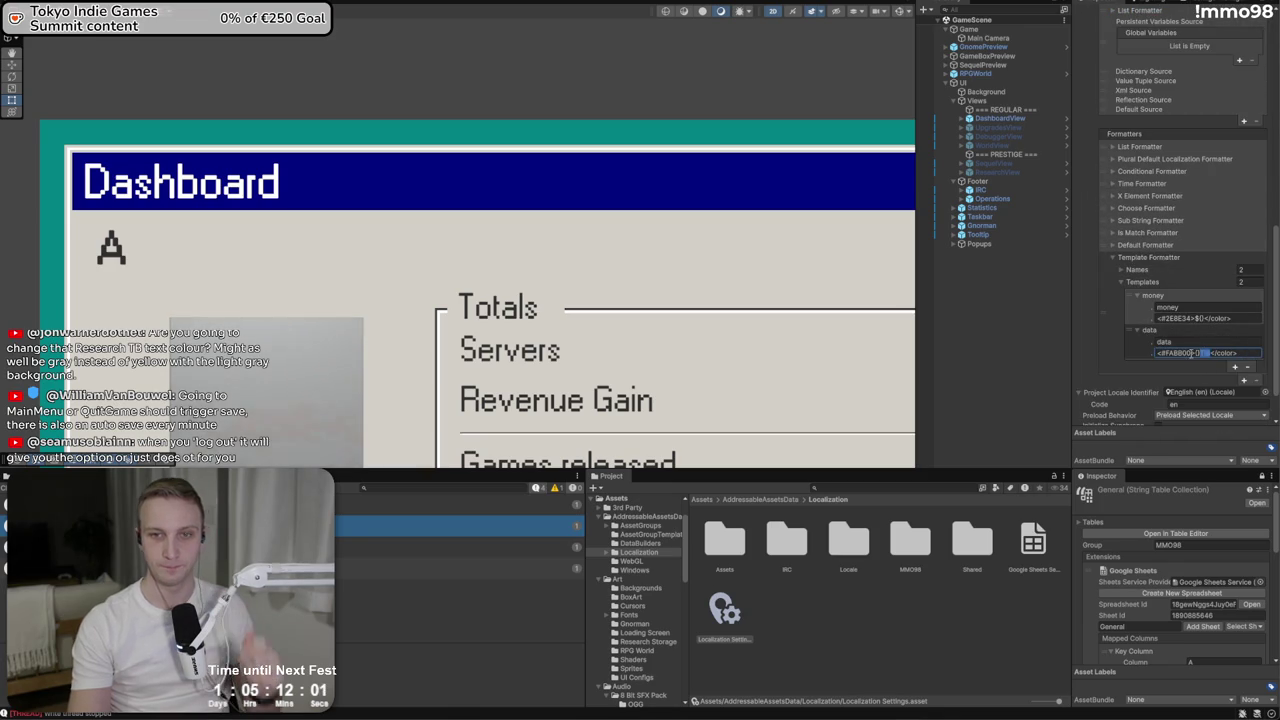
{"action": "type", "text": "TB"}
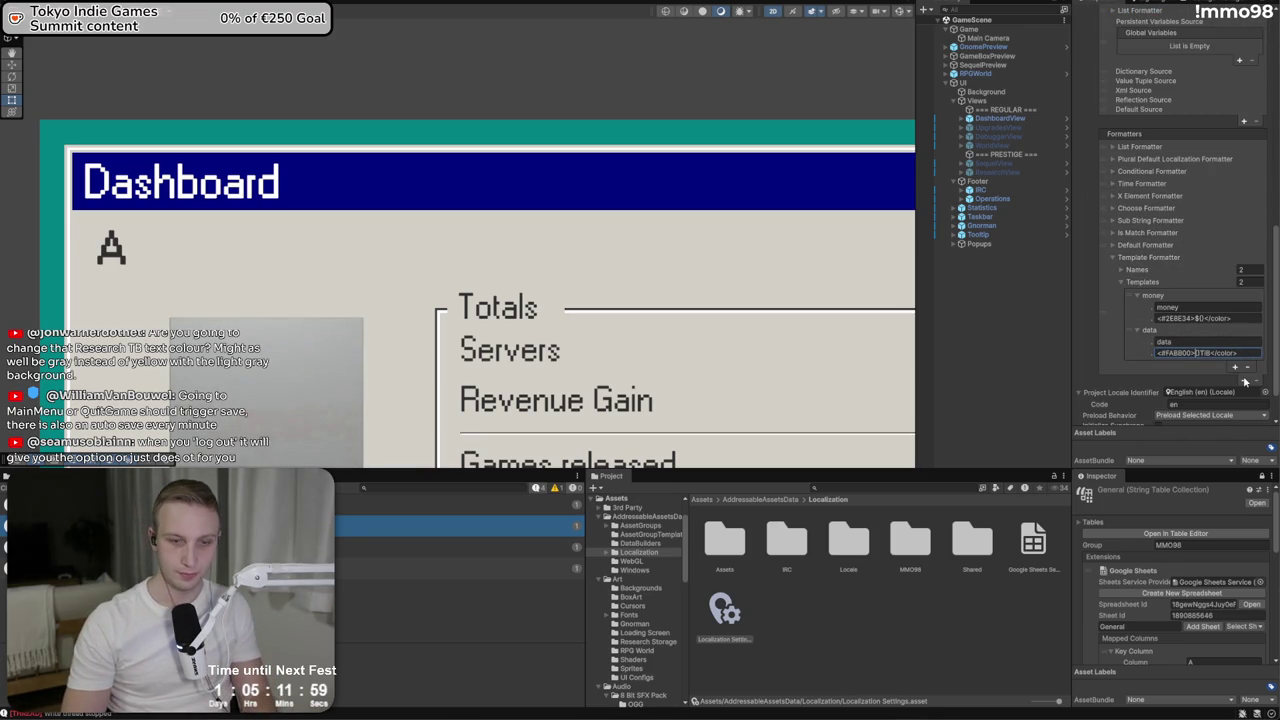
{"action": "type", "text": "</b>"}
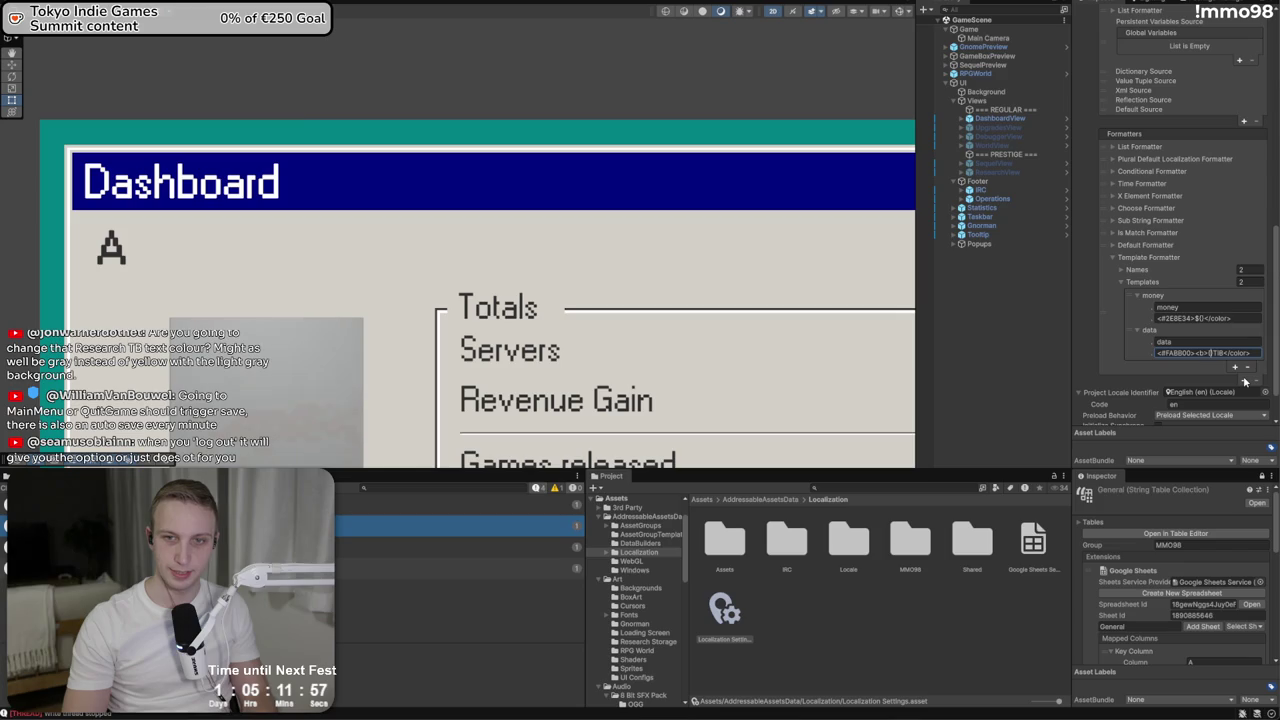
{"action": "type", "text": "</"}
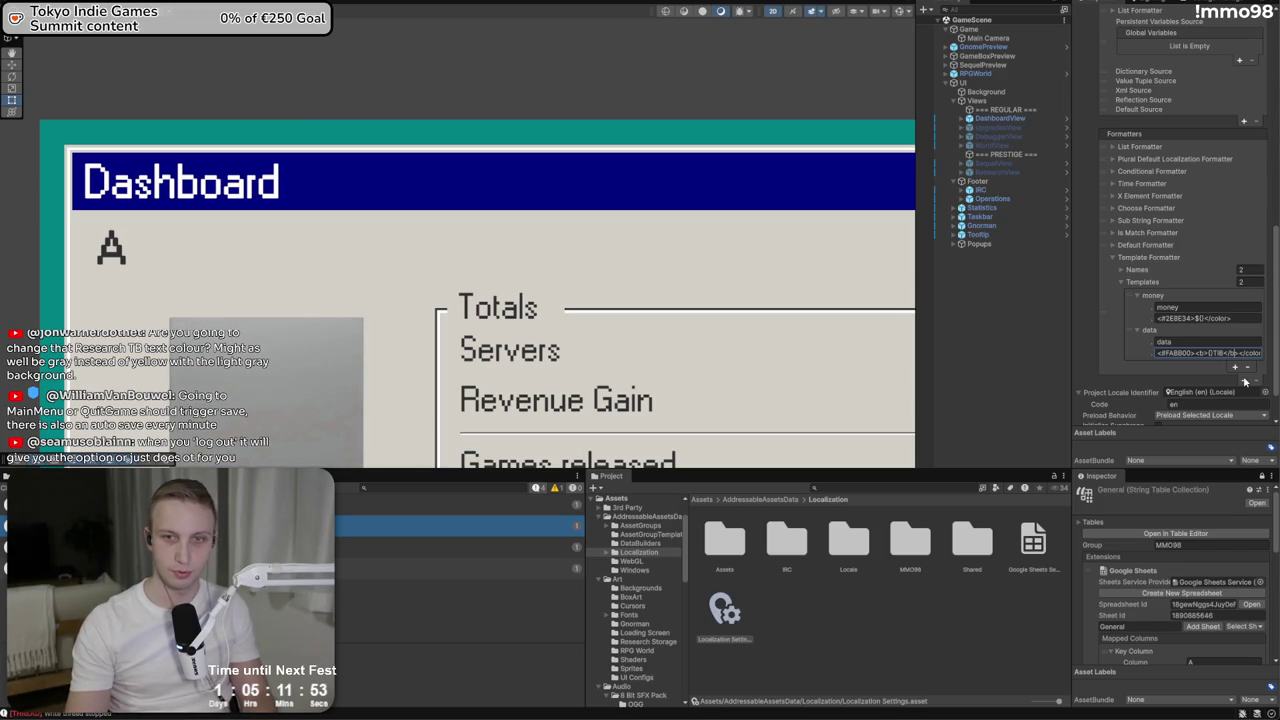
{"action": "key", "text": "ctrl+p"}
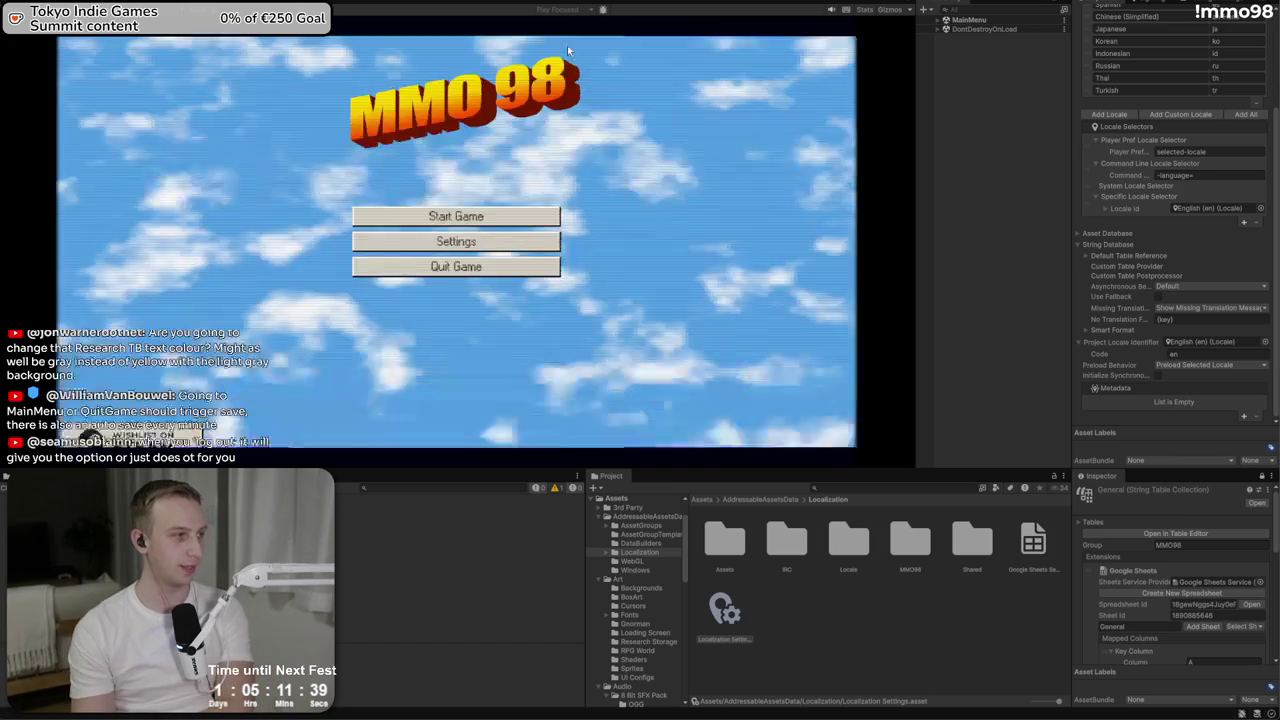
Start the game and load the existing studio A
{"action": "left_click", "coordinate": [538, 210]}
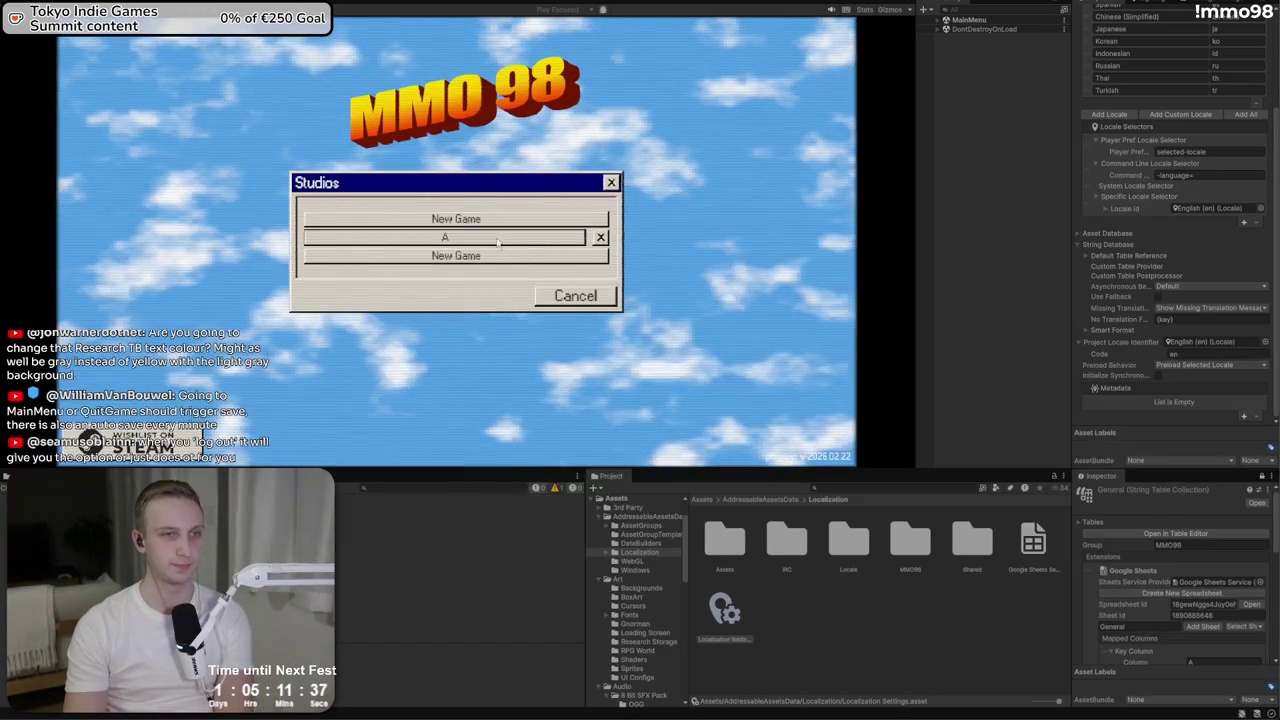
{"action": "left_click", "coordinate": [497, 218]}
{"action": "left_click", "coordinate": [514, 288]}
{"action": "left_click", "coordinate": [428, 236]}
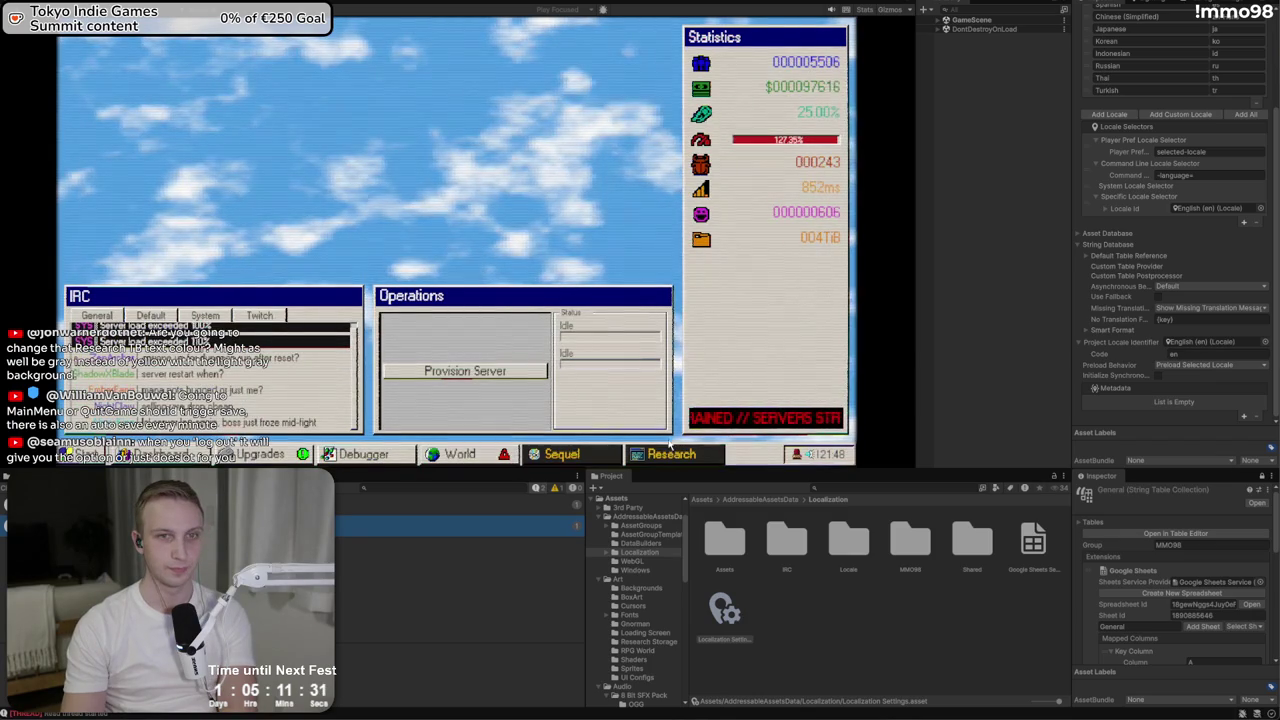
Open Research, view the Big 4 Consultant and another card's cost, then stop the game
{"action": "left_click", "coordinate": [663, 455]}
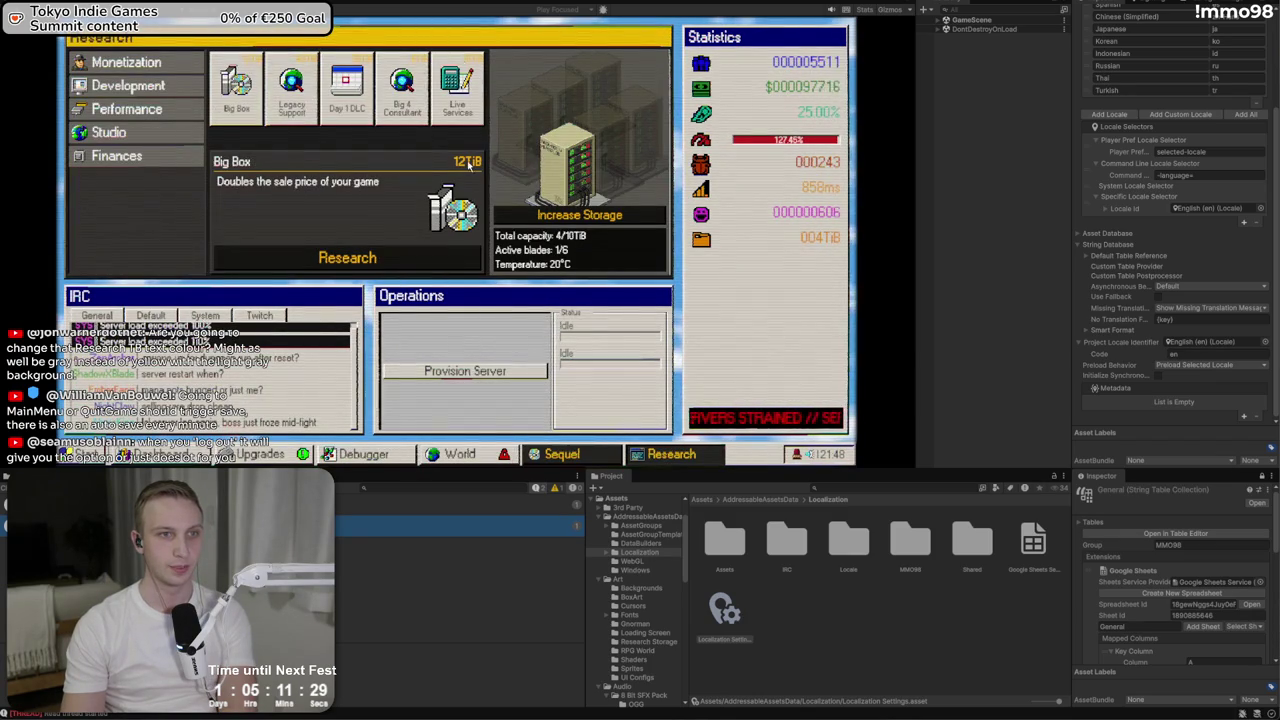
{"action": "left_click", "coordinate": [400, 70]}
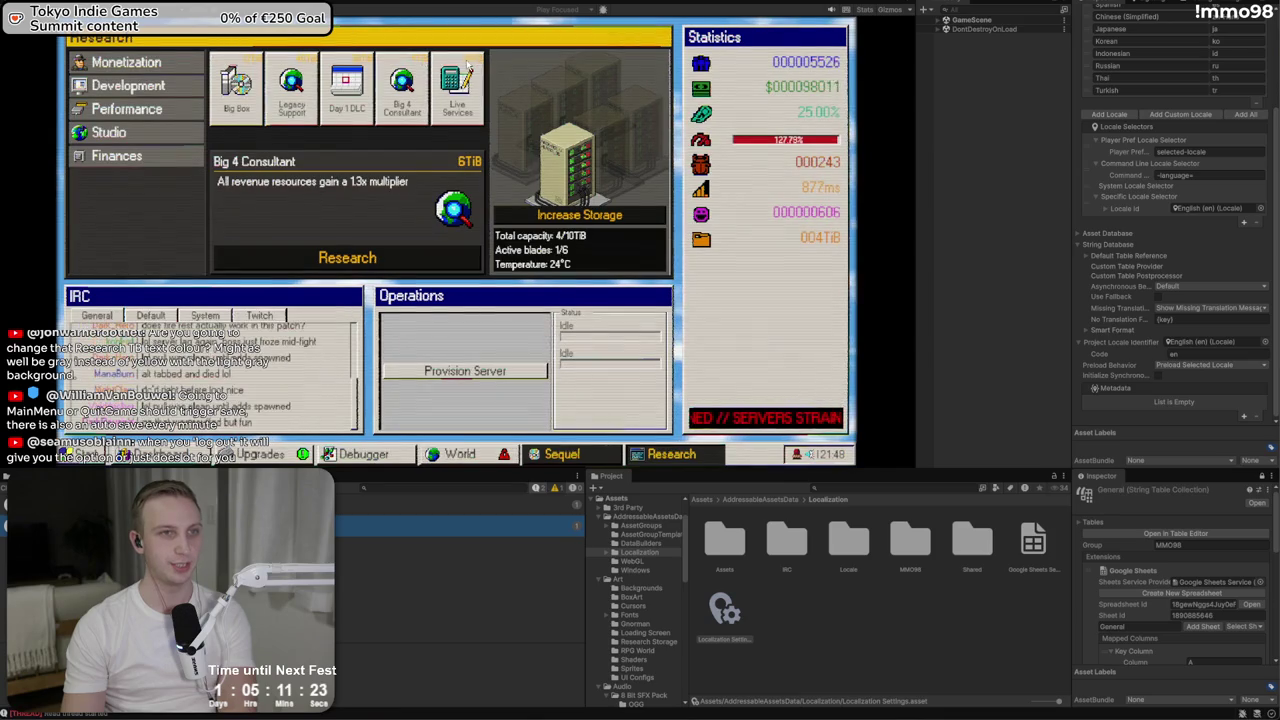
{"action": "left_click", "coordinate": [456, 82]}
{"action": "left_click", "coordinate": [346, 82]}
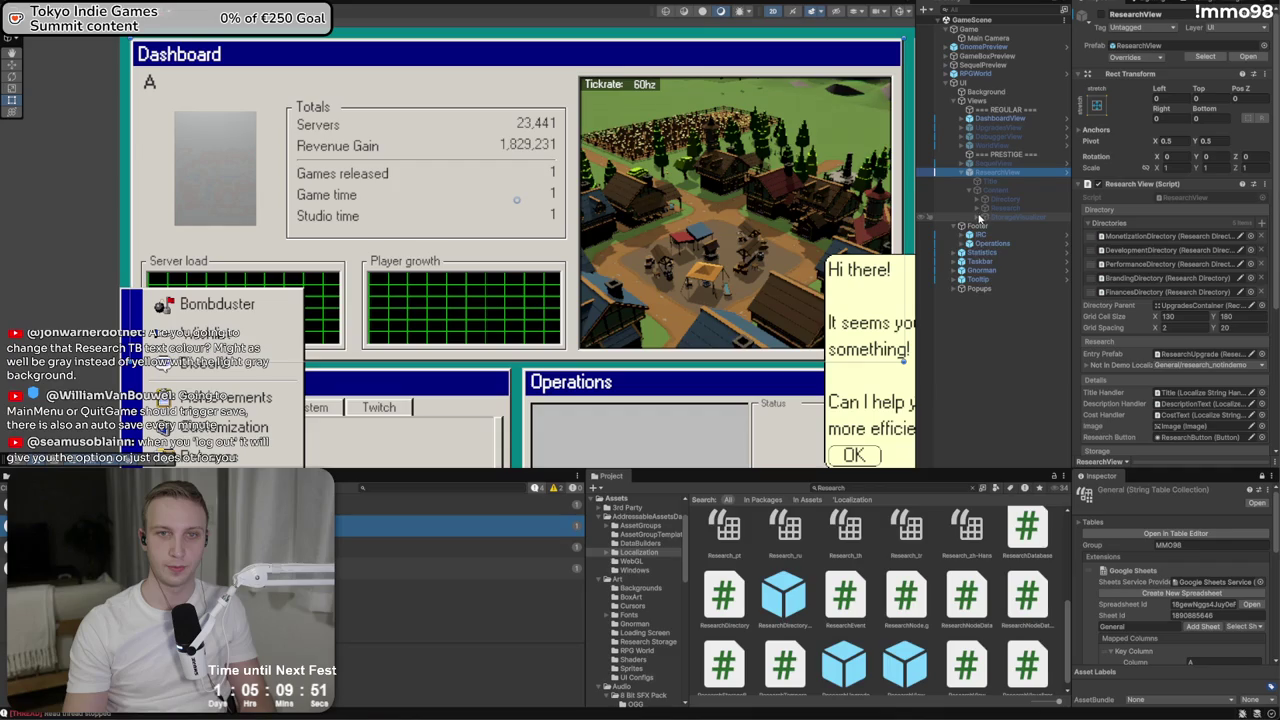
Activate the ResearchView screen and remove the duplicate Research panel dropped into UpgradesContainer
{"action": "left_click", "coordinate": [977, 253]}
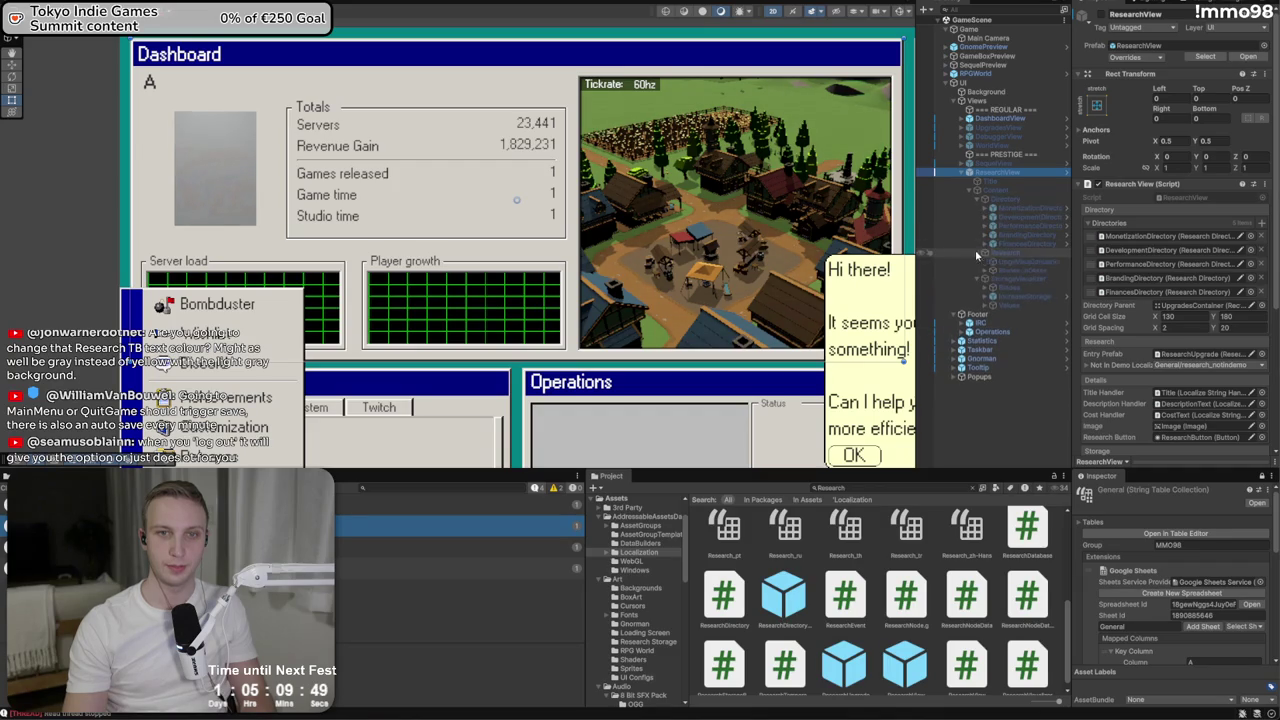
{"action": "left_click", "coordinate": [1040, 262]}
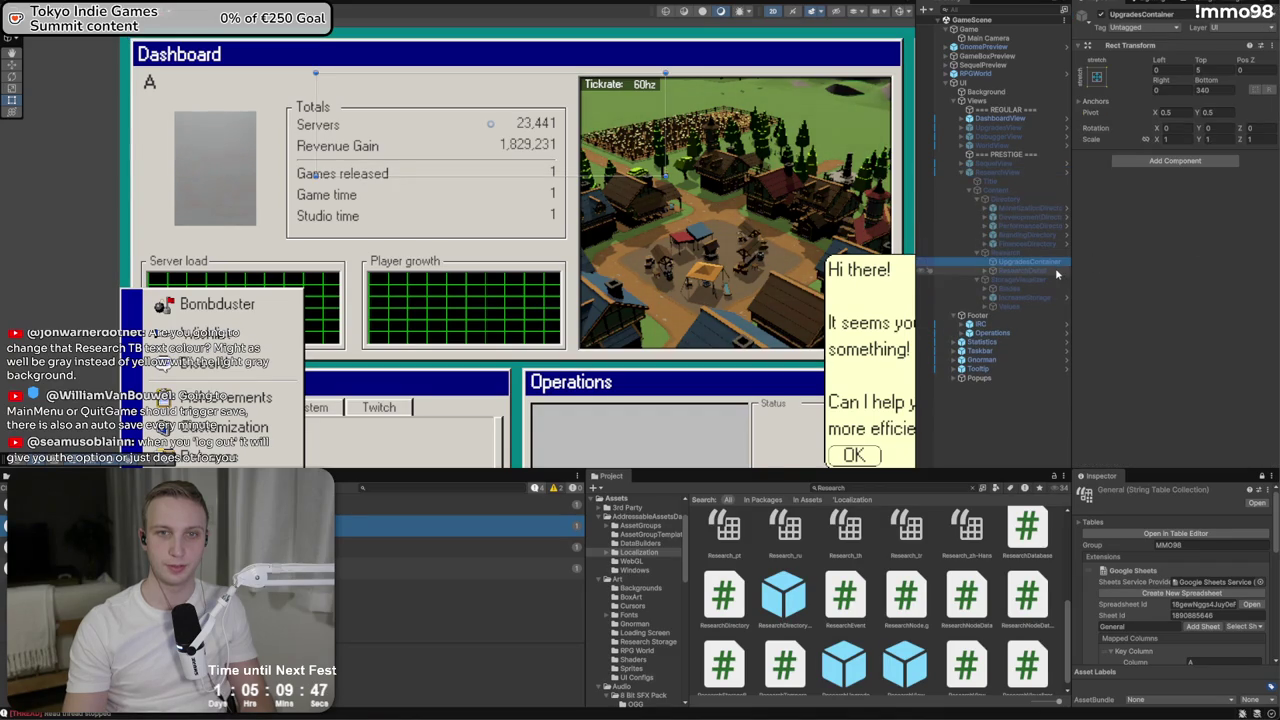
{"action": "mouse_move", "coordinate": [898, 668]}
{"action": "left_mouse_down"}
{"action": "mouse_move", "coordinate": [985, 262]}
{"action": "mouse_move", "coordinate": [1000, 265]}
{"action": "left_mouse_up"}
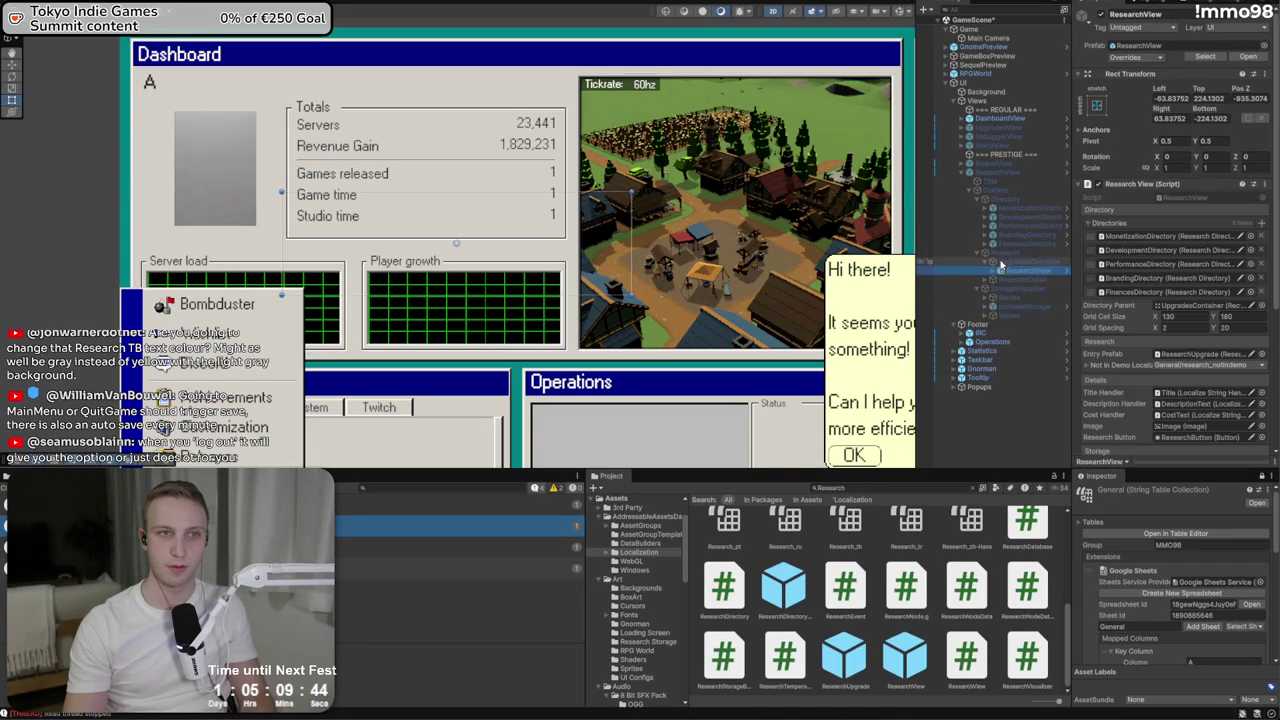
{"action": "left_click", "coordinate": [1000, 172]}
{"action": "left_click", "coordinate": [1100, 15]}
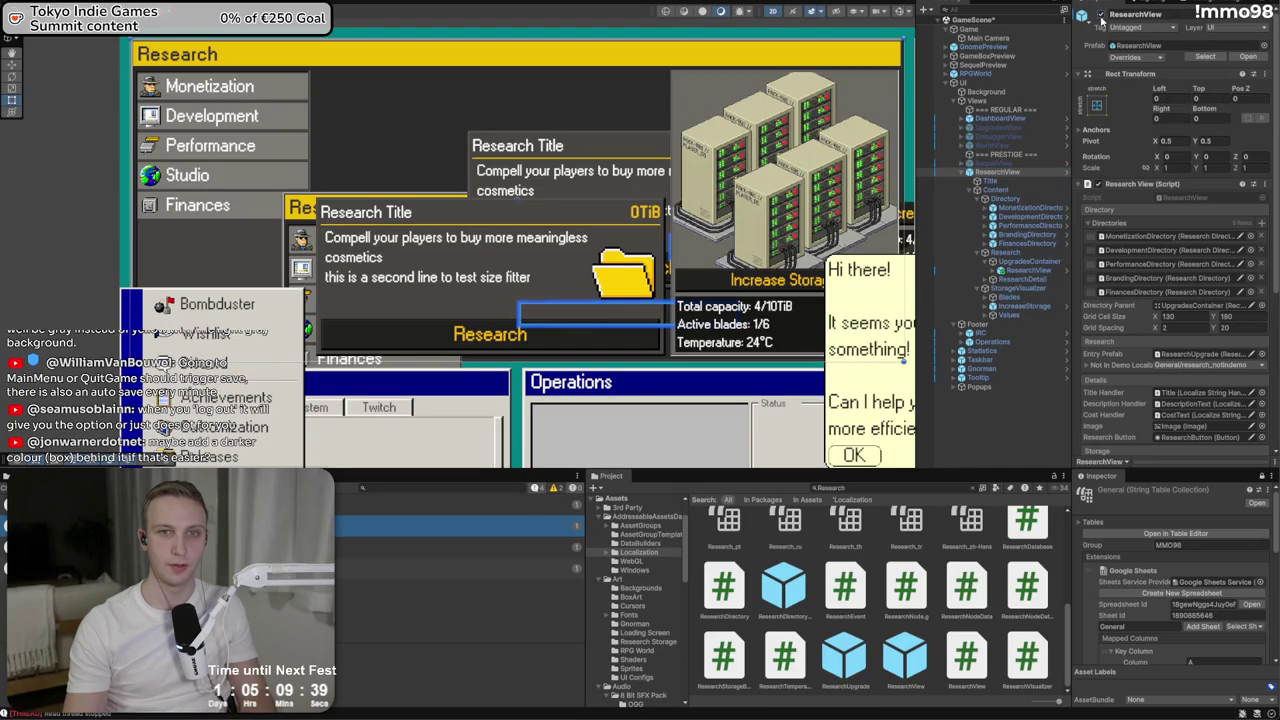
{"action": "left_click", "coordinate": [938, 612]}
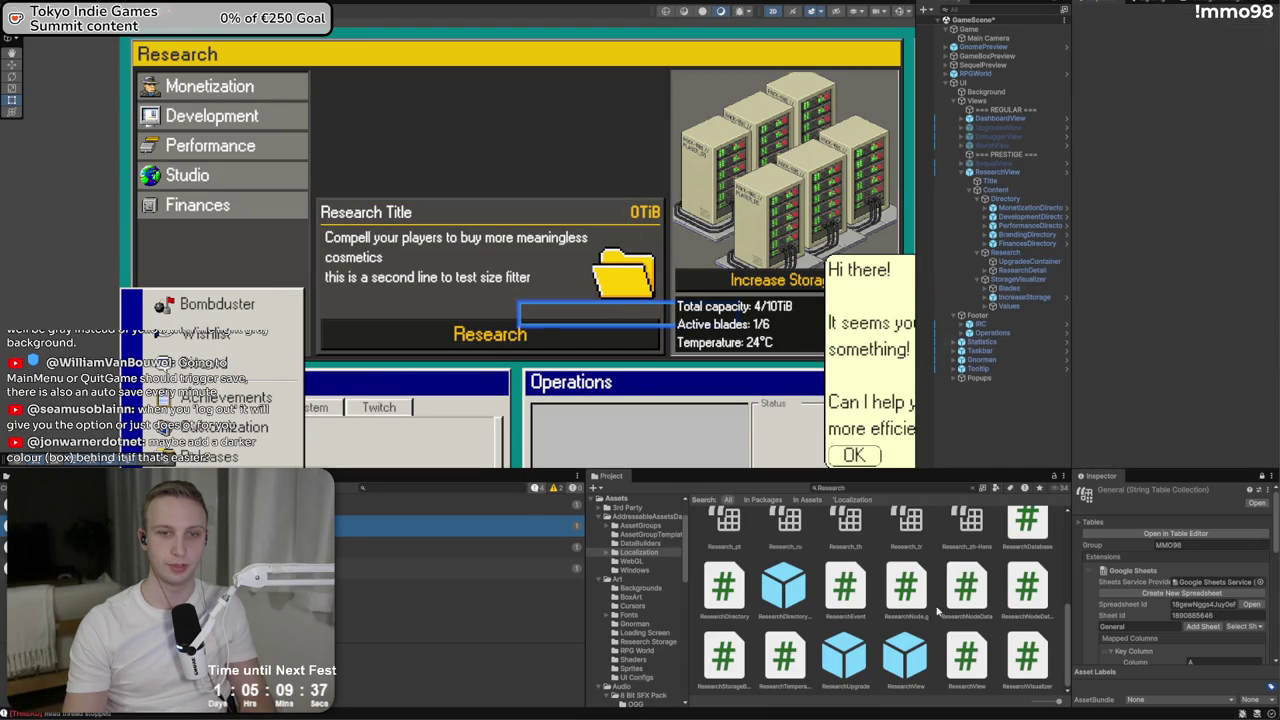
Delete the placeholder ResearchUpgrade card under UpgradesContainer
{"action": "scroll", "coordinate": [858, 666], "scroll_direction": "up", "scroll_amount": 1}
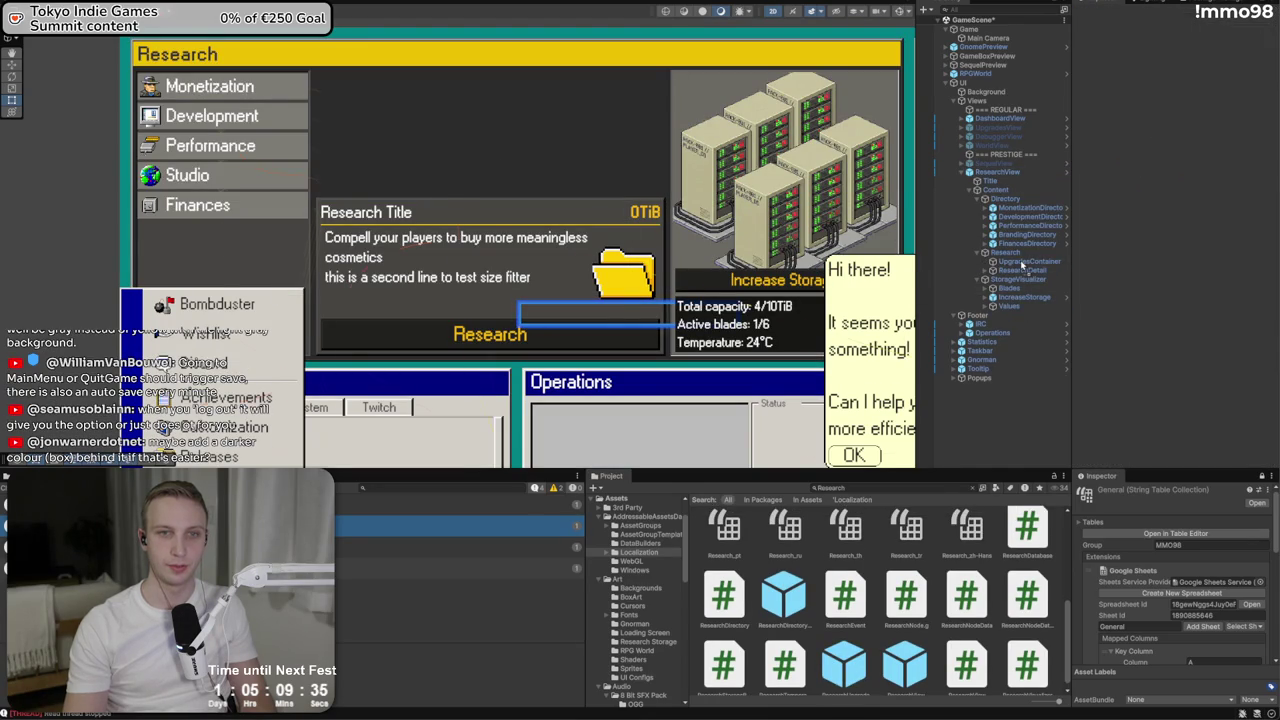
{"action": "left_click", "coordinate": [1022, 265]}
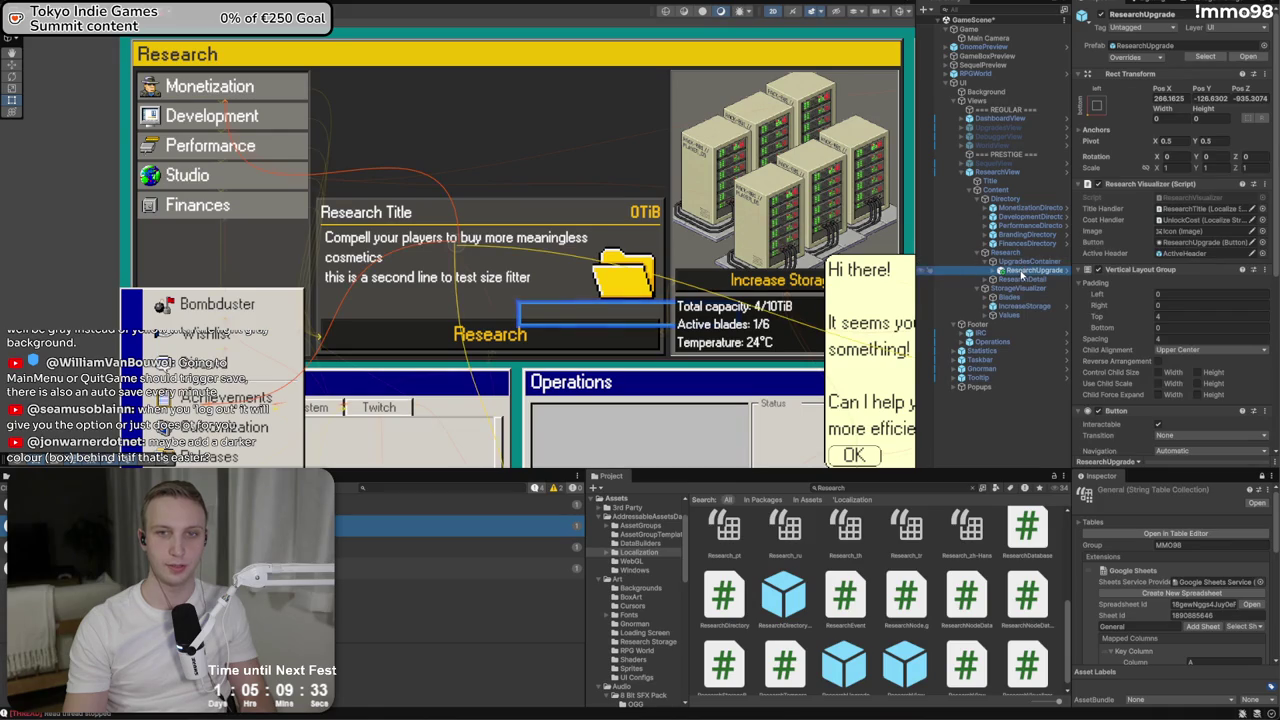
{"action": "key", "text": "Delete"}
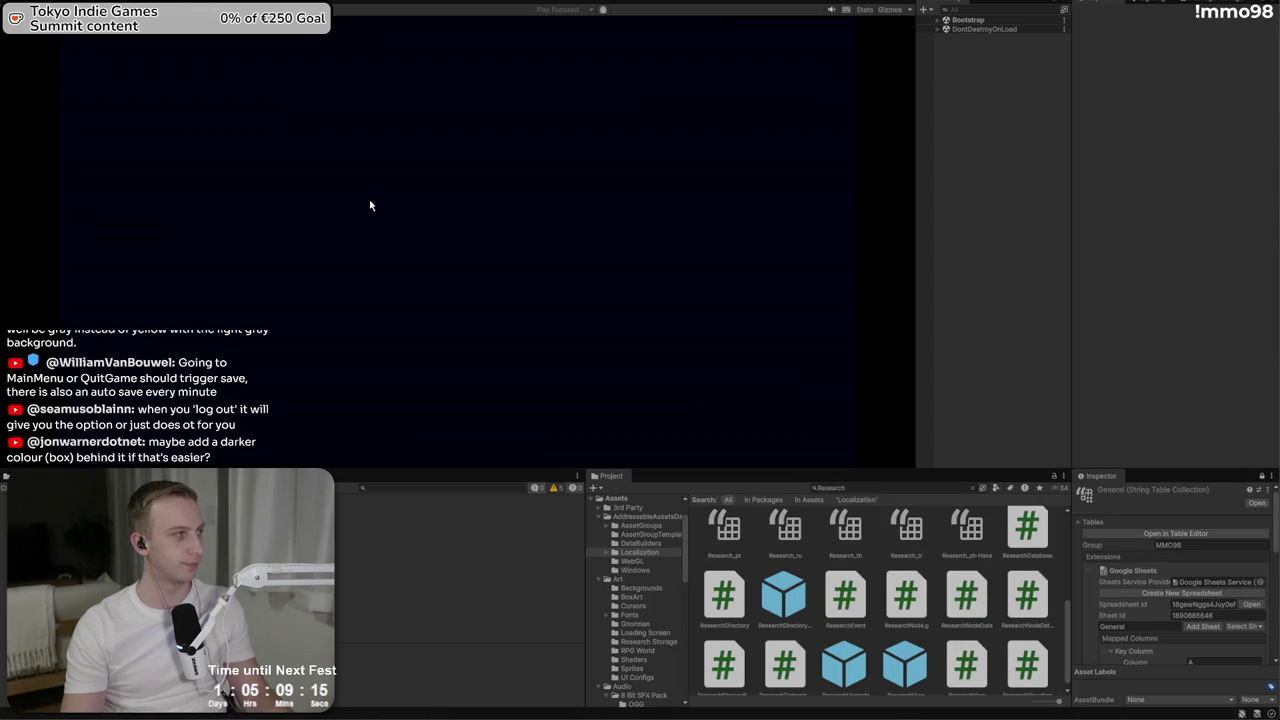
Load the studio saved as A and open the game's Research window
{"action": "left_click", "coordinate": [390, 218]}
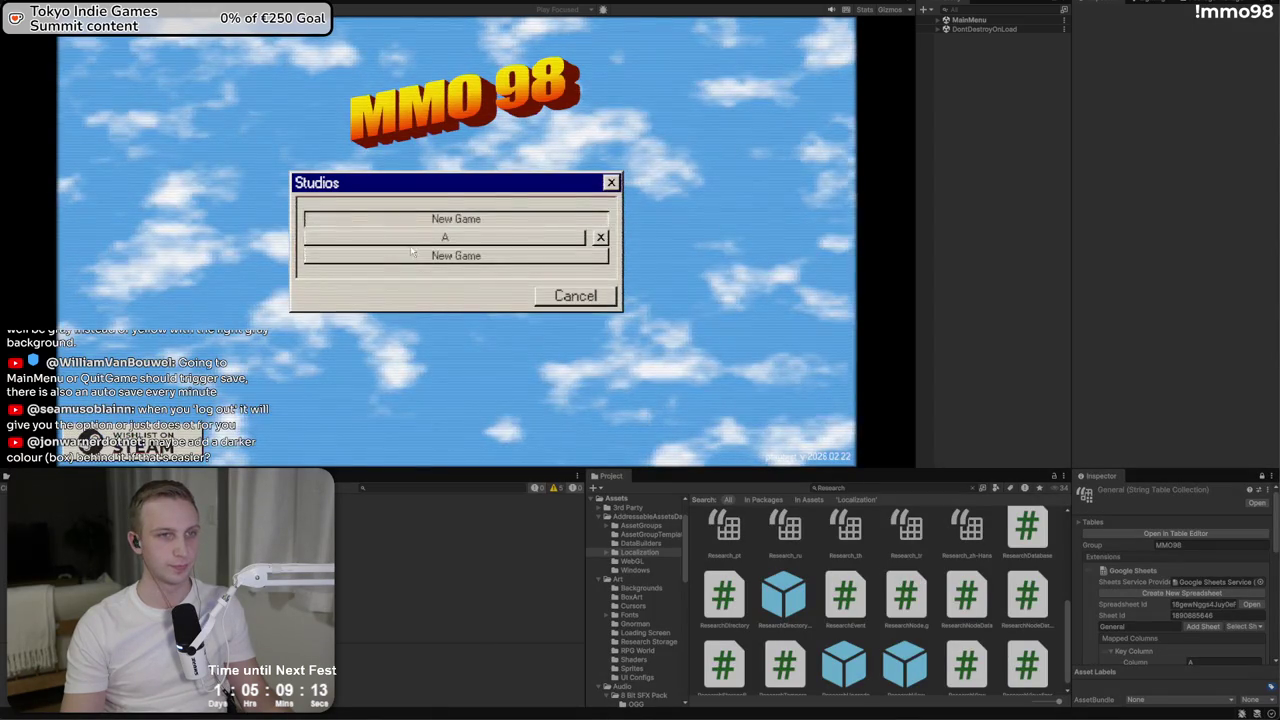
{"action": "left_click", "coordinate": [413, 240]}
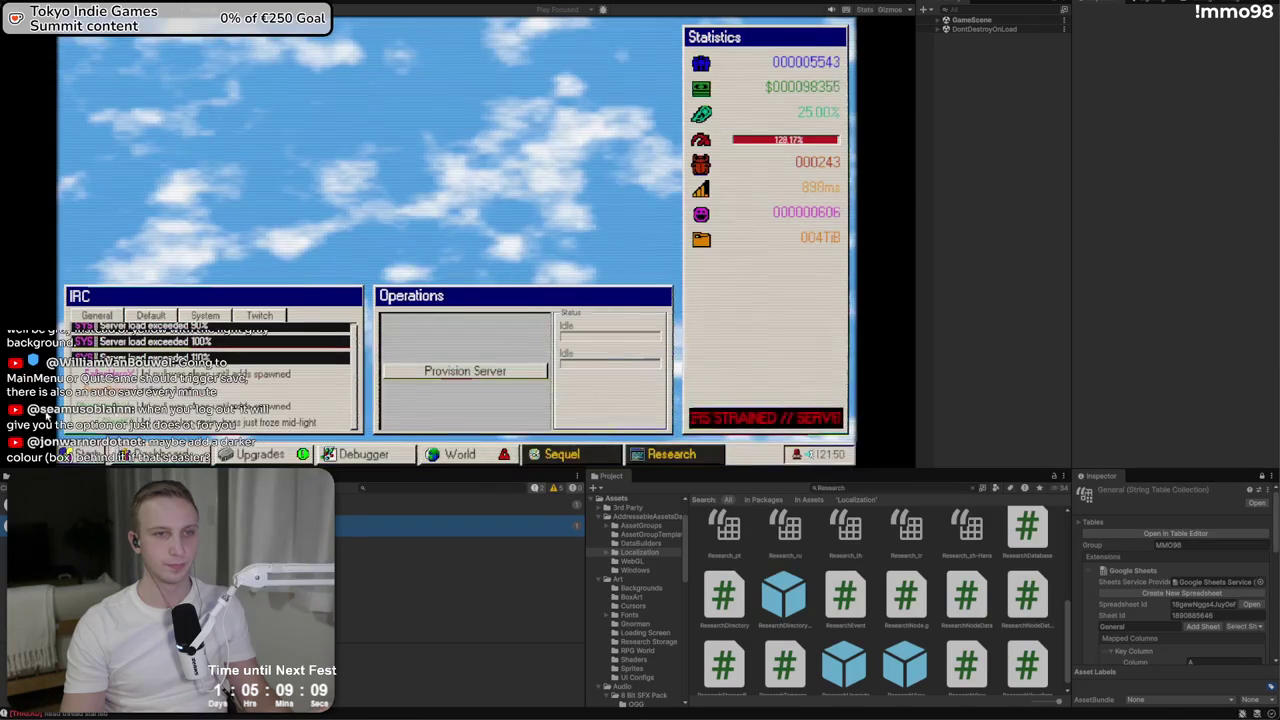
{"action": "left_click", "coordinate": [637, 454]}
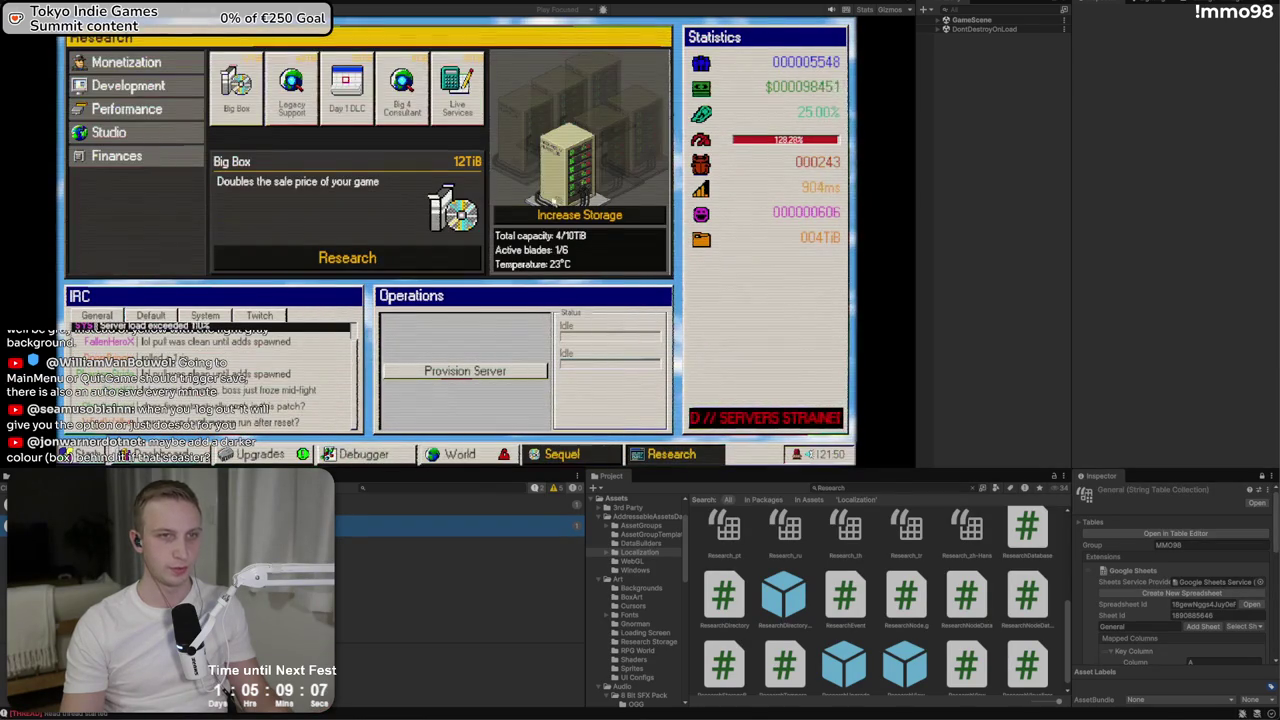
Expand GameScene > UI > Views > ResearchView > Content > Research > UpgradesContainer > Monetization and select Big Box
{"action": "left_click", "coordinate": [937, 20]}
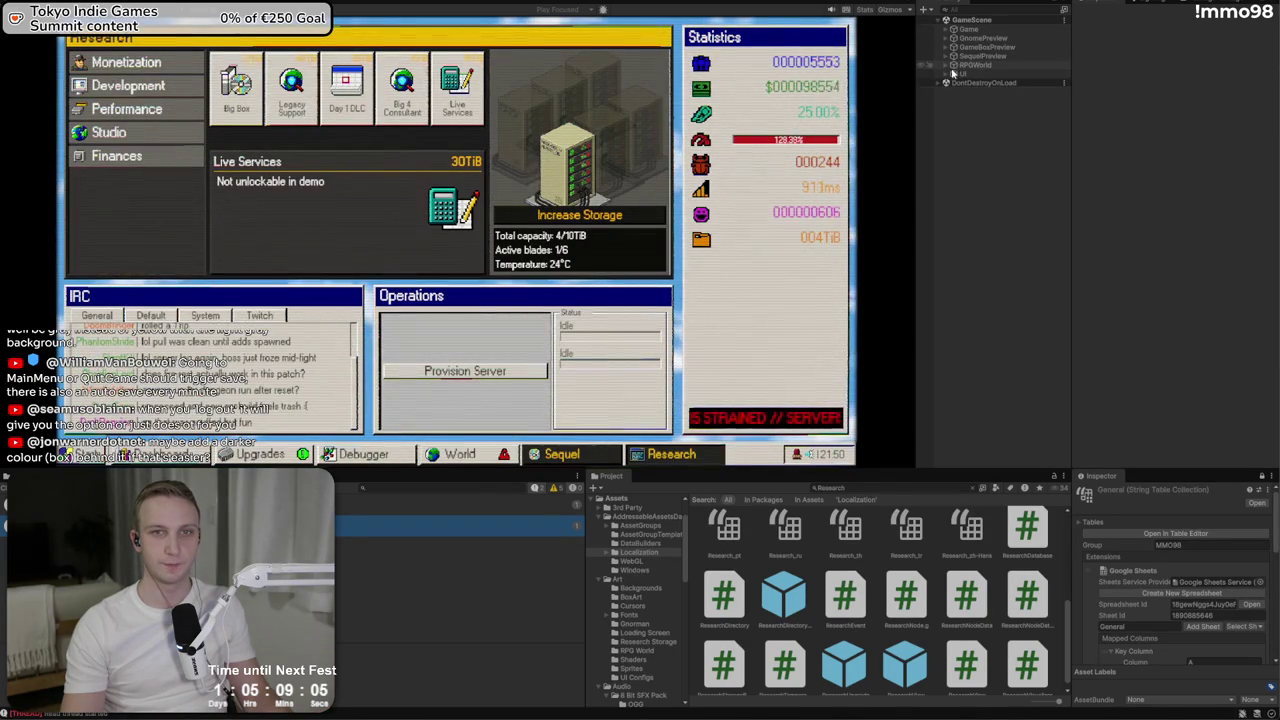
{"action": "left_click", "coordinate": [946, 74]}
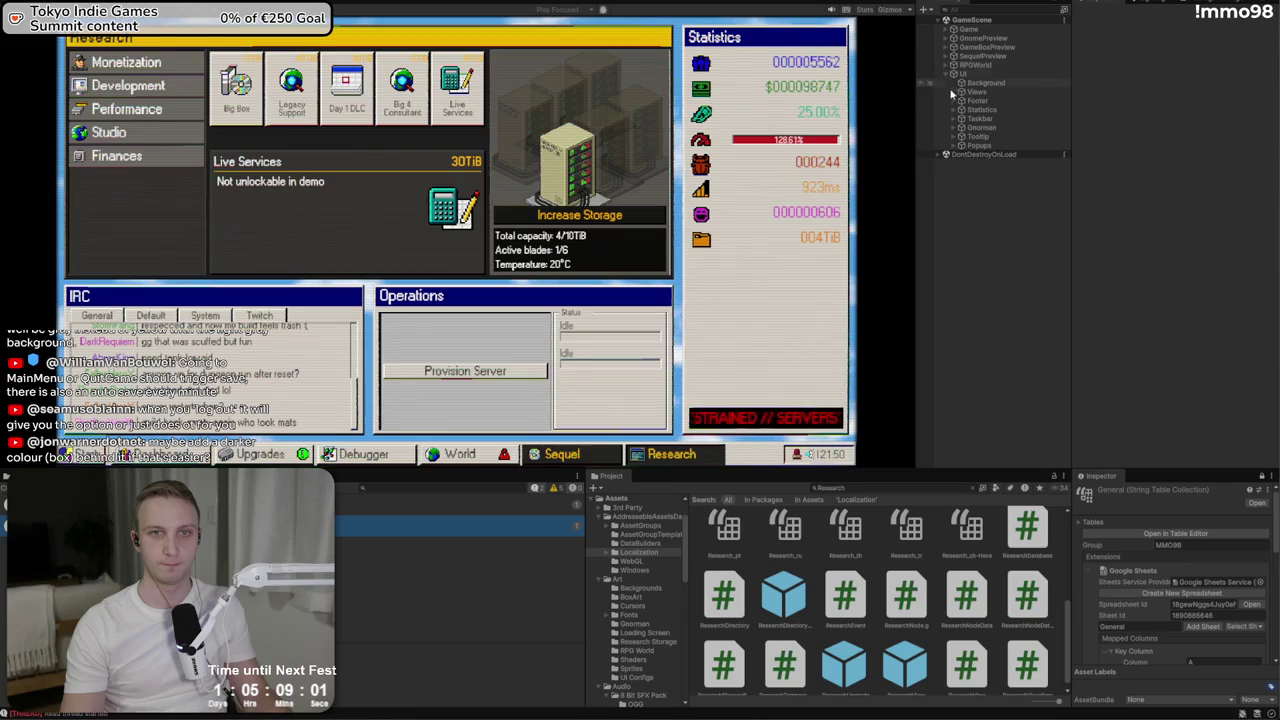
{"action": "left_click", "coordinate": [953, 92]}
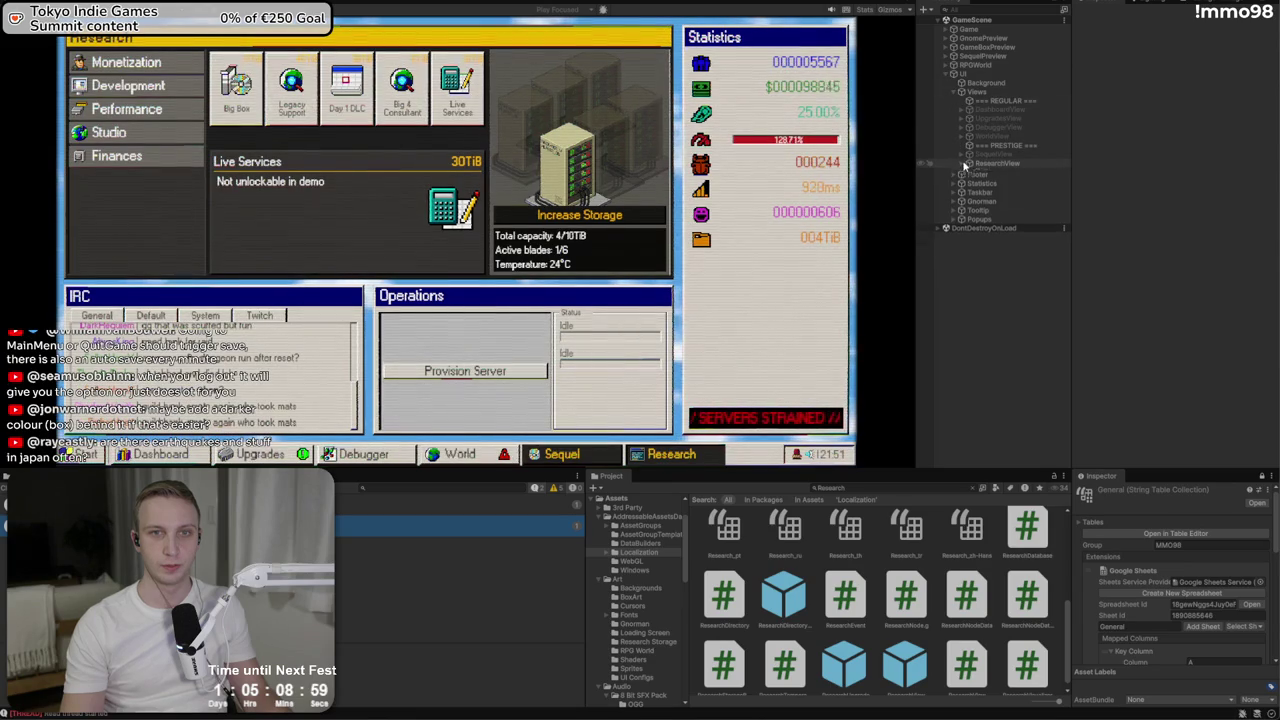
{"action": "left_click", "coordinate": [967, 164]}
{"action": "left_click", "coordinate": [976, 181]}
{"action": "left_click", "coordinate": [983, 208]}
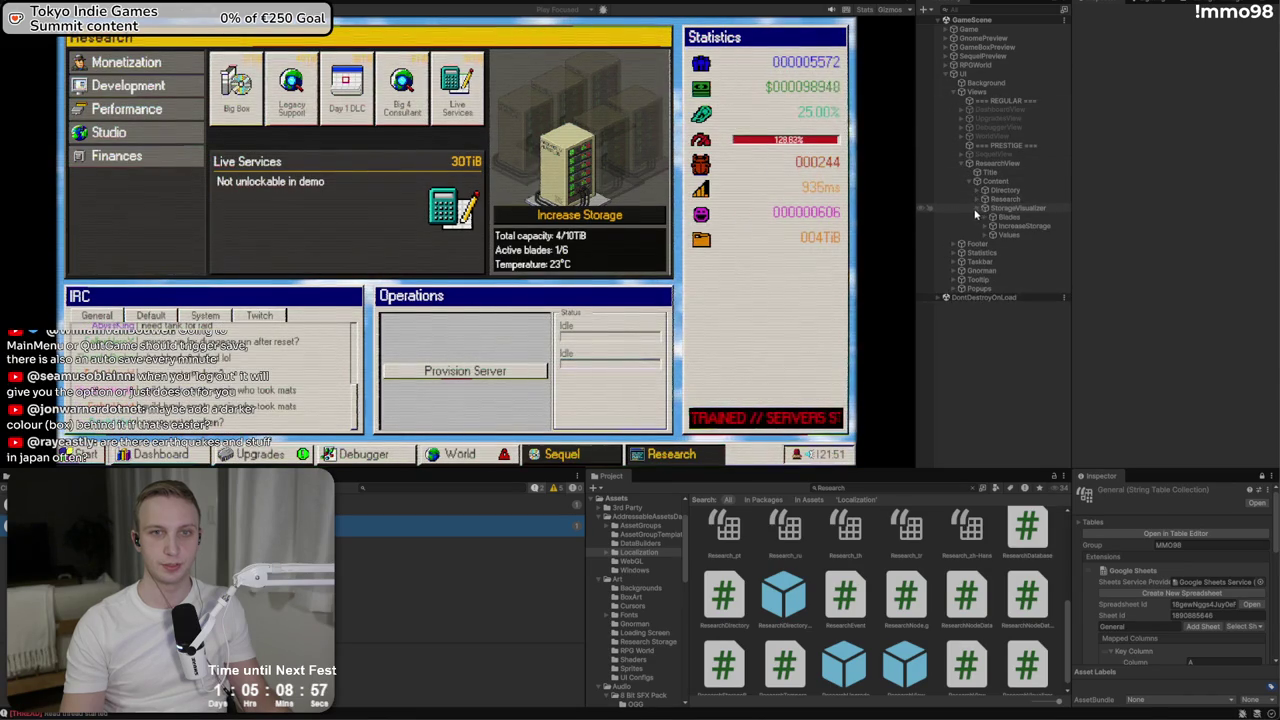
{"action": "left_click", "coordinate": [977, 199]}
{"action": "left_click", "coordinate": [985, 208]}
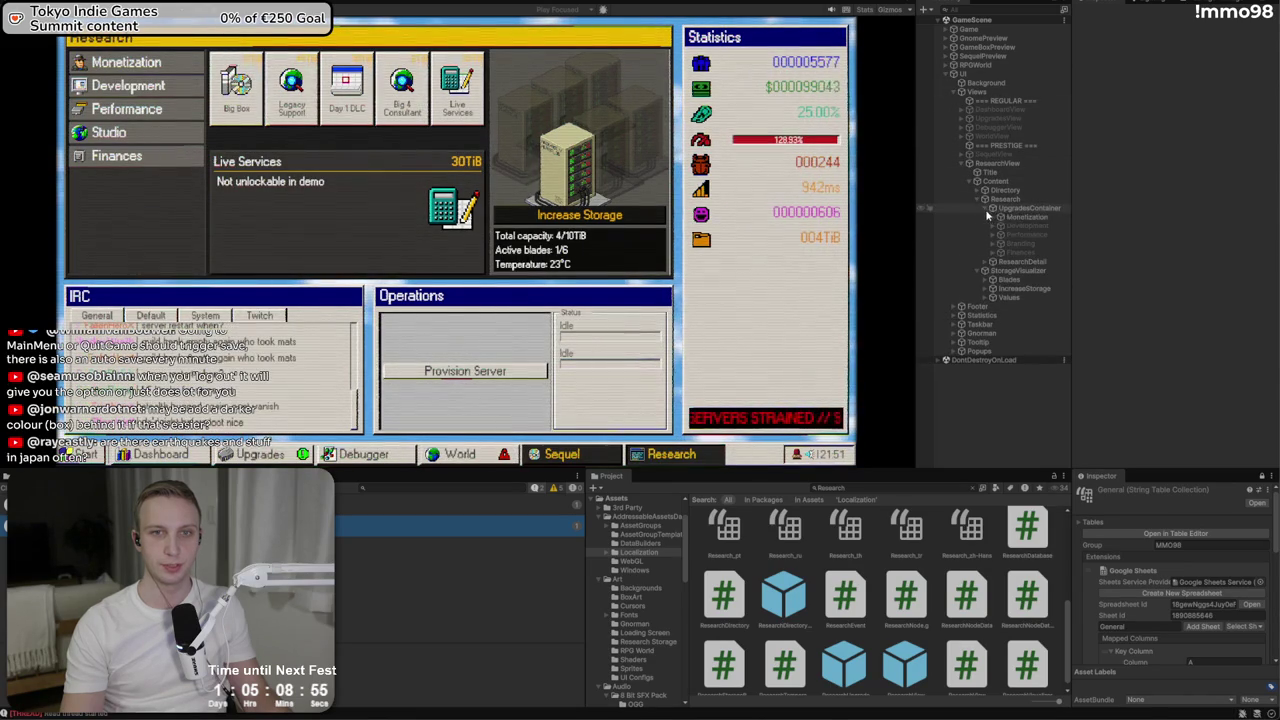
{"action": "left_click", "coordinate": [988, 216]}
{"action": "left_click", "coordinate": [993, 217]}
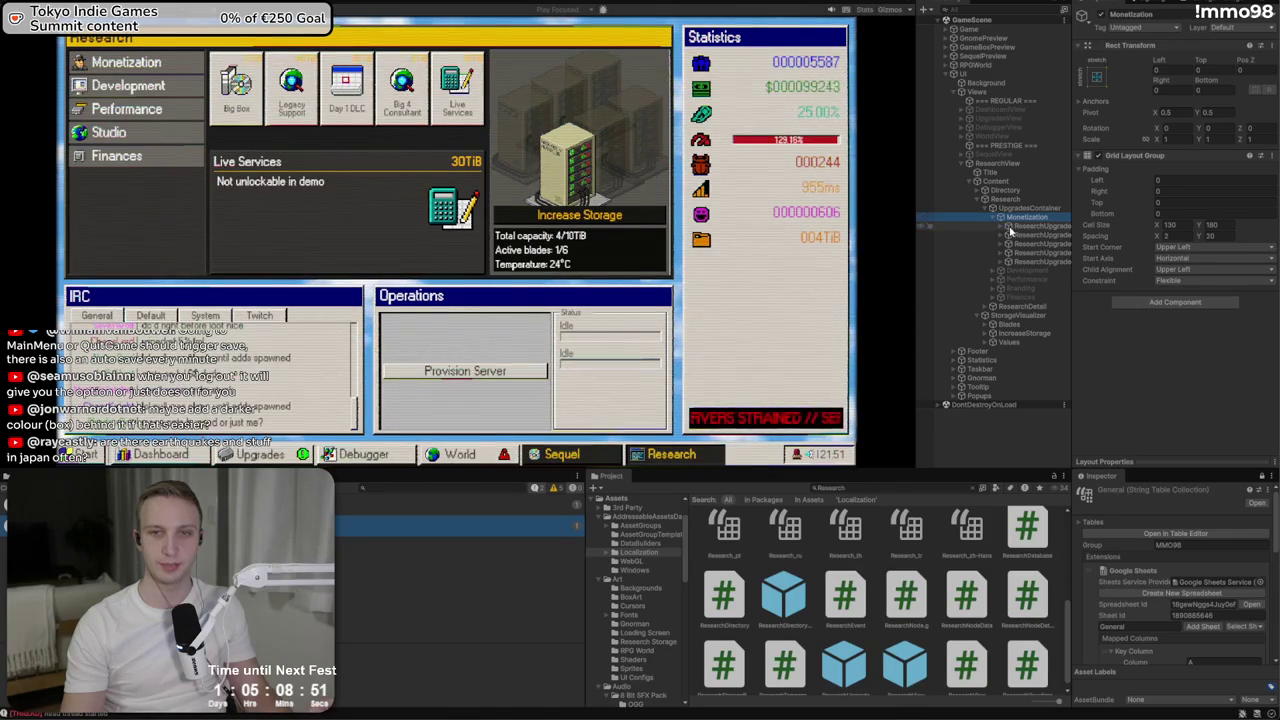
{"action": "left_click", "coordinate": [1045, 226]}
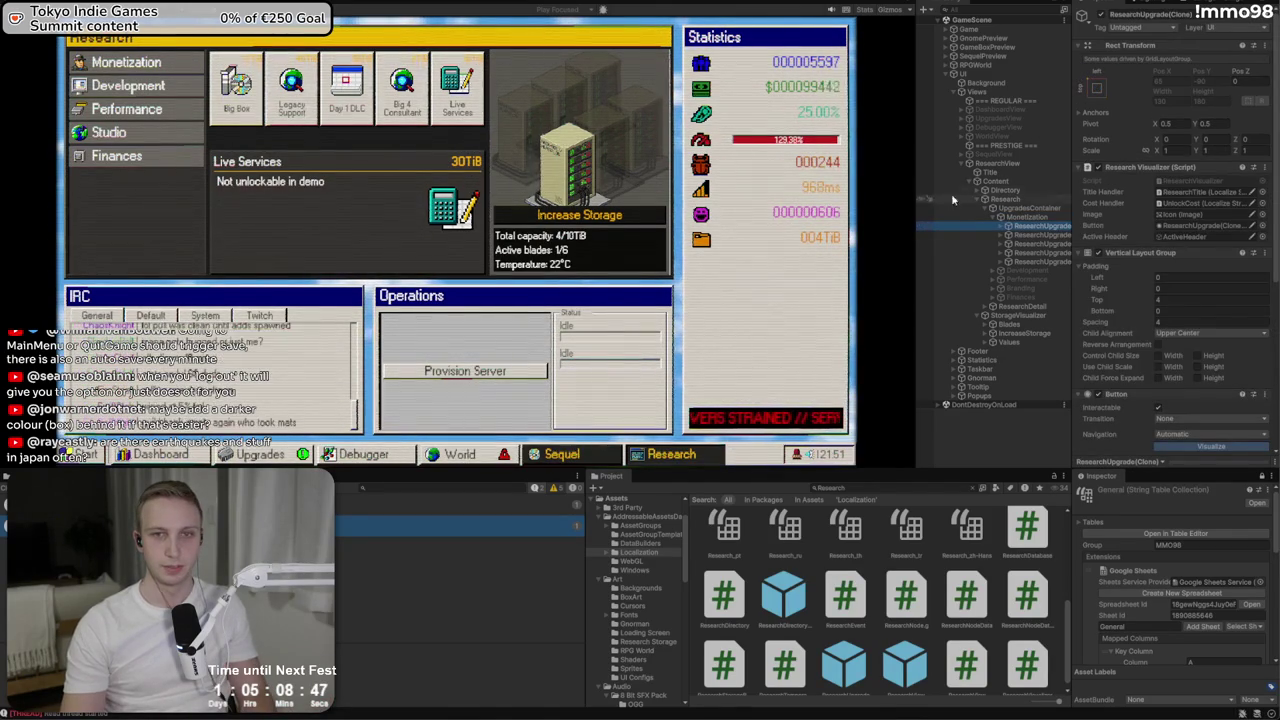
Frame the Big Box card in the Scene view and select its UnlockCost label
{"action": "key", "text": "ctrl+1"}
{"action": "key", "text": "f"}
{"action": "scroll", "coordinate": [353, 223], "scroll_direction": "down", "scroll_amount": 2}
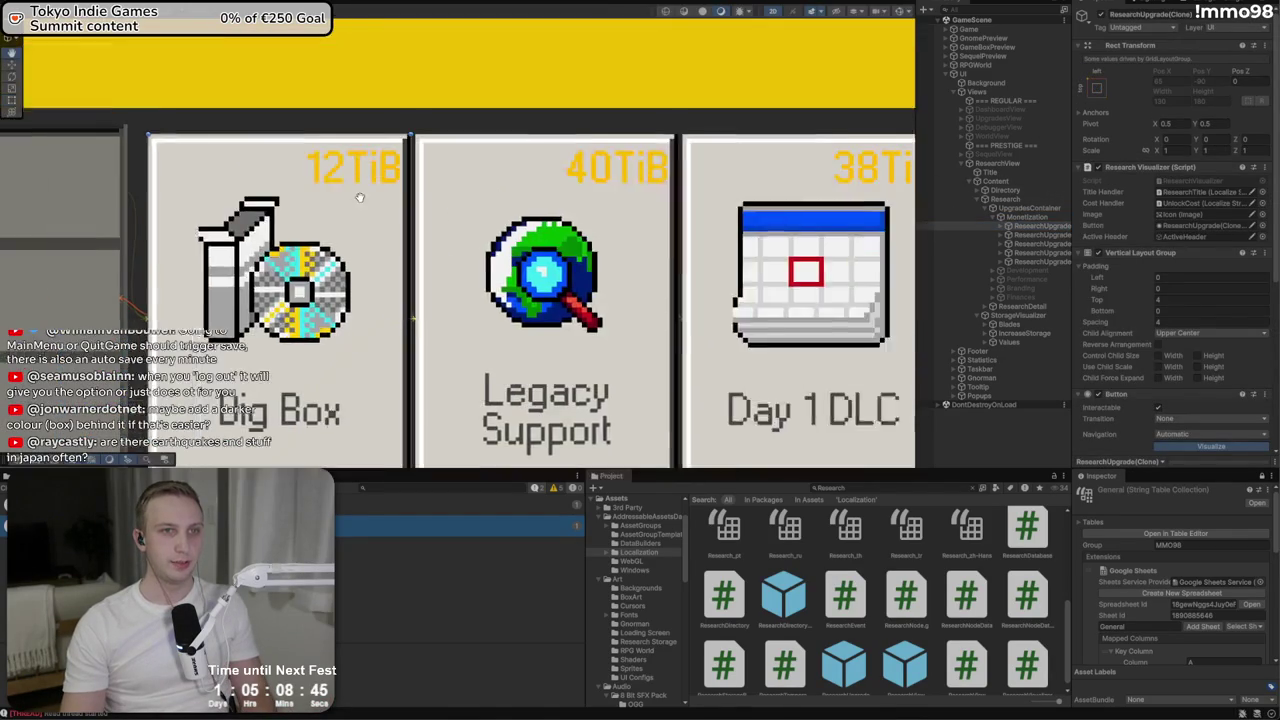
{"action": "scroll", "coordinate": [353, 223], "scroll_direction": "up", "scroll_amount": 6}
{"action": "scroll", "coordinate": [353, 223], "scroll_direction": "down", "scroll_amount": 3}
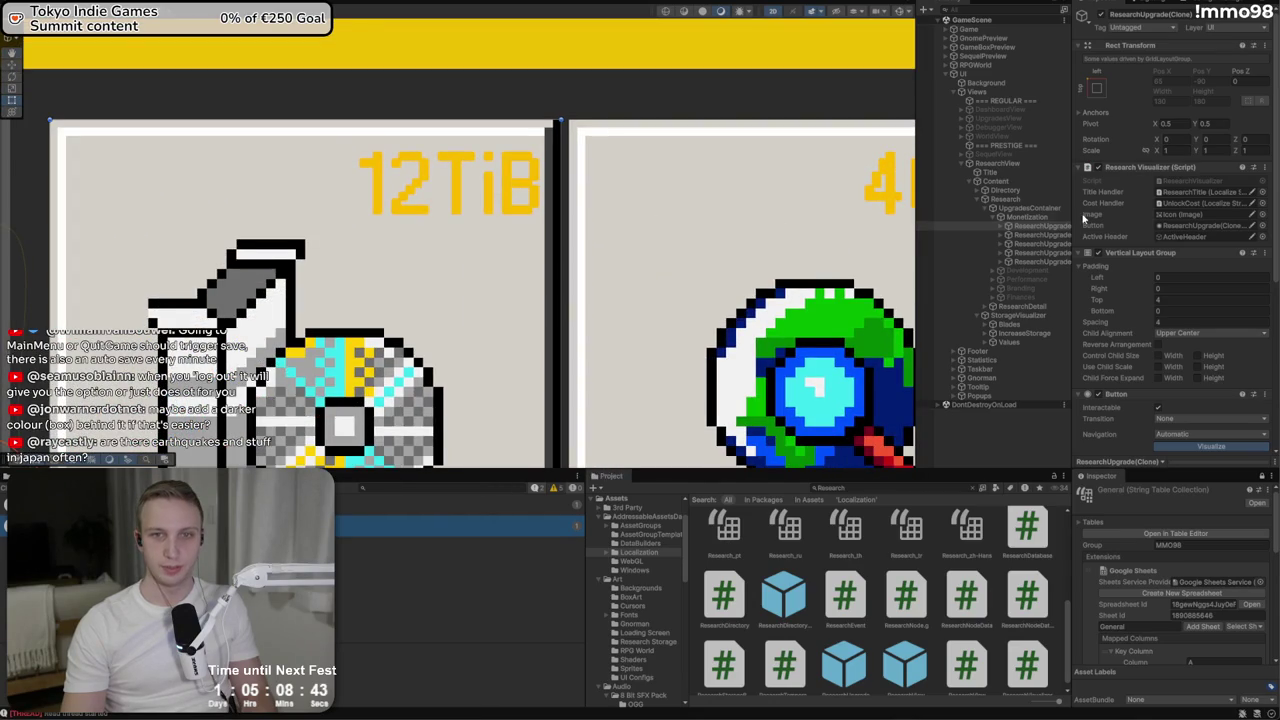
{"action": "left_click", "coordinate": [1001, 227]}
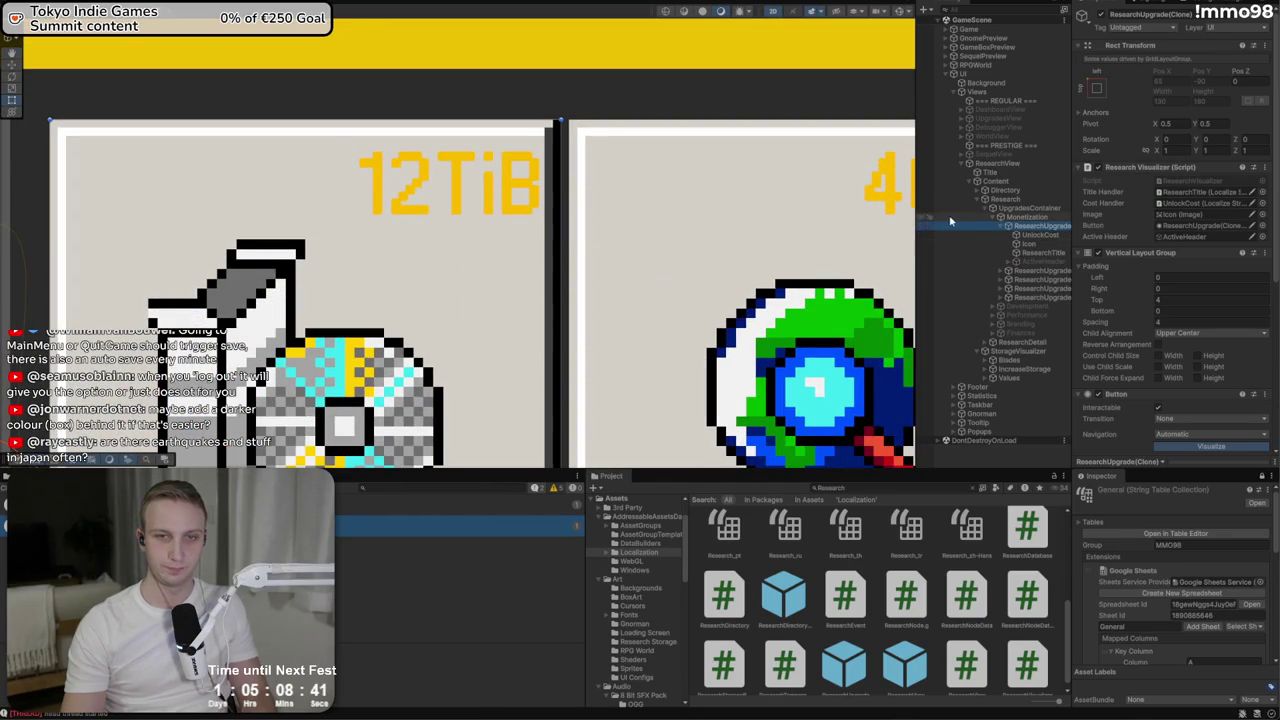
{"action": "left_click", "coordinate": [1044, 236]}
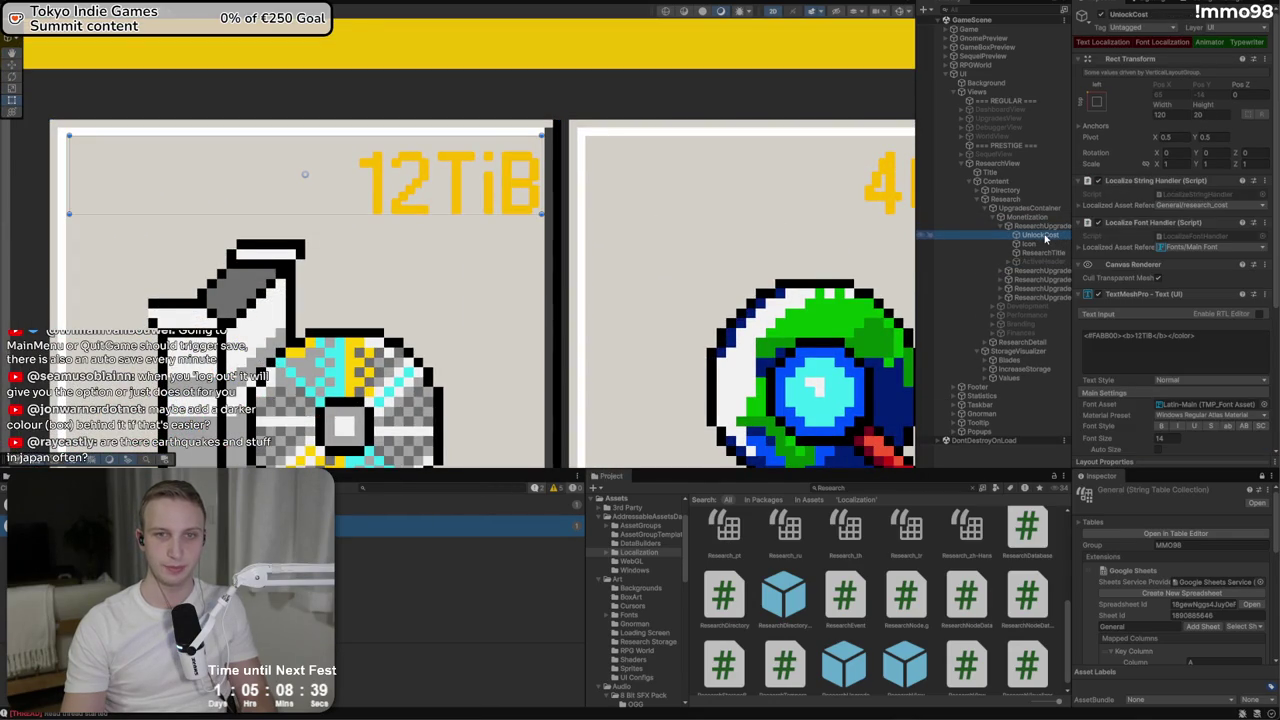
Wrap UnlockCost in a new empty parent object with an Image component
{"action": "right_click", "coordinate": [1045, 238]}
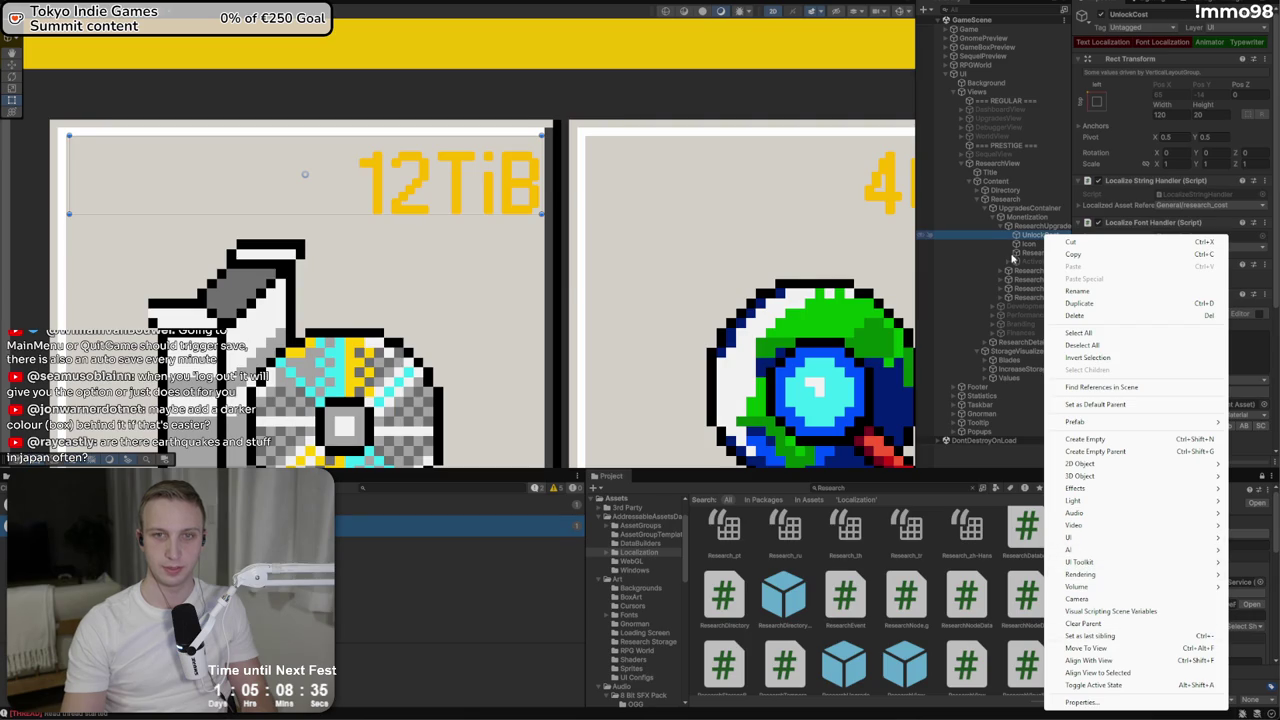
{"action": "right_click", "coordinate": [1023, 238]}
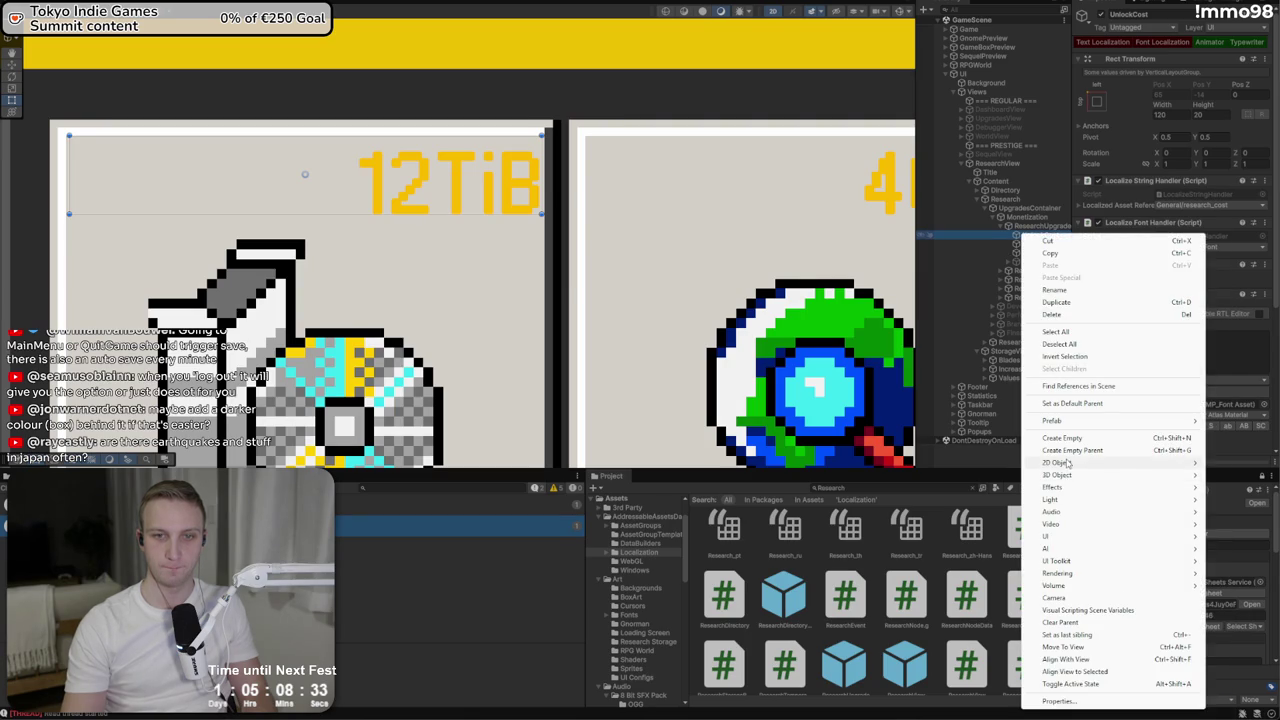
{"action": "left_click", "coordinate": [1069, 450]}
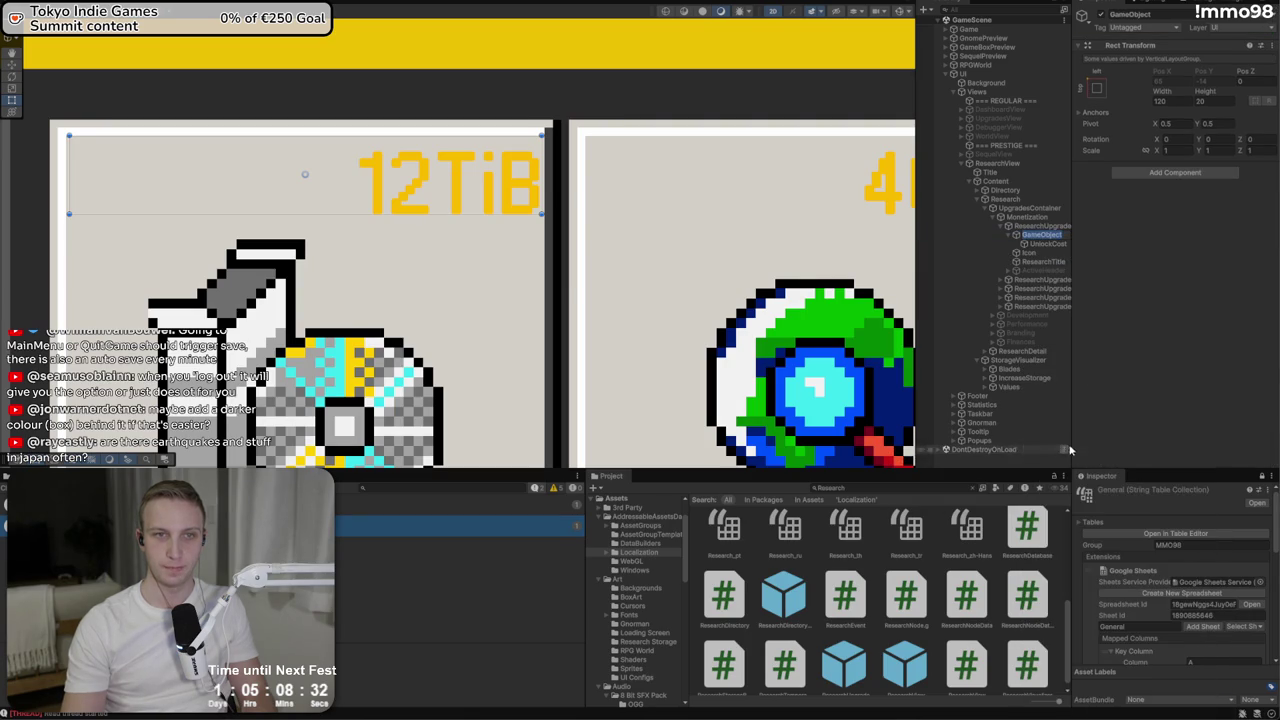
{"action": "left_click", "coordinate": [1160, 174]}
{"action": "type", "text": "im"}
{"action": "key", "text": "Return"}
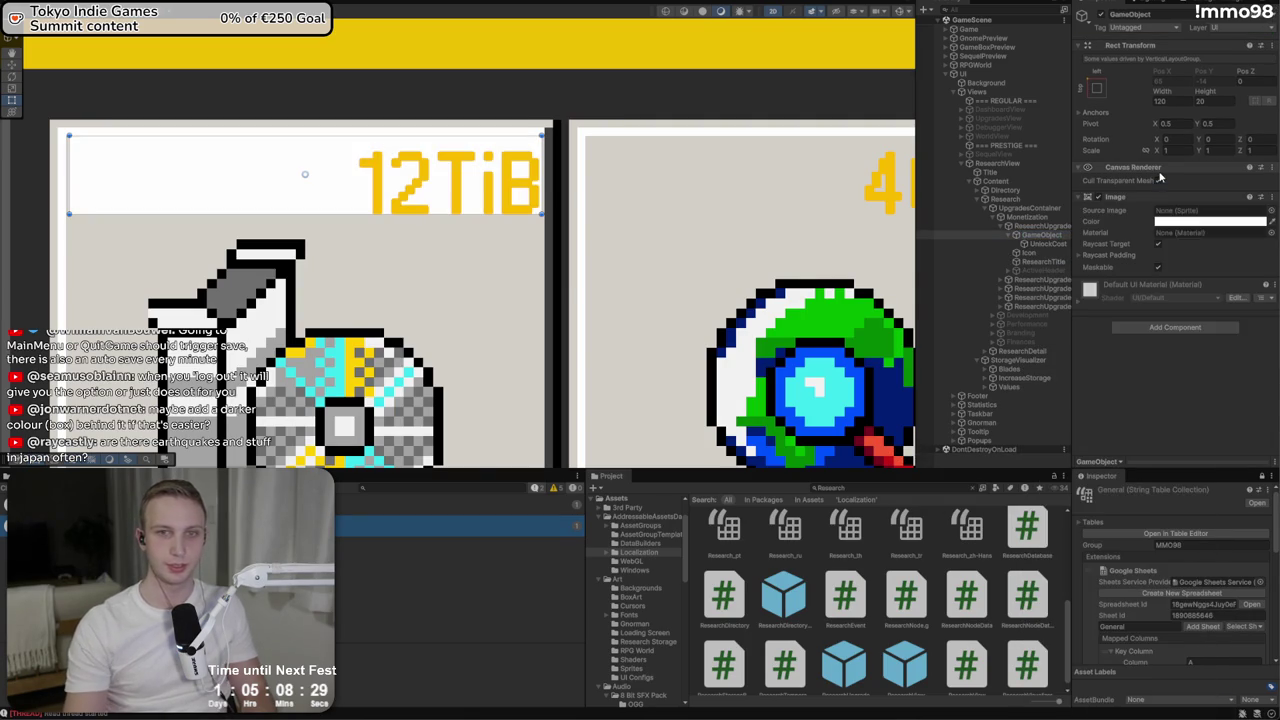
Colour the new box behind the cost dark grey 313131
{"action": "left_click", "coordinate": [1099, 88]}
{"action": "left_click", "coordinate": [1237, 224]}
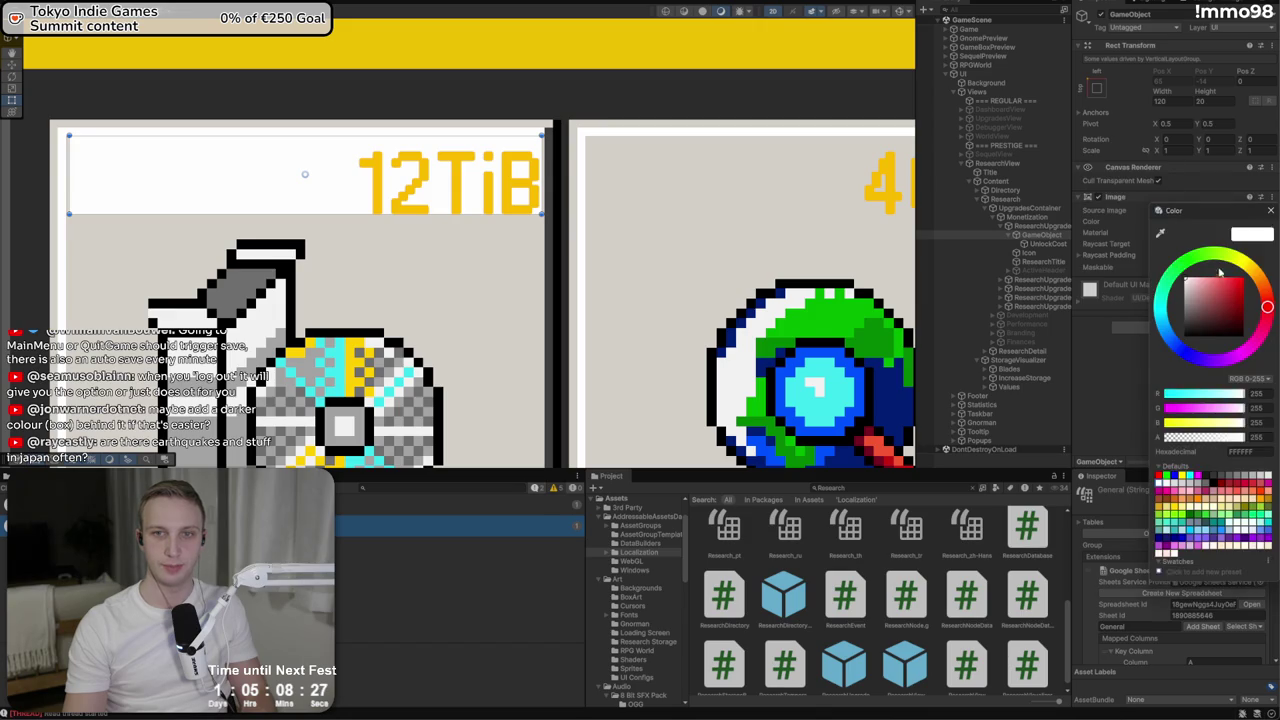
{"action": "left_click_drag", "start_coordinate": [1190, 320], "coordinate": [1116, 397]}
{"action": "left_click_drag", "start_coordinate": [1200, 322], "coordinate": [1177, 330]}
{"action": "left_click", "coordinate": [1271, 211]}
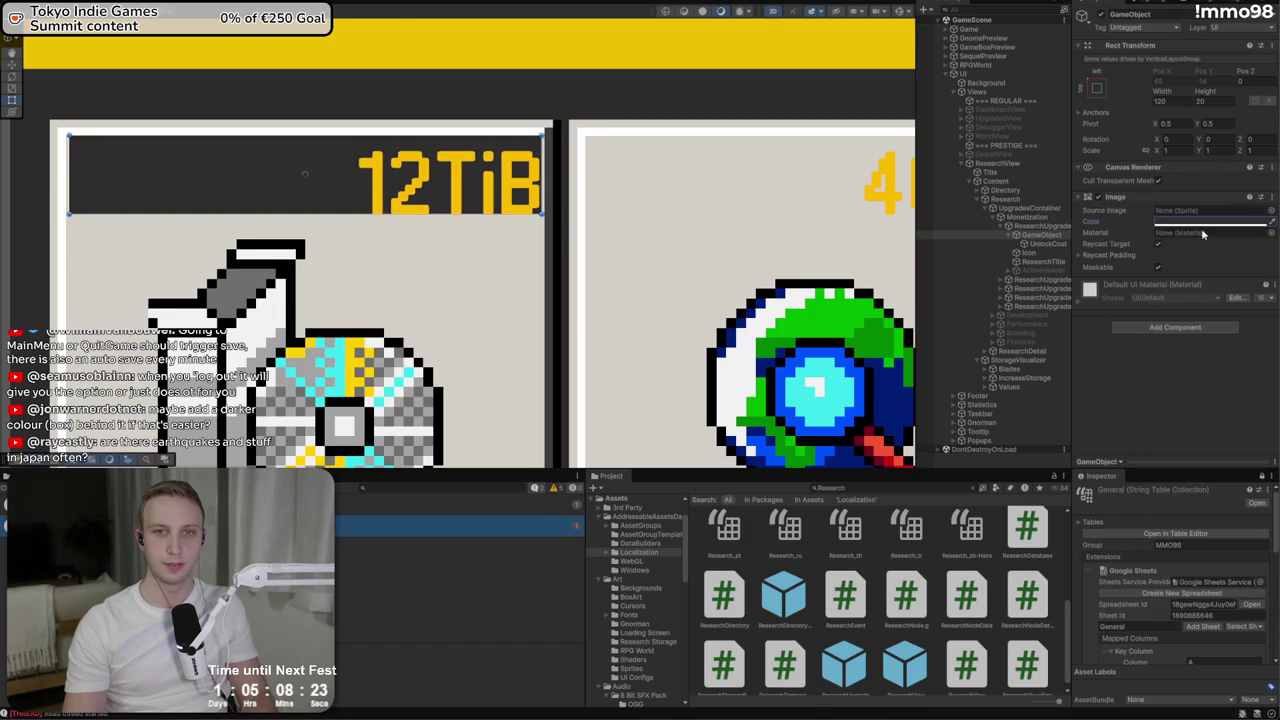
Try top, middle and bottom vertical alignment for the 12TiB cost text
{"action": "left_click", "coordinate": [1042, 244]}
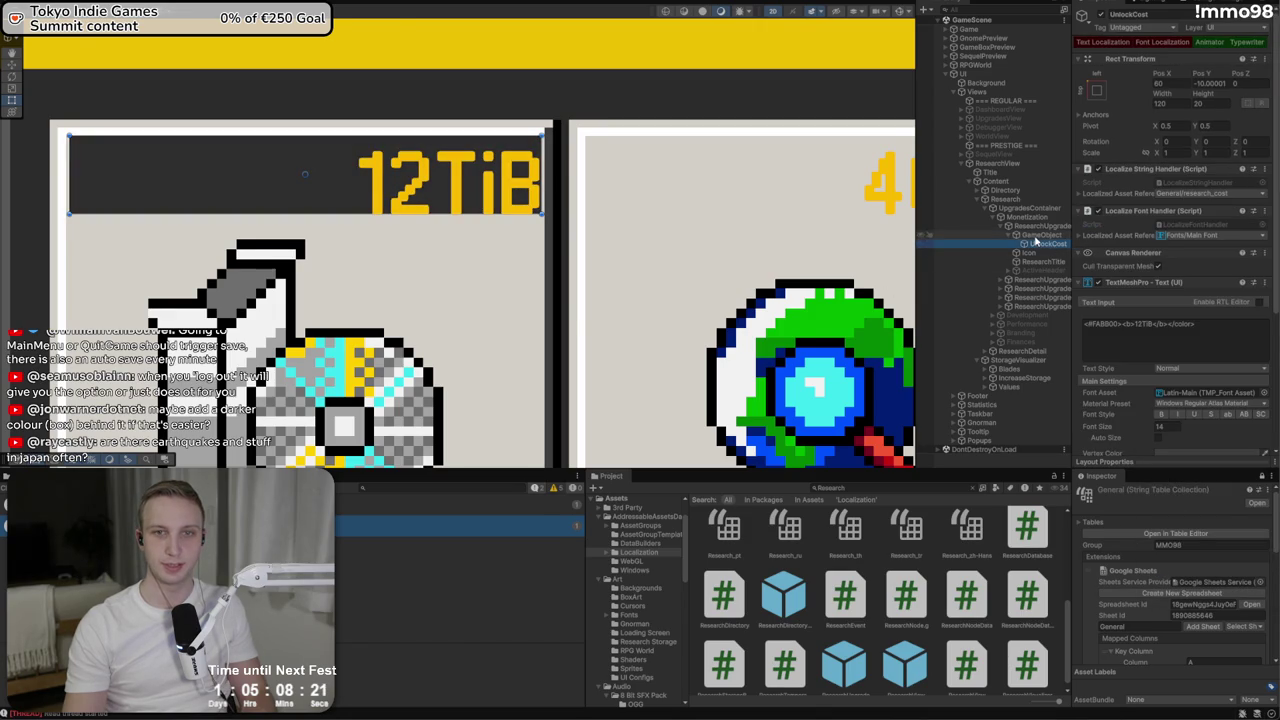
{"action": "left_click", "coordinate": [1036, 237]}
{"action": "left_click", "coordinate": [1048, 245]}
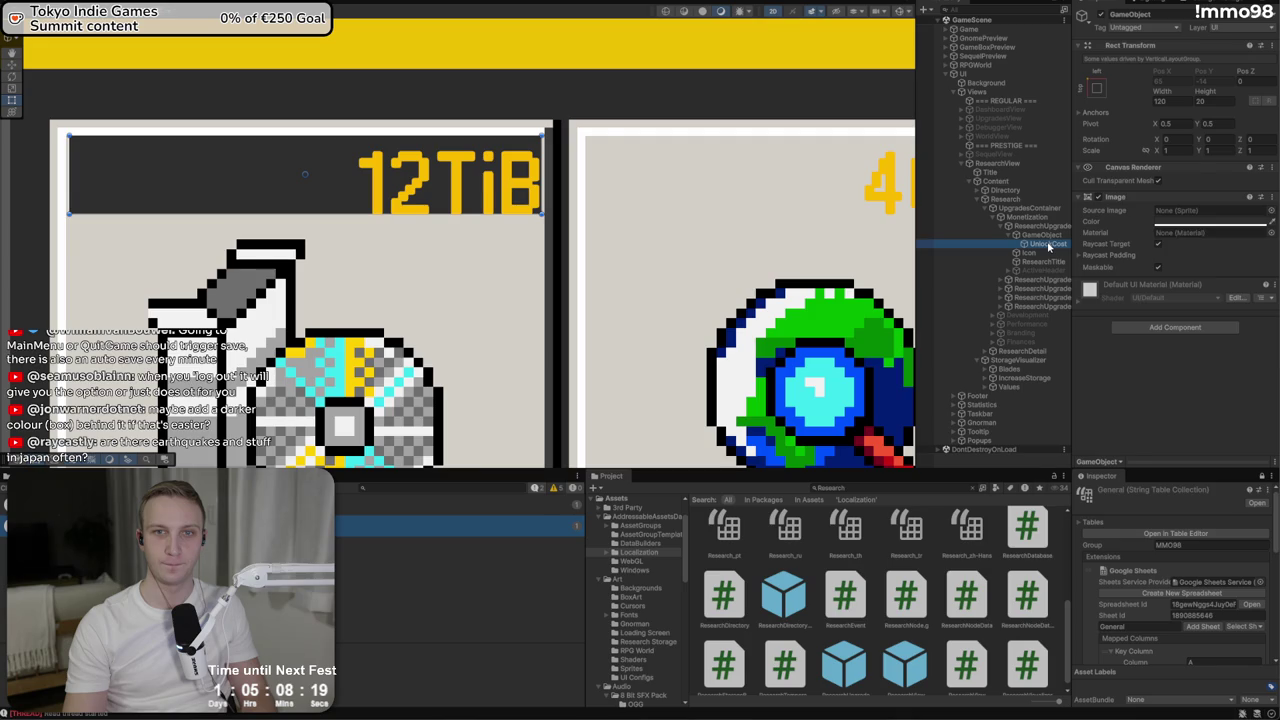
{"action": "left_click", "coordinate": [1172, 392]}
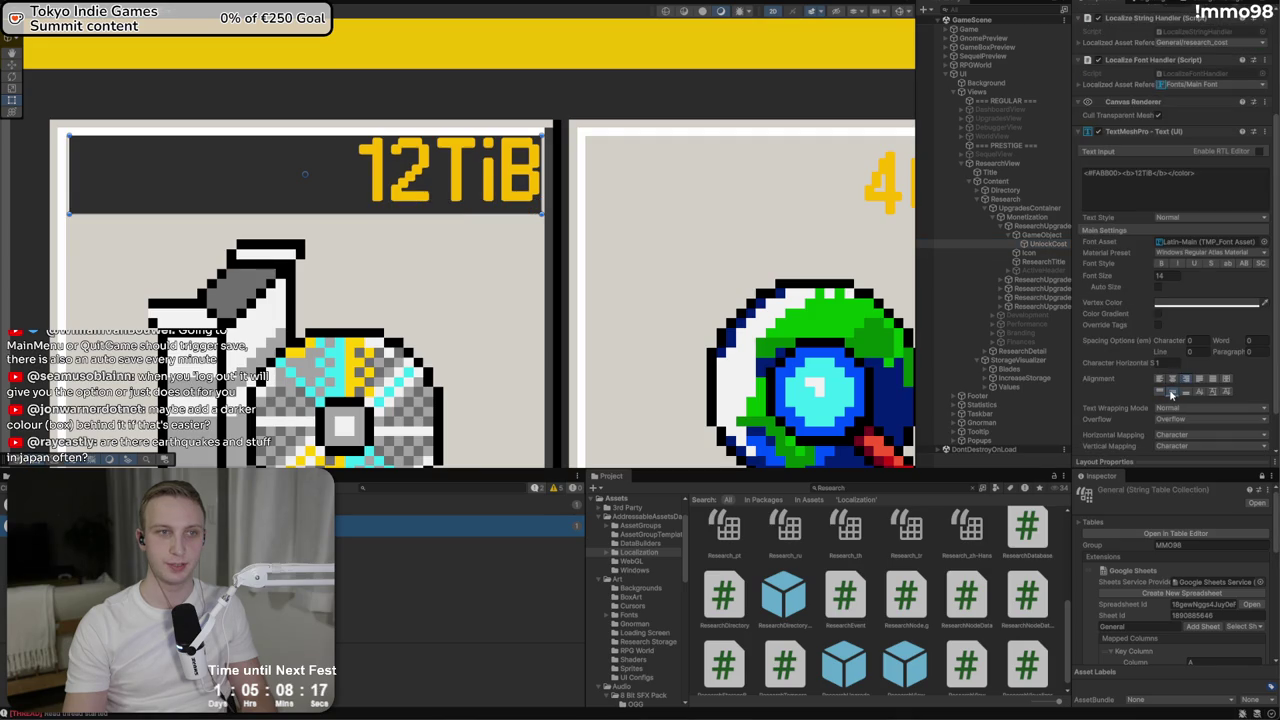
{"action": "left_click", "coordinate": [1183, 392]}
{"action": "left_click", "coordinate": [1172, 392]}
{"action": "left_click", "coordinate": [1185, 392]}
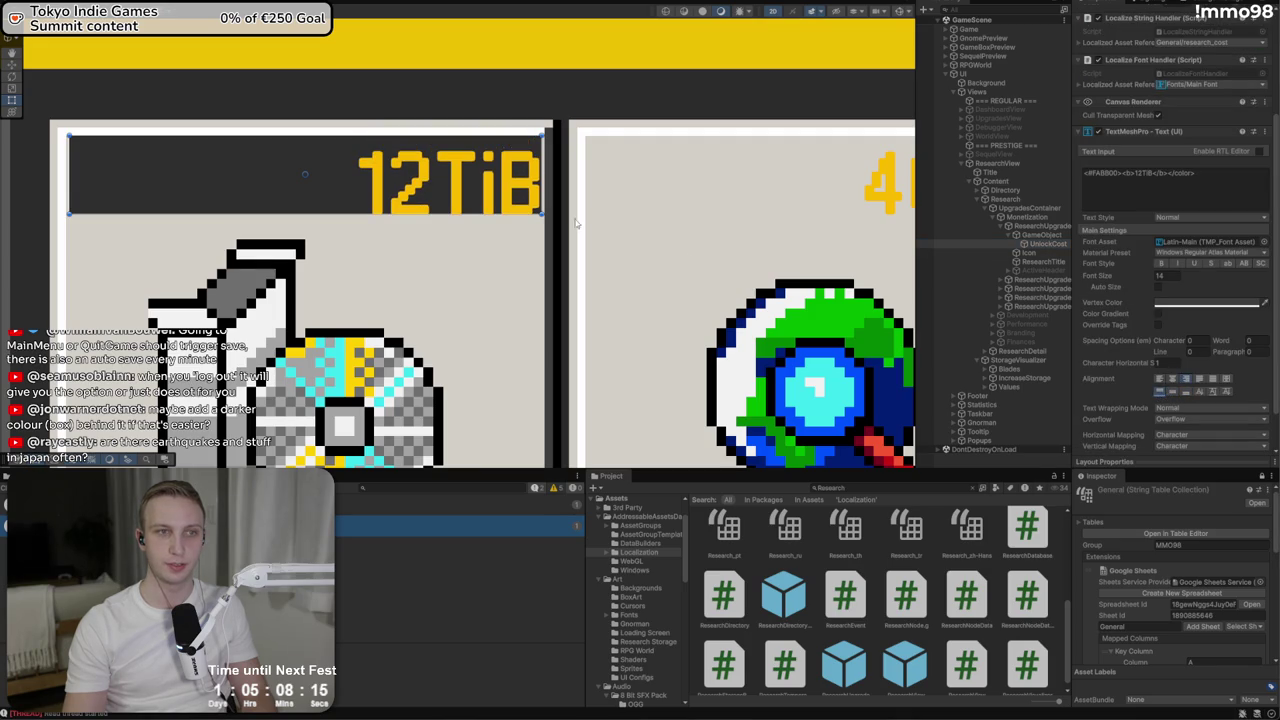
Shift the 12TiB text up within its box and preview the Research screen in Game view
{"action": "key", "text": "w"}
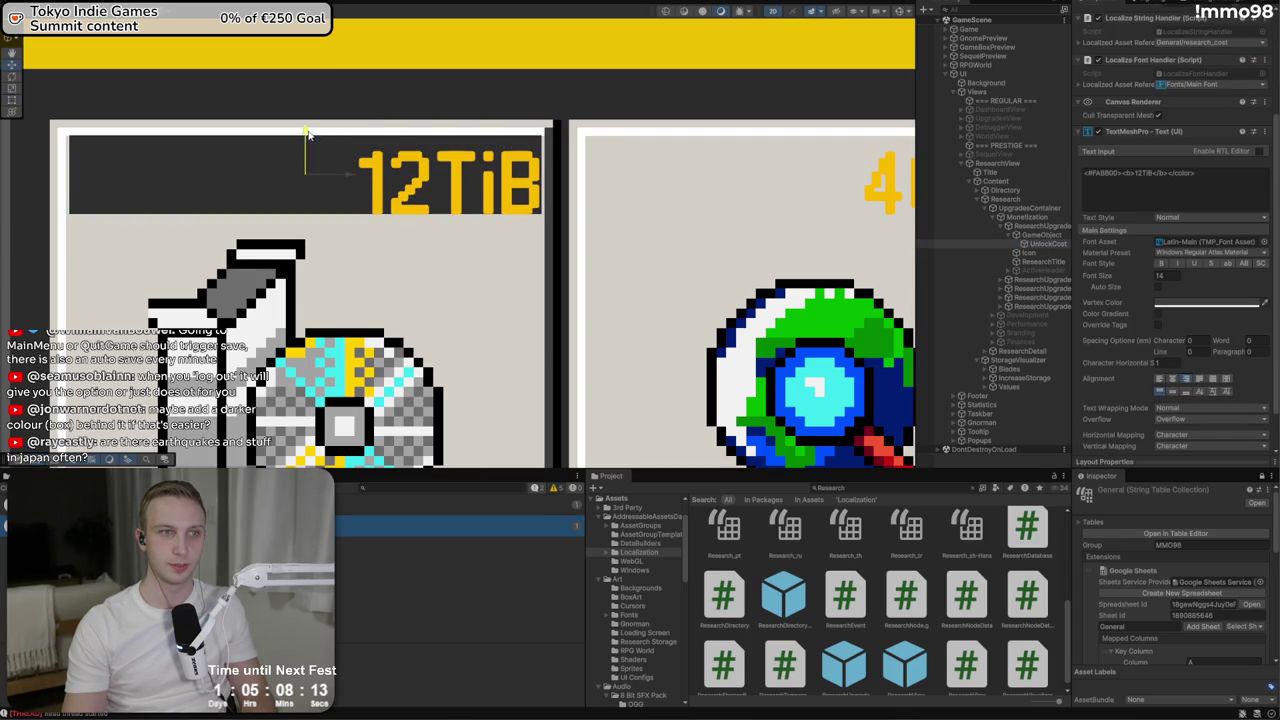
{"action": "left_click_drag", "start_coordinate": [308, 133], "coordinate": [308, 115]}
{"action": "scroll", "coordinate": [334, 134], "scroll_direction": "down", "scroll_amount": 5}
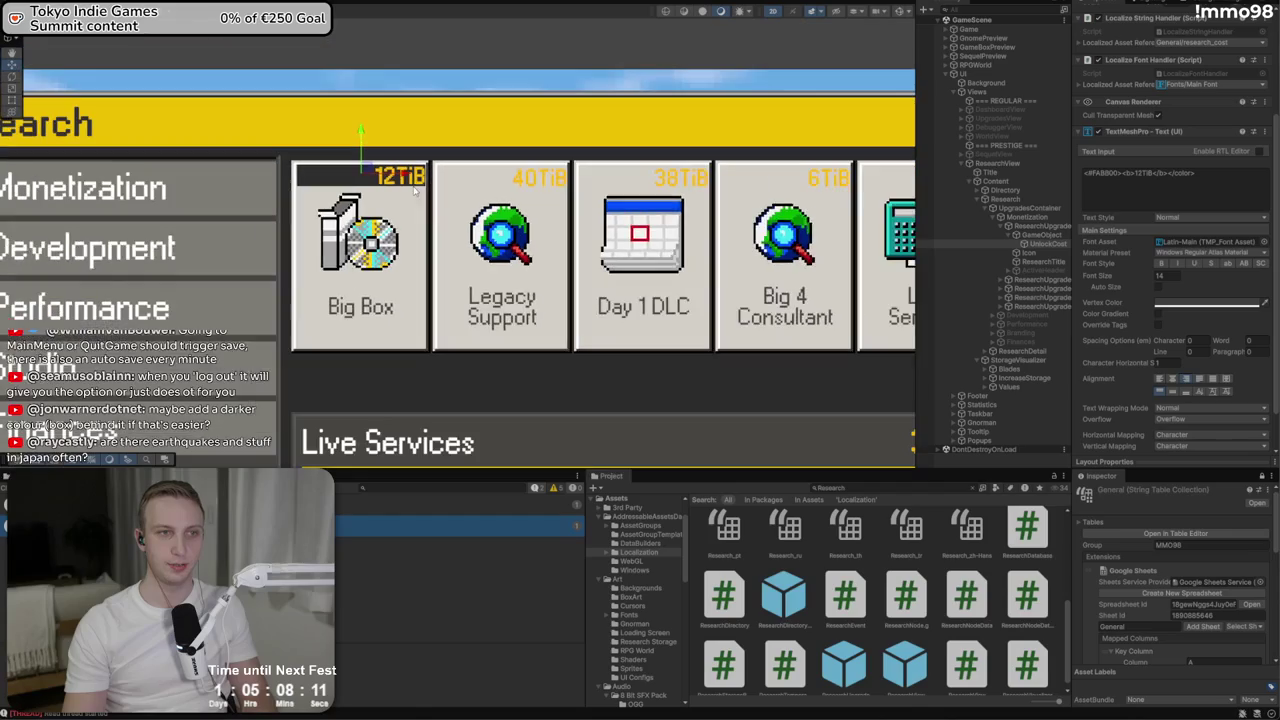
{"action": "key", "text": "ctrl+2"}
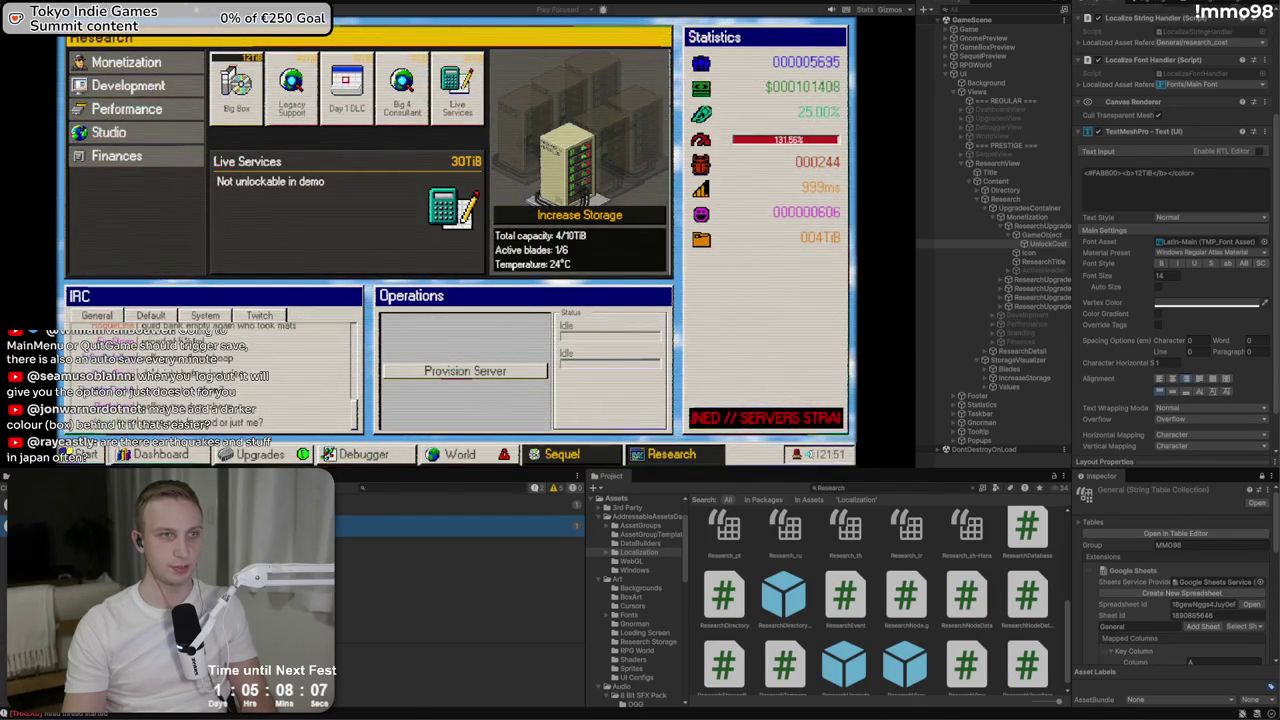
Anchor the dark cost box to the card's top and set its width to 60
{"action": "key", "text": "ctrl+1"}
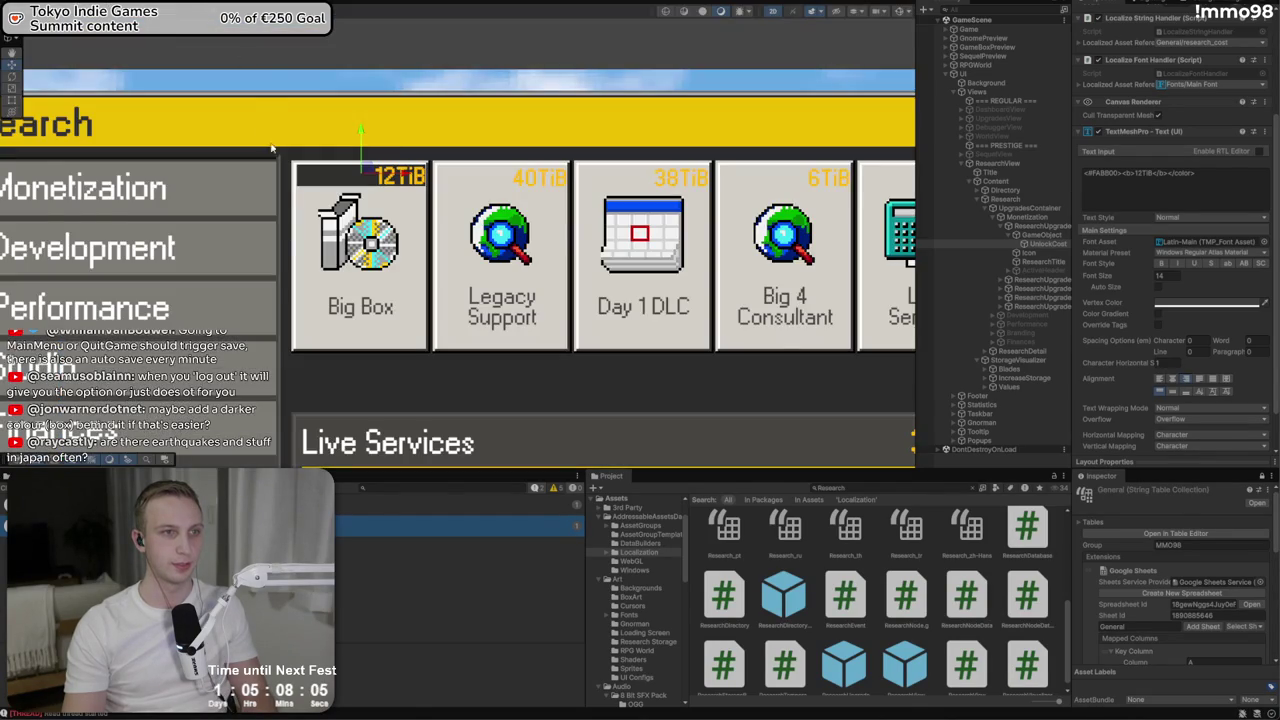
{"action": "scroll", "coordinate": [271, 148], "scroll_direction": "up", "scroll_amount": 3}
{"action": "left_click", "coordinate": [966, 166]}
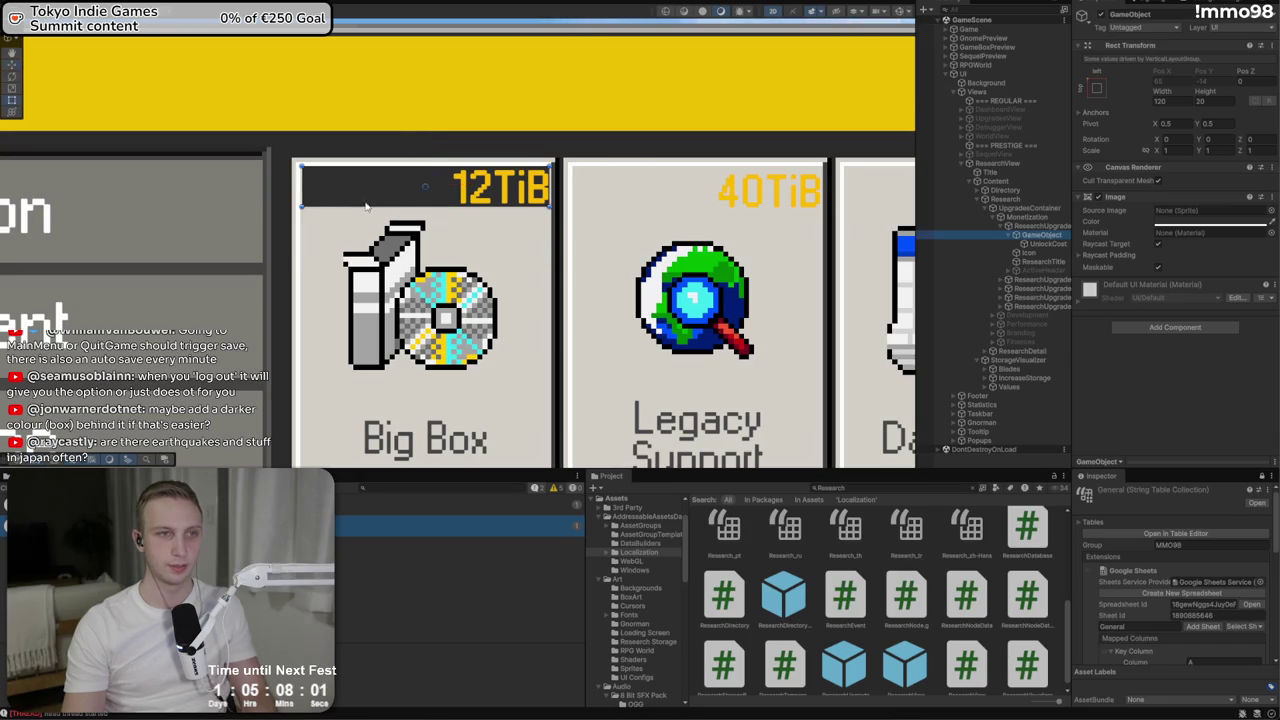
{"action": "left_click_drag", "start_coordinate": [314, 196], "coordinate": [381, 196]}
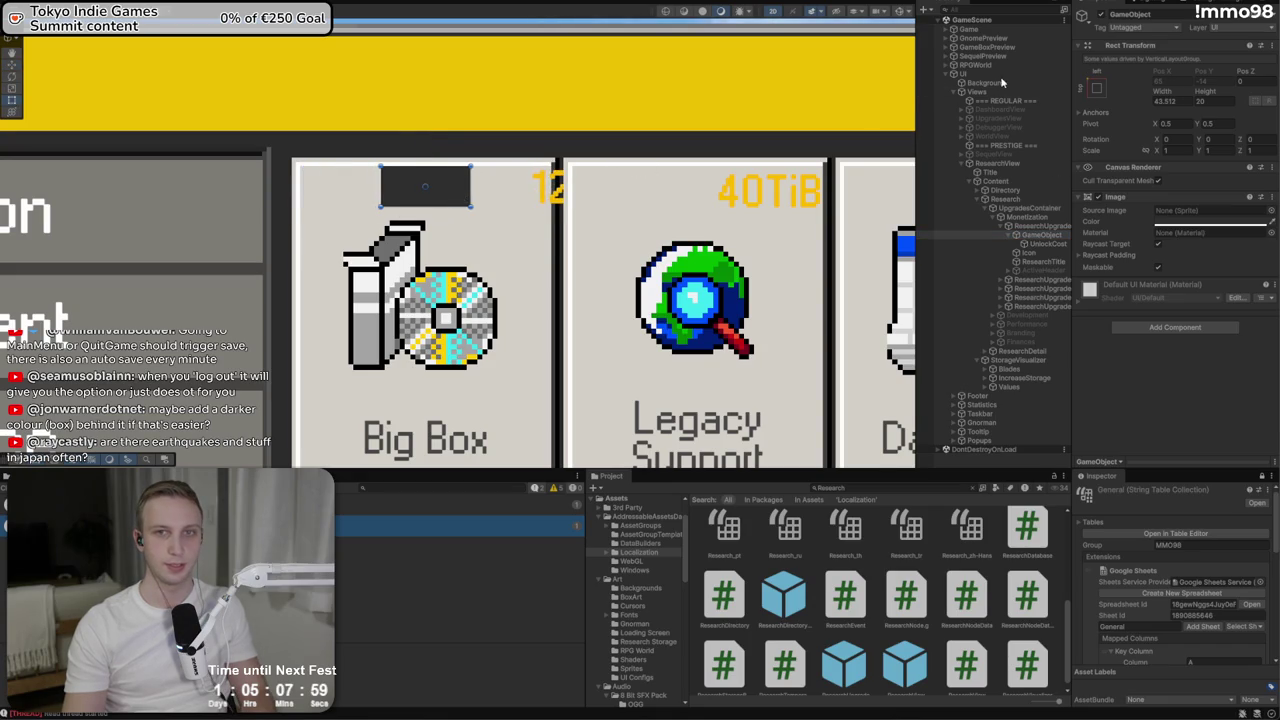
{"action": "left_click", "coordinate": [1097, 88]}
{"action": "left_click", "coordinate": [1220, 176]}
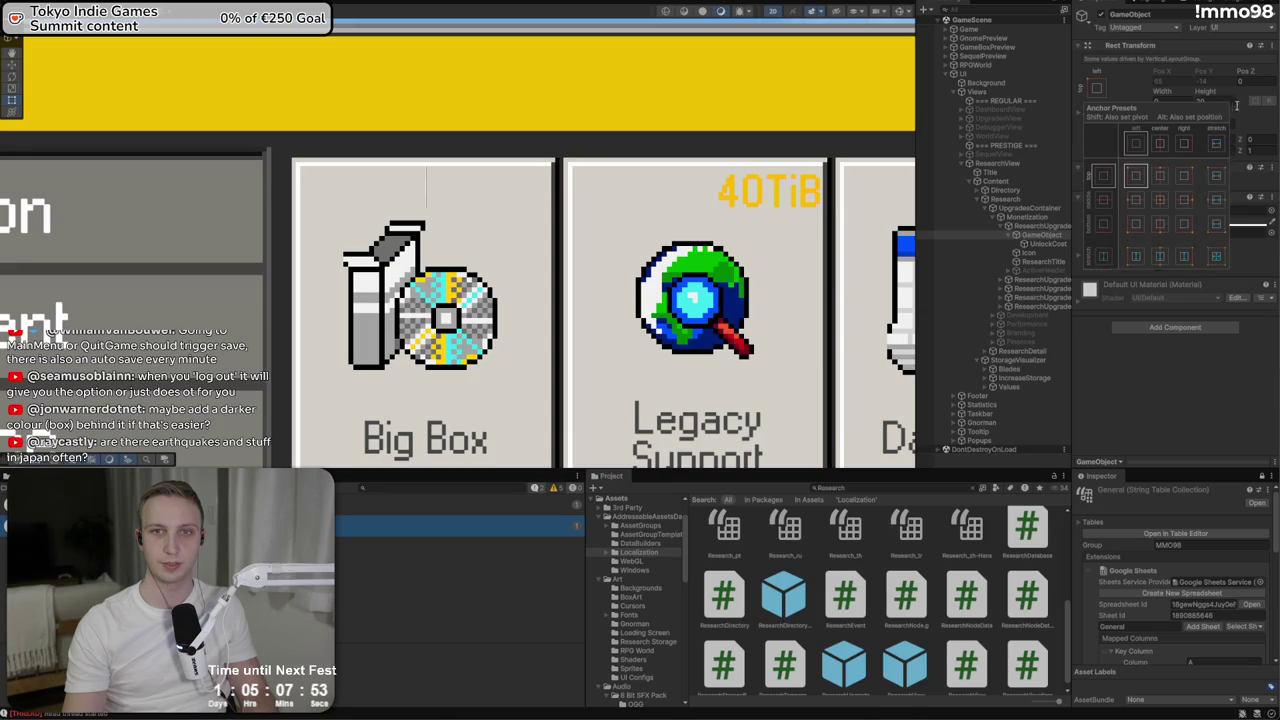
{"action": "left_click", "coordinate": [1236, 106]}
{"action": "type", "text": "130"}
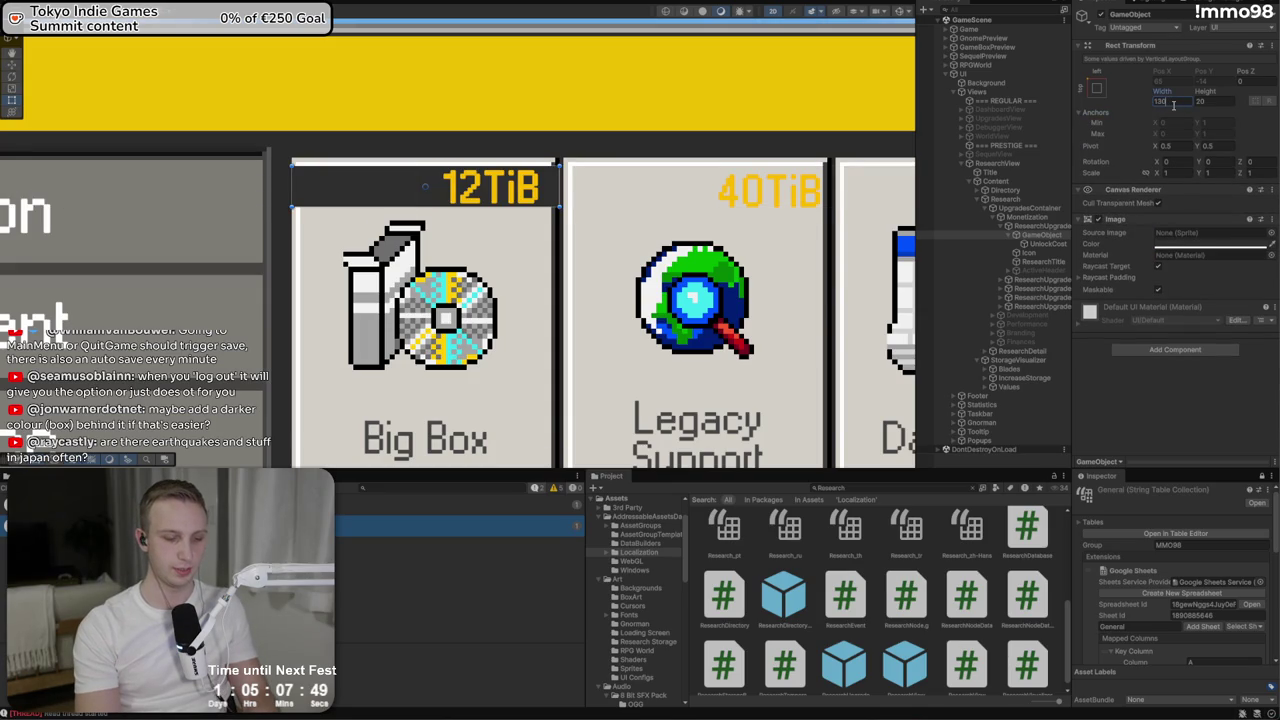
{"action": "key", "text": "BackSpace"}
{"action": "key", "text": "BackSpace"}
{"action": "type", "text": "50"}
{"action": "key", "text": "BackSpace"}
{"action": "key", "text": "BackSpace"}
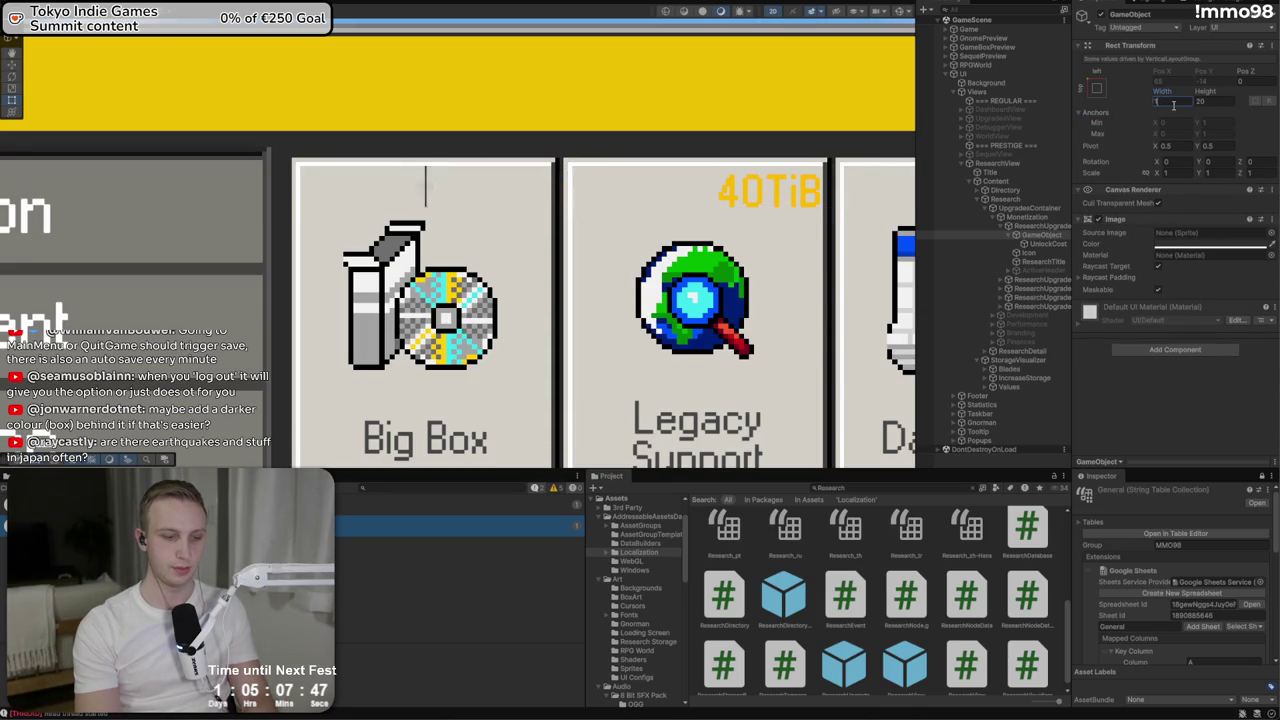
{"action": "type", "text": "60"}
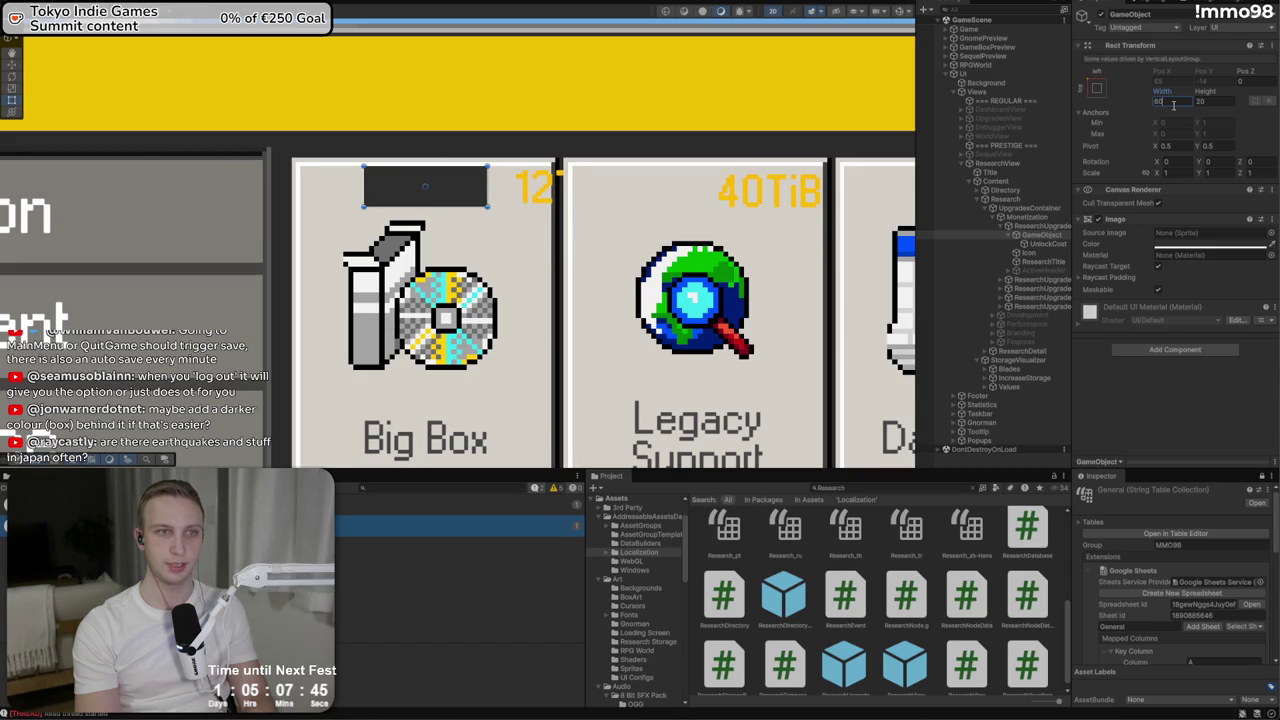
Set the UnlockCost text anchors to stretch-stretch and nudge it within the box
{"action": "left_click", "coordinate": [1048, 243]}
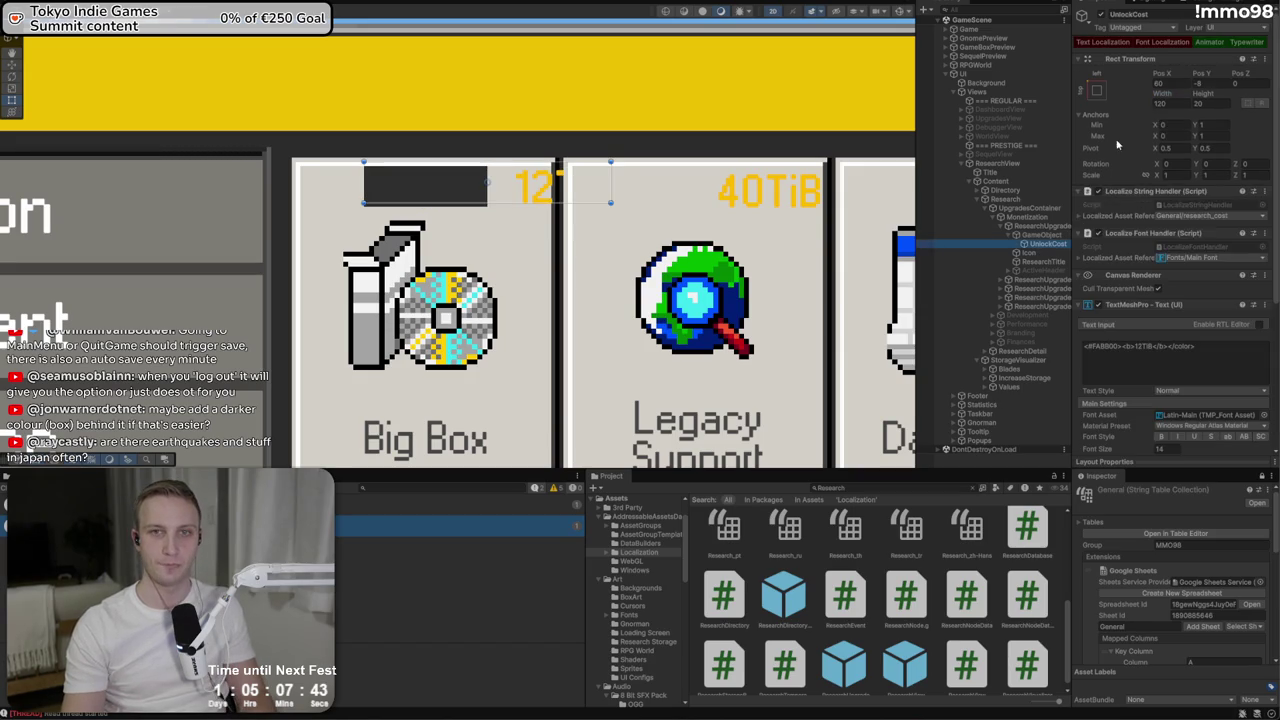
{"action": "left_click", "coordinate": [1097, 89]}
{"action": "left_click", "coordinate": [1218, 258], "text": "alt"}
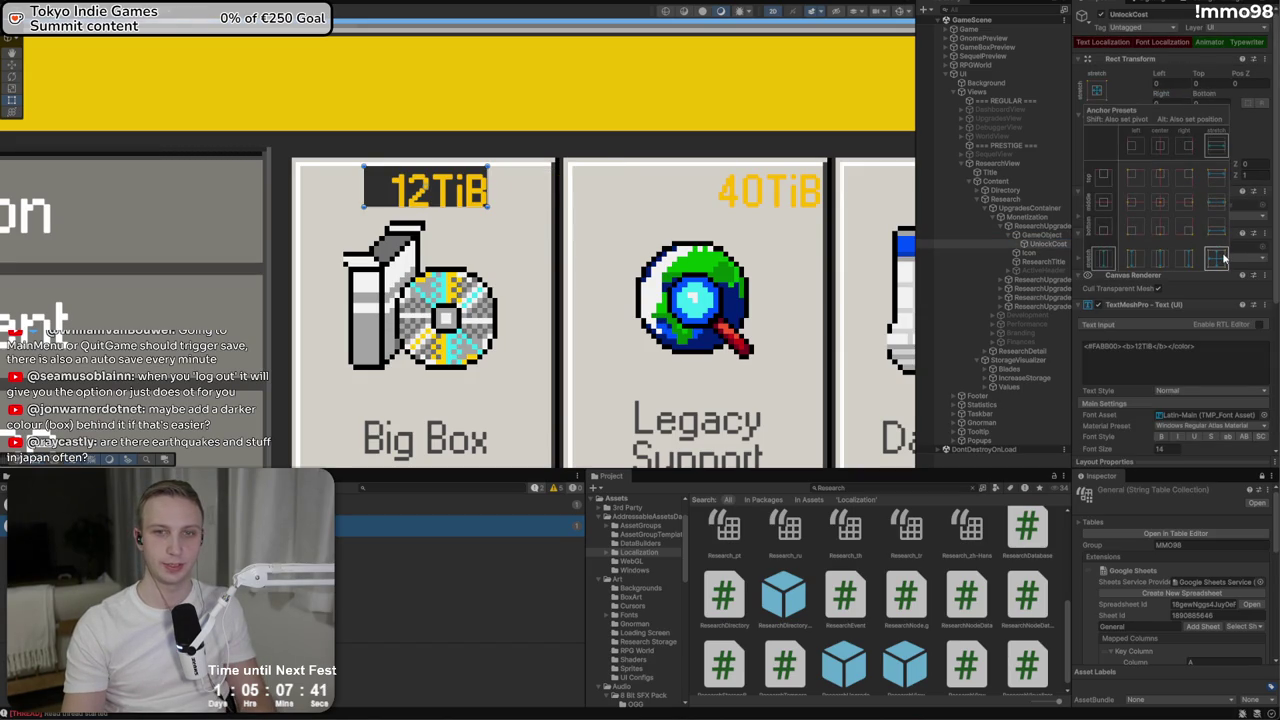
{"action": "left_click", "coordinate": [470, 195]}
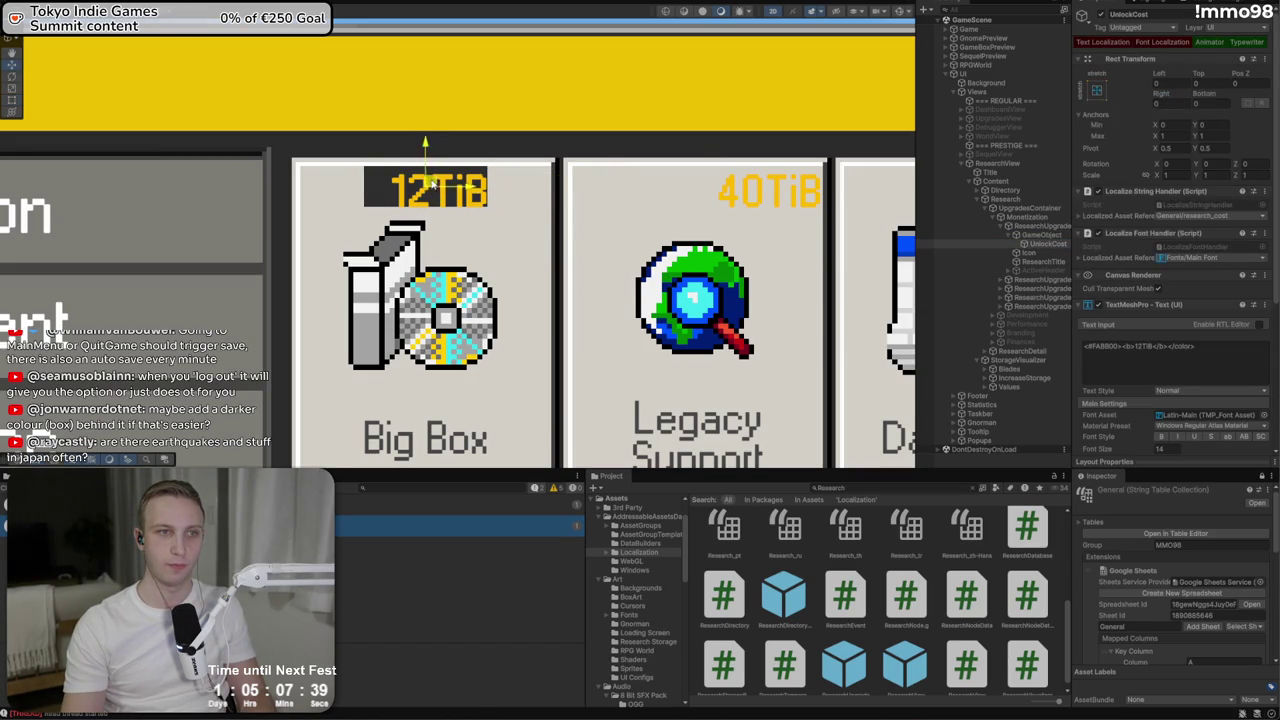
{"action": "key", "text": "w"}
{"action": "left_click_drag", "start_coordinate": [430, 180], "coordinate": [430, 176]}
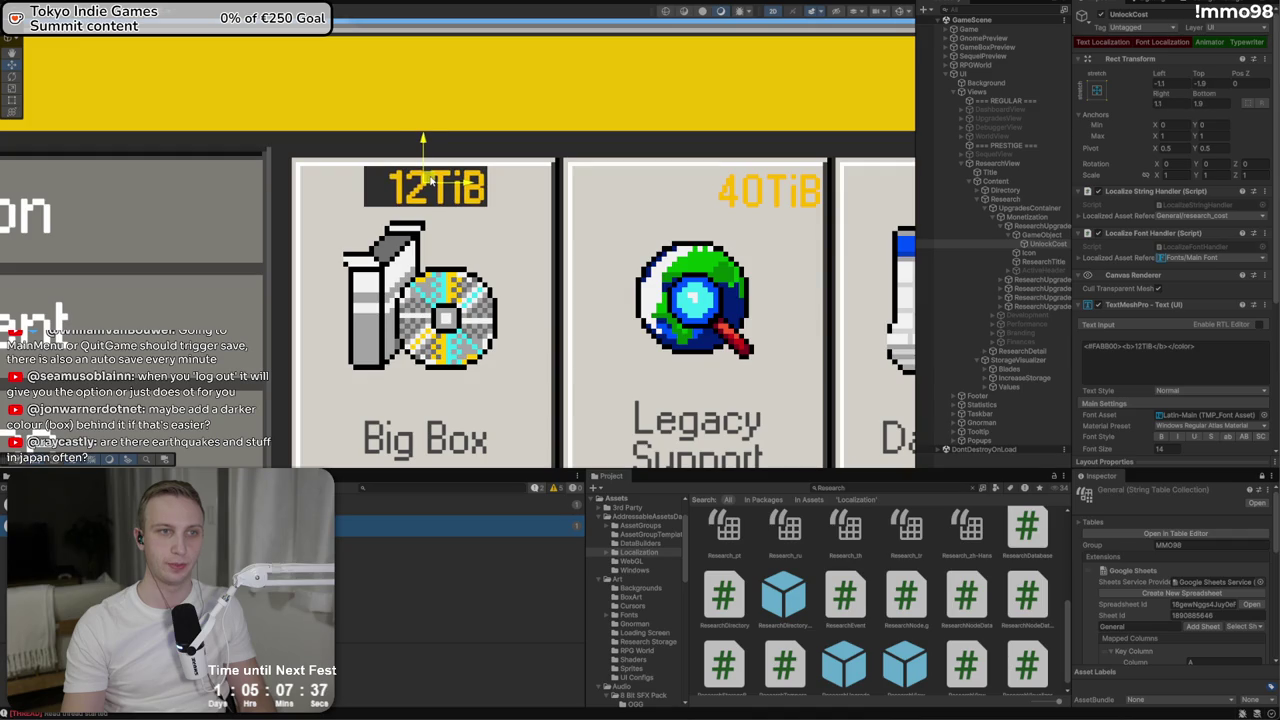
Set the dark box height to 25 and nudge the 12TiB text down a few pixels
{"action": "left_click", "coordinate": [1040, 235]}
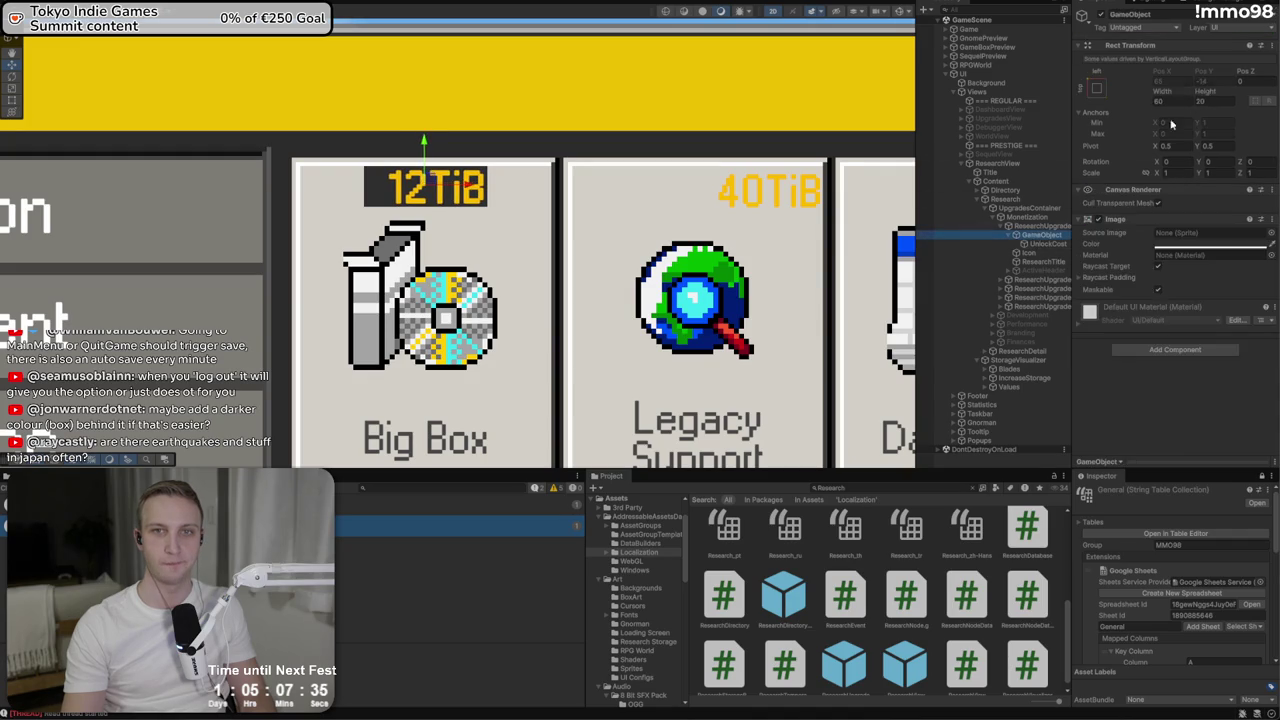
{"action": "left_click", "coordinate": [1217, 101]}
{"action": "type", "text": "25"}
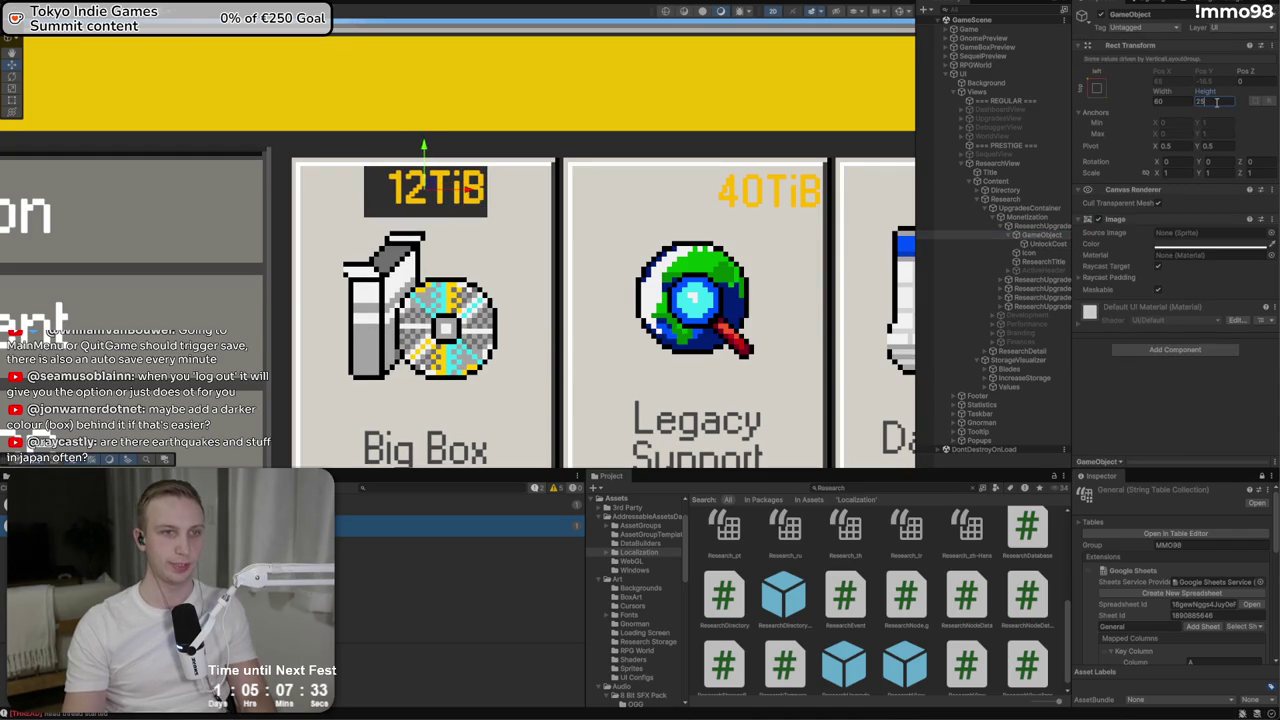
{"action": "left_click", "coordinate": [1042, 244]}
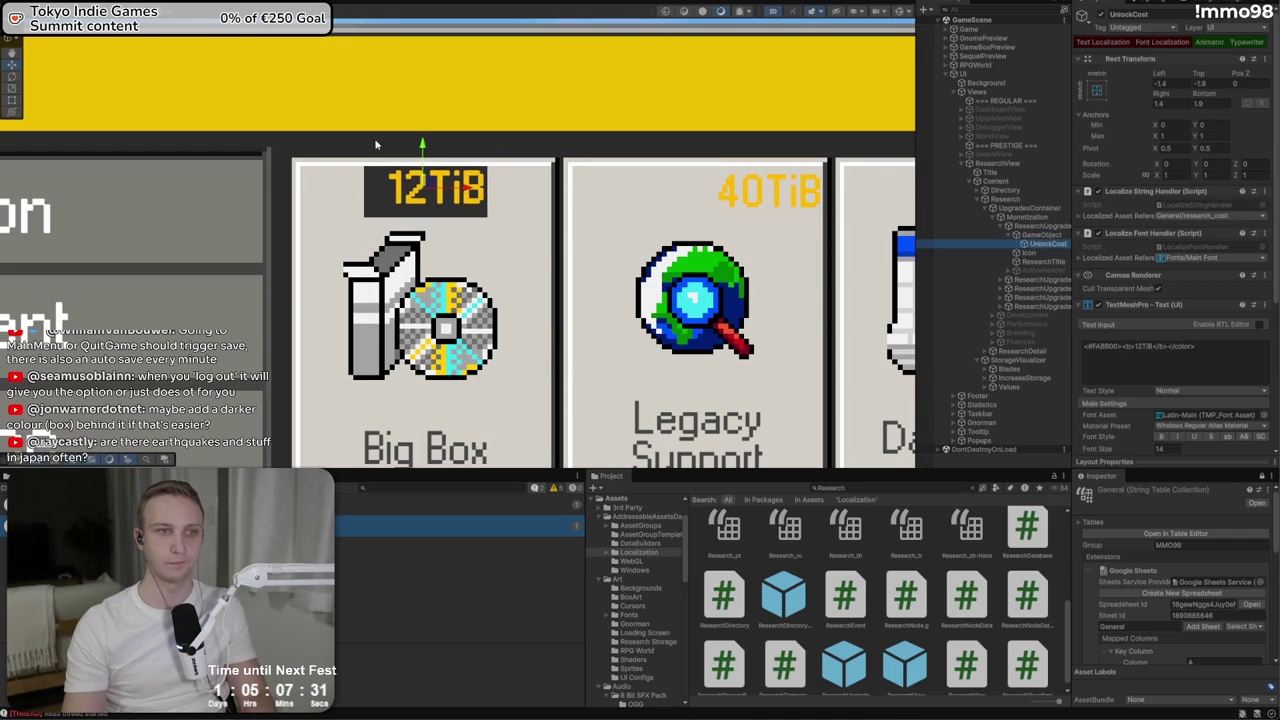
{"action": "left_click_drag", "start_coordinate": [422, 145], "coordinate": [422, 148]}
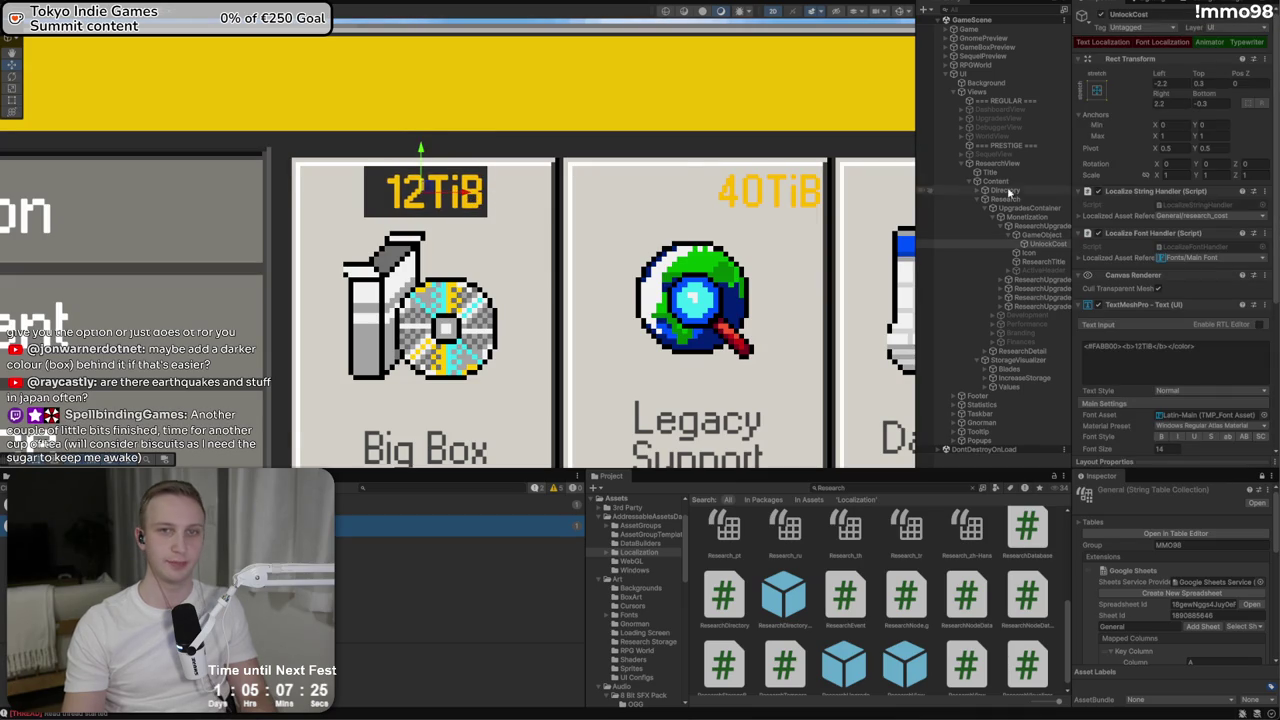
{"action": "left_click", "coordinate": [930, 234]}
{"action": "left_click", "coordinate": [494, 195]}
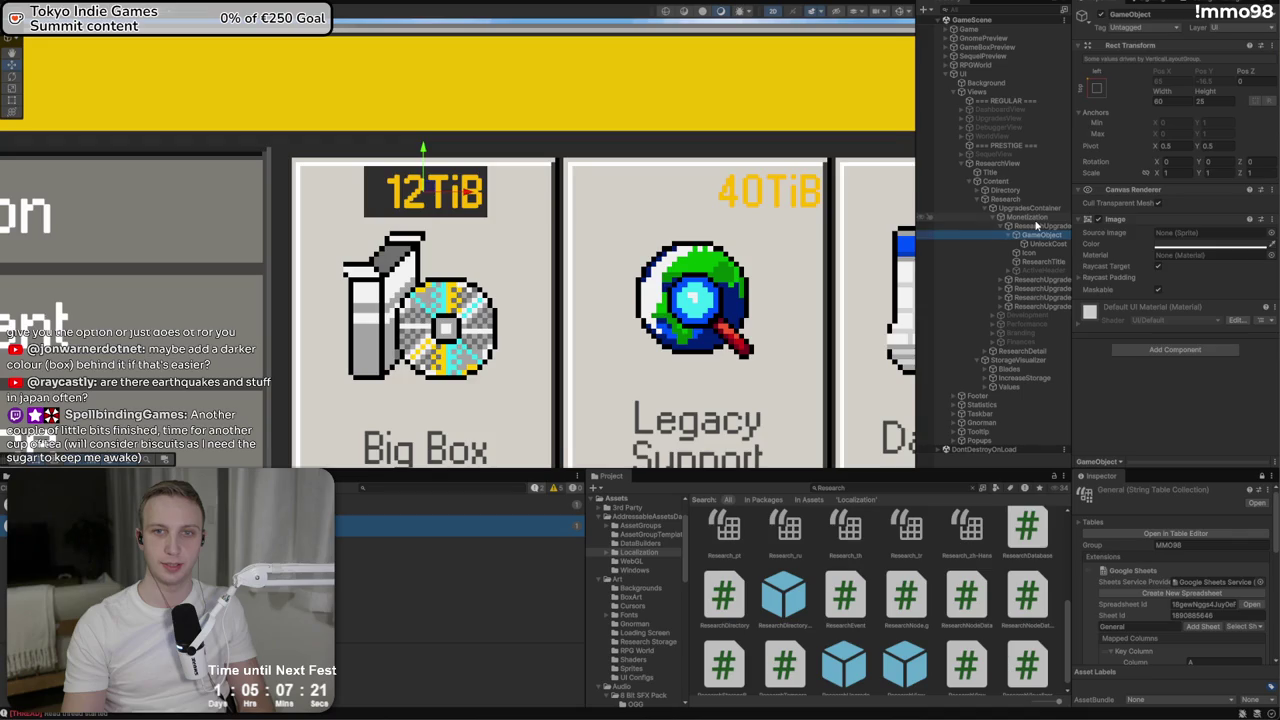
Add a Layout Element with Ignore Layout to the dark box, drag it toward the top-right, and preview
{"action": "left_click", "coordinate": [1172, 350]}
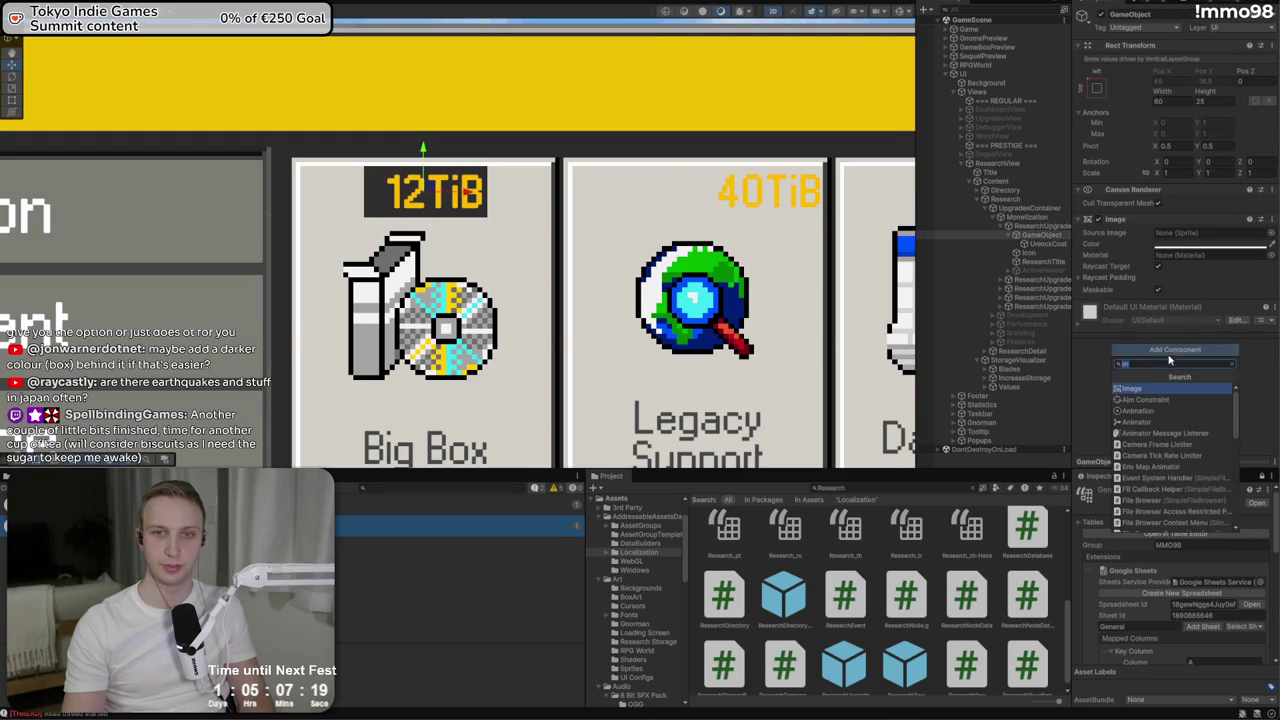
{"action": "type", "text": "ver"}
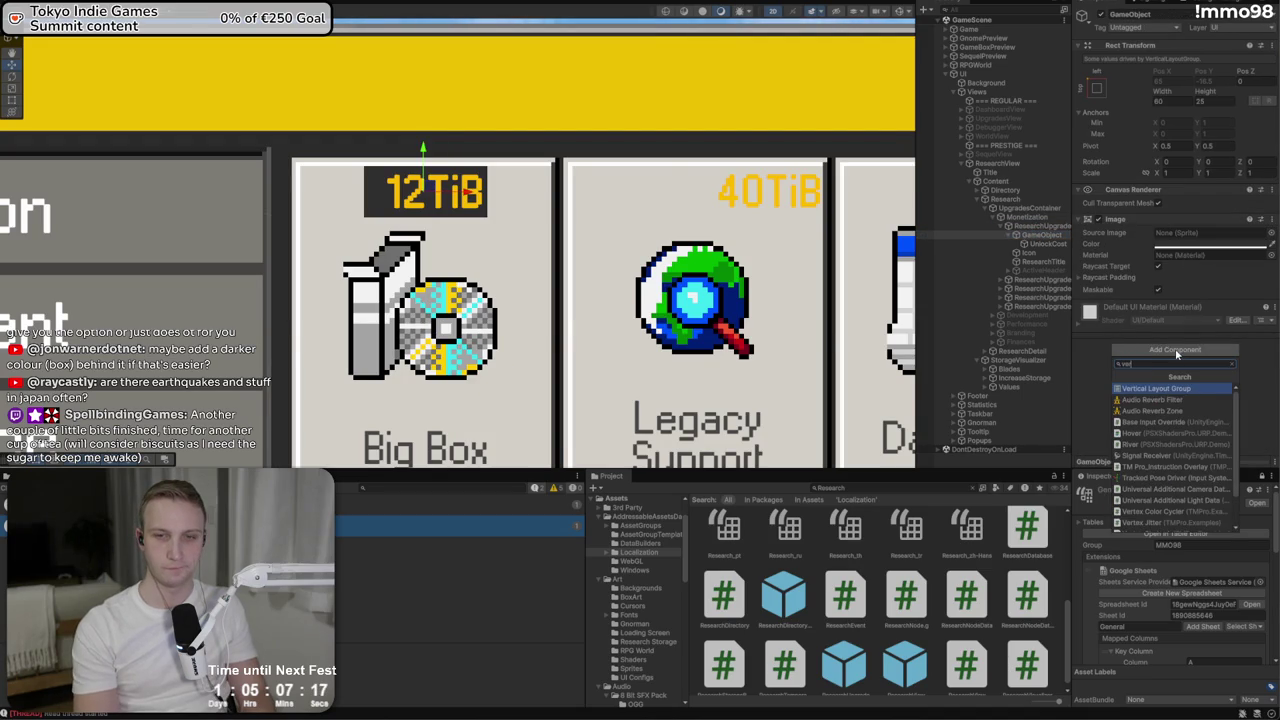
{"action": "key", "text": "Return"}
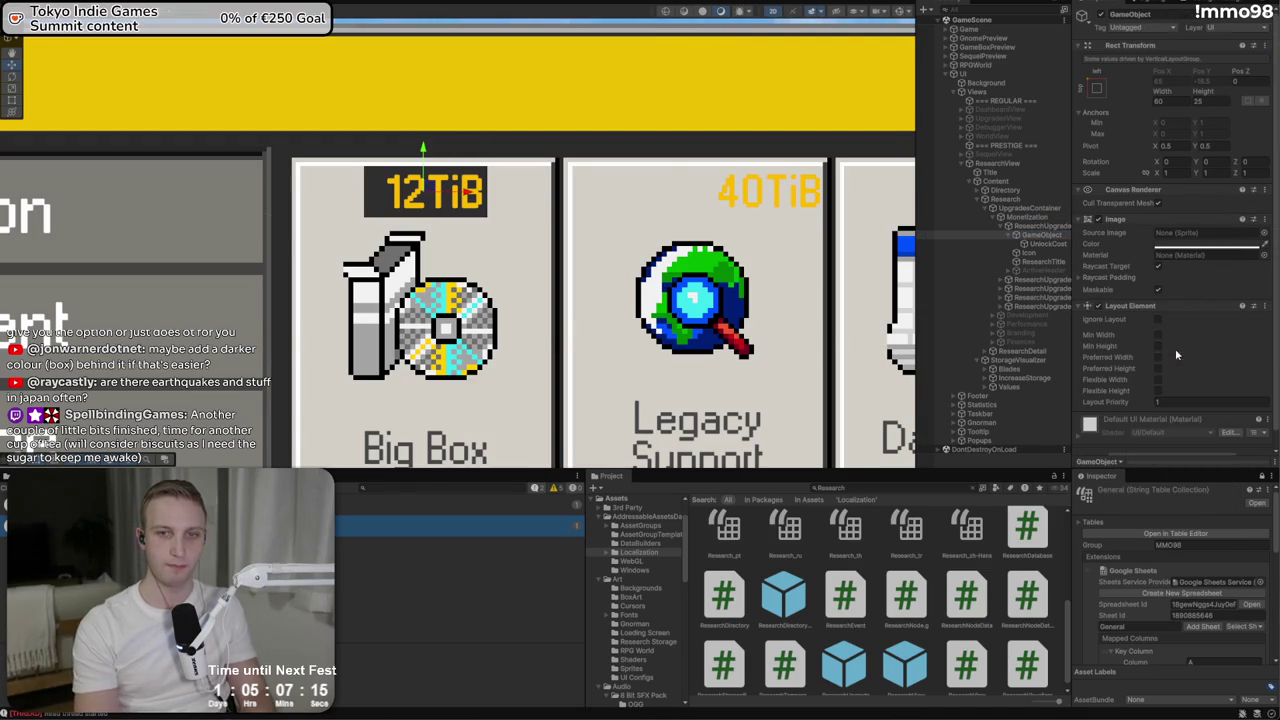
{"action": "left_click", "coordinate": [1159, 320]}
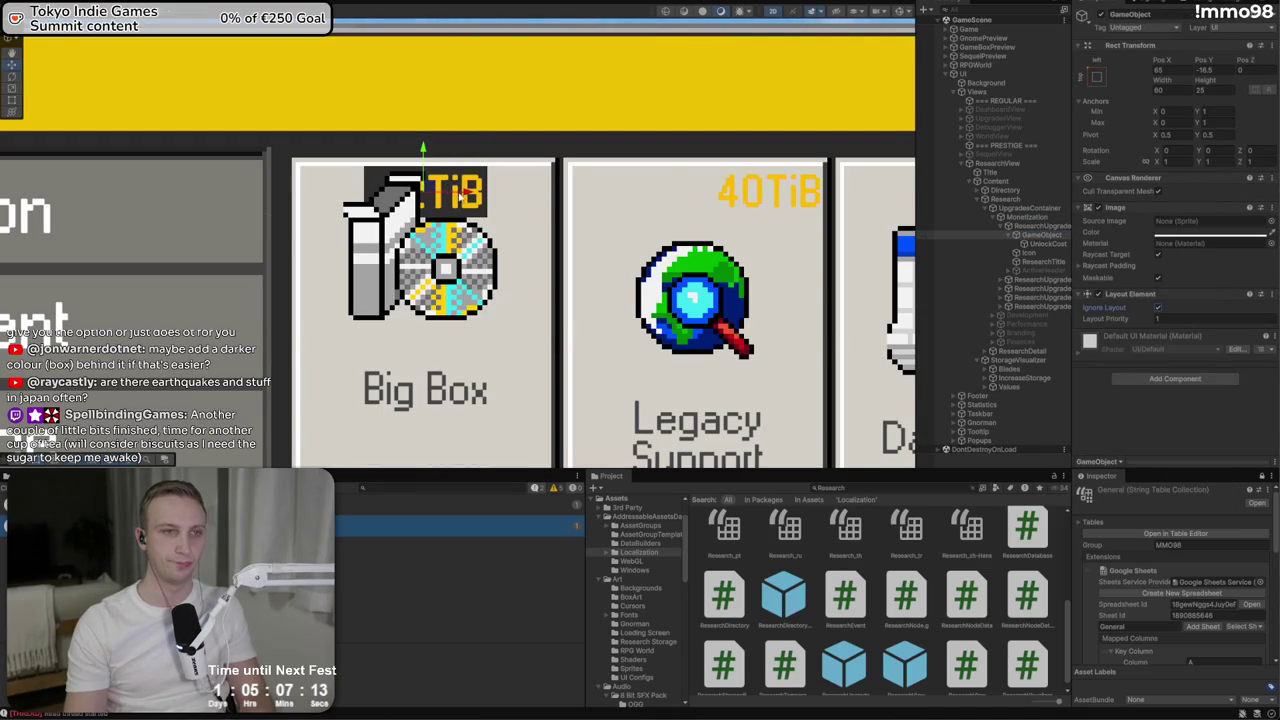
{"action": "left_click_drag", "start_coordinate": [461, 196], "coordinate": [531, 197]}
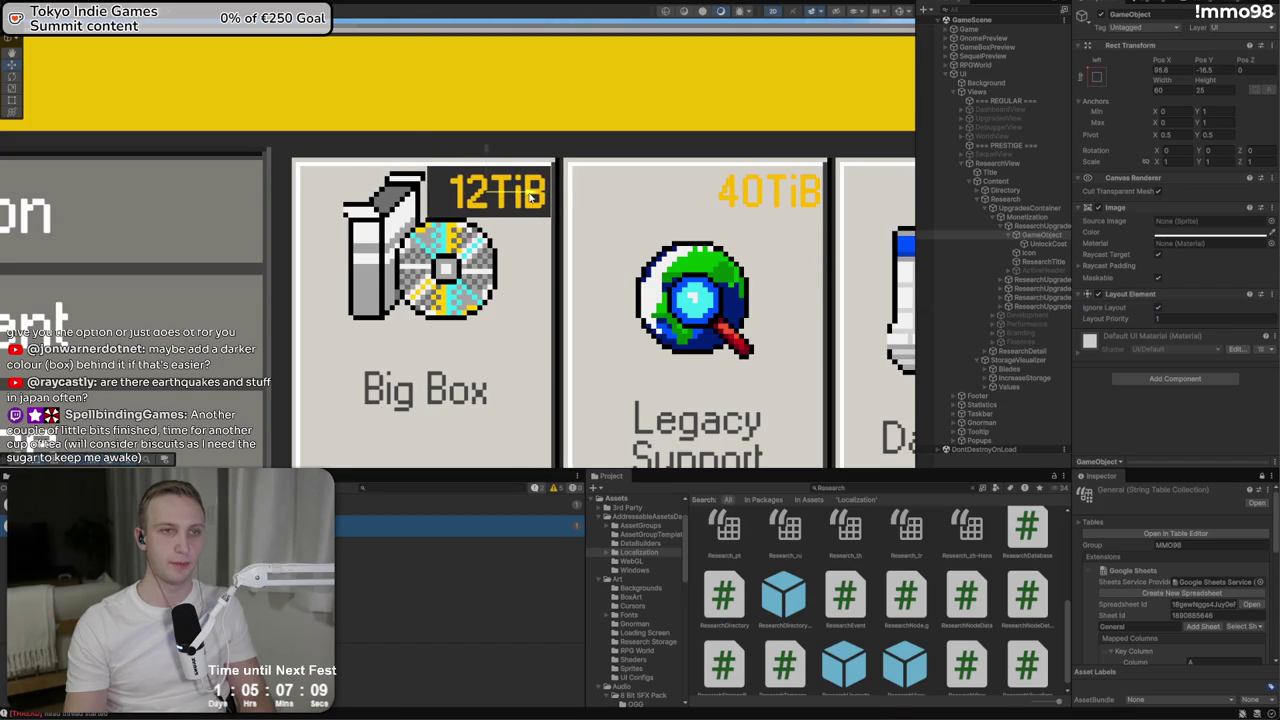
{"action": "left_click", "coordinate": [80, 10]}
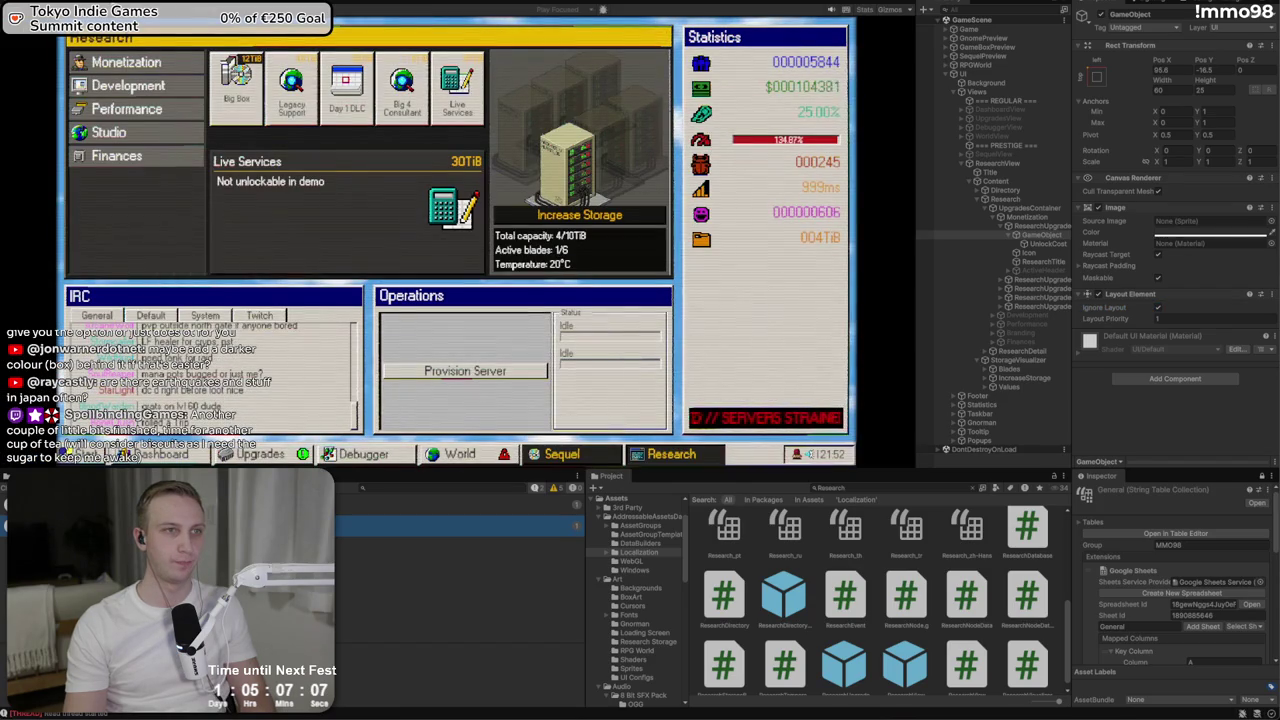
{"action": "left_click", "coordinate": [35, 10]}
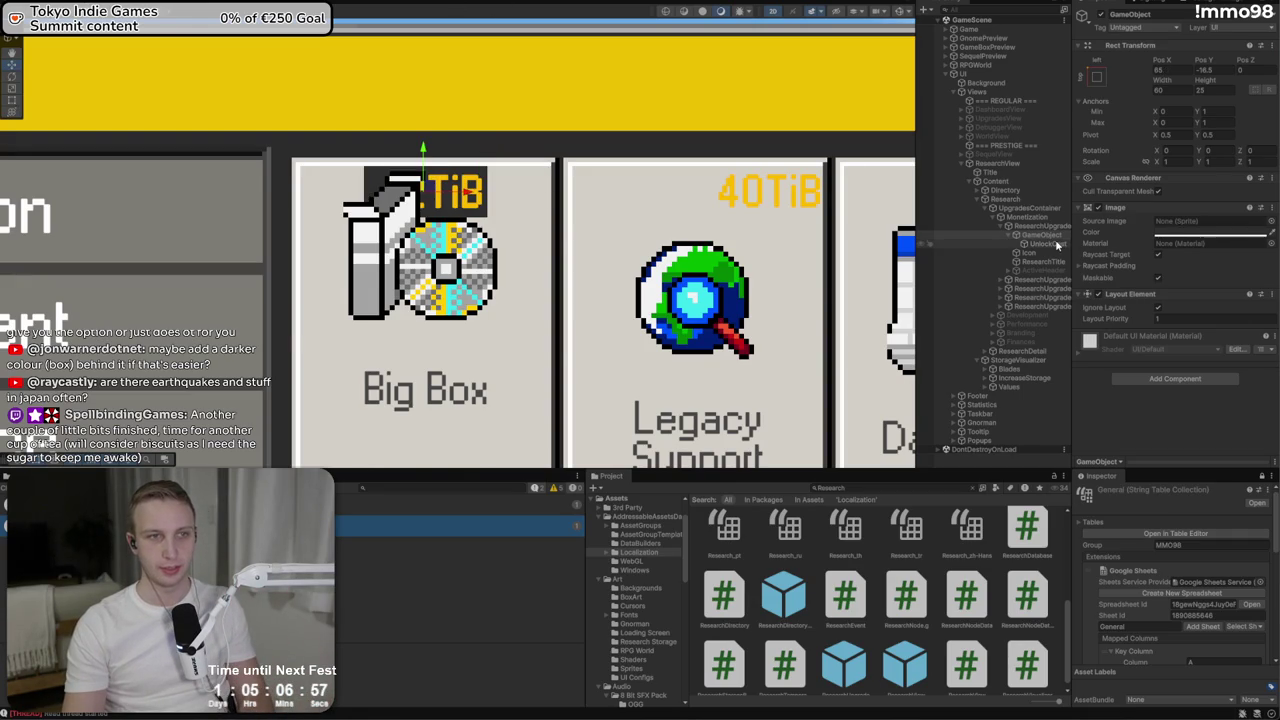
Undo the layout exclusion and make the dark box colour 303030 with alpha 224
{"action": "key", "text": "ctrl+z"}
{"action": "left_click", "coordinate": [1210, 244]}
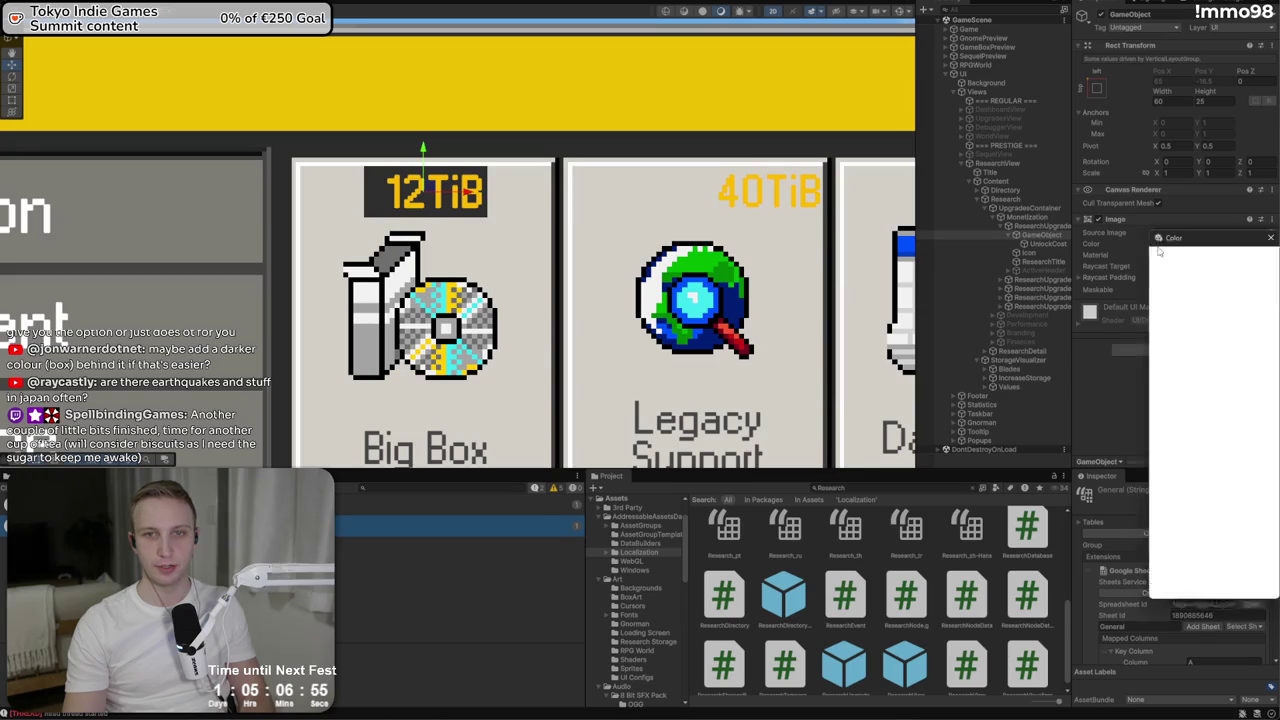
{"action": "left_click_drag", "start_coordinate": [1202, 476], "coordinate": [1236, 468]}
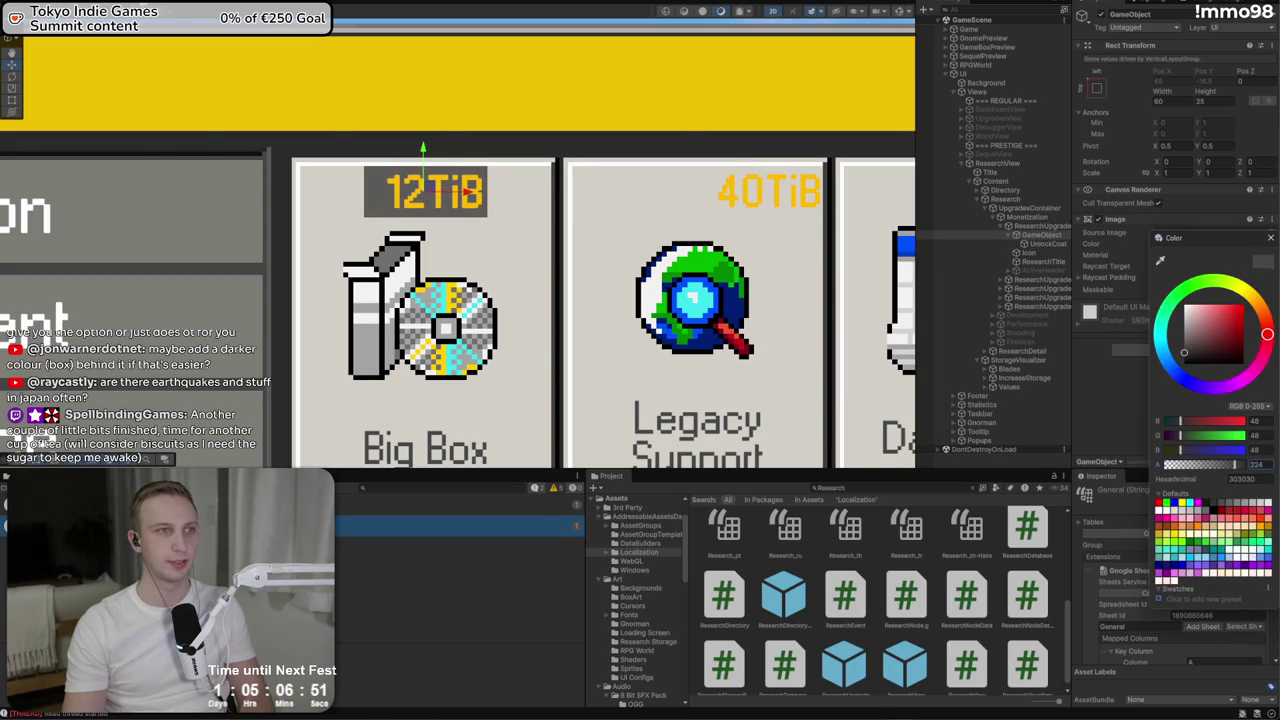
Preview the game, then select the dark box and the 12TiB cost label in the scene
{"action": "key", "text": "ctrl+2"}
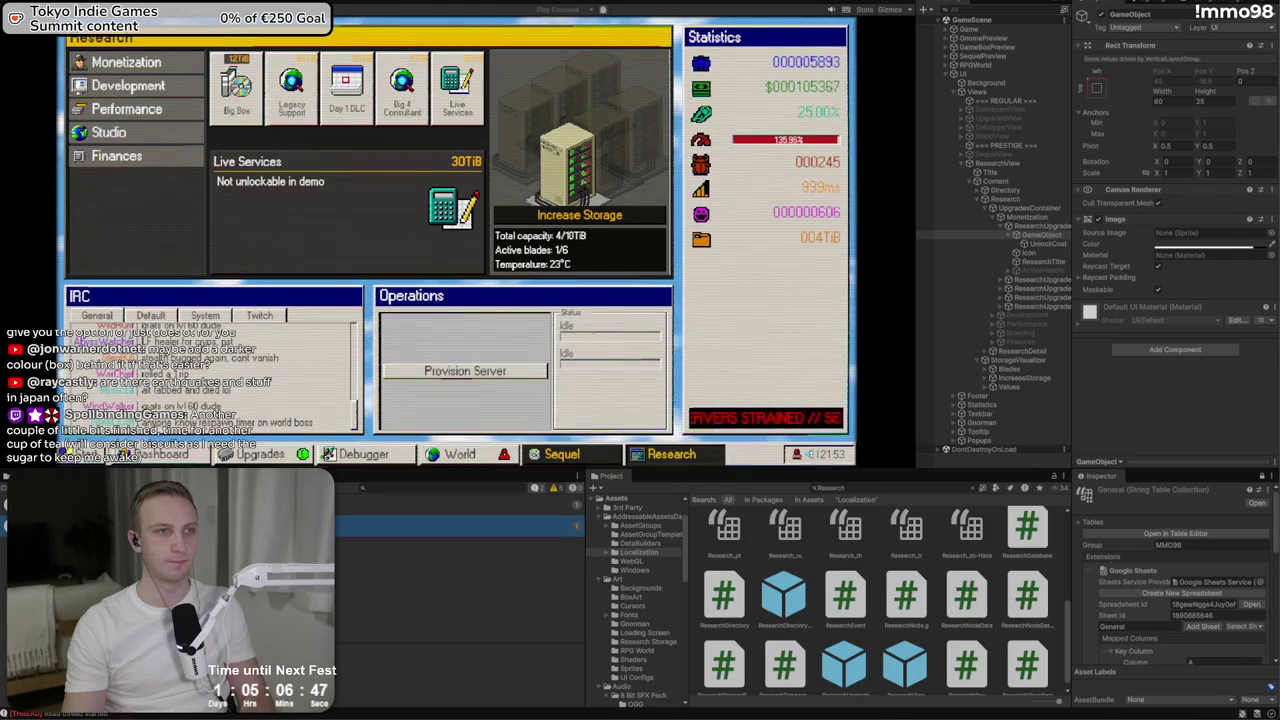
{"action": "key", "text": "ctrl+1"}
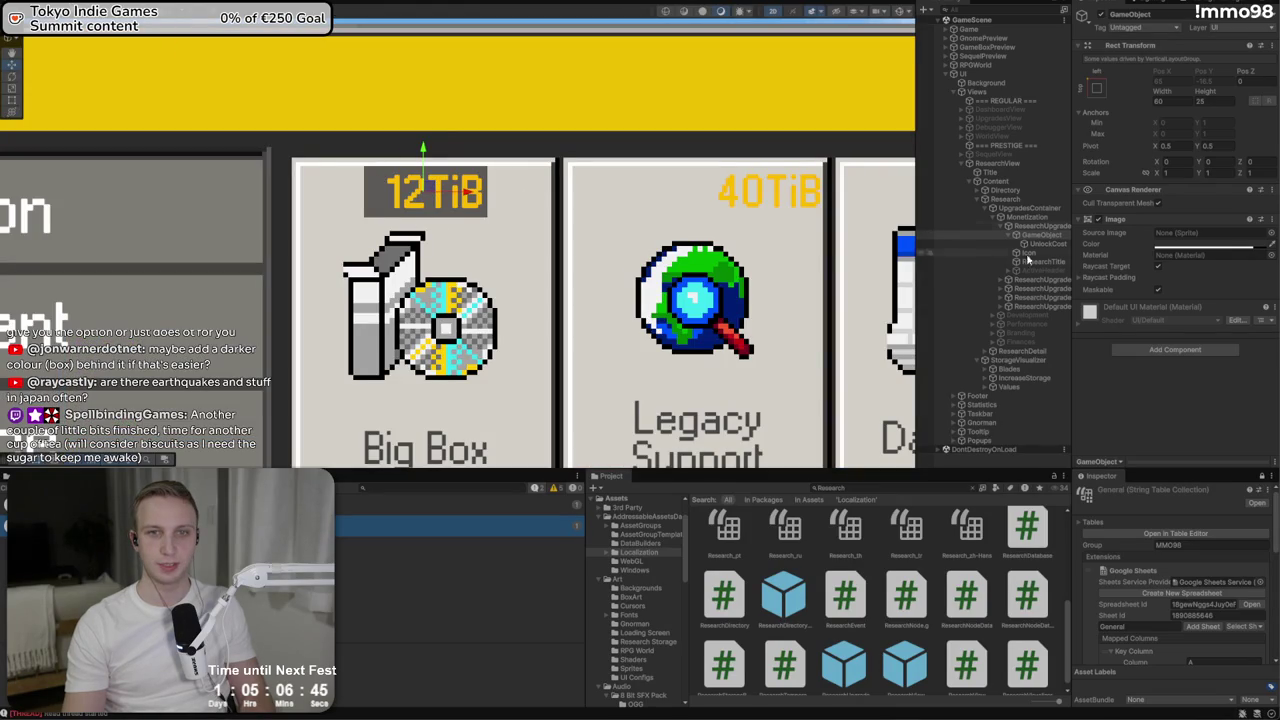
{"action": "left_click", "coordinate": [1041, 238]}
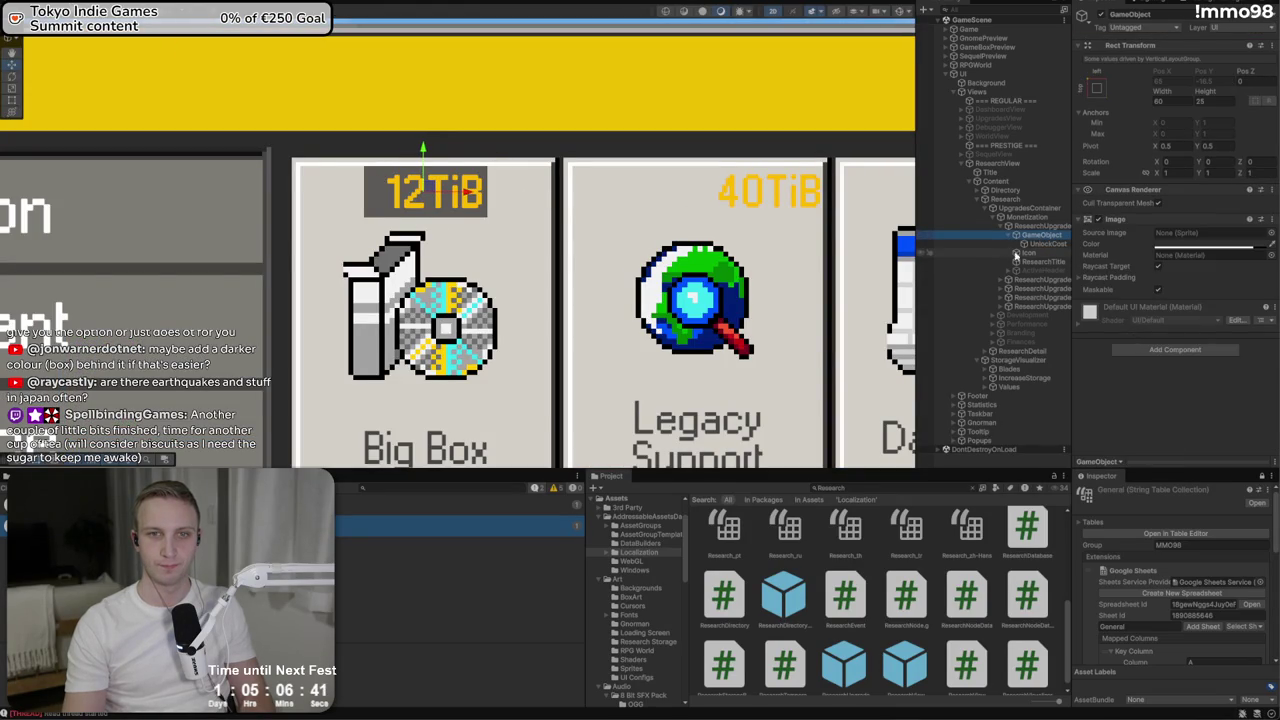
{"action": "left_click", "coordinate": [1040, 245]}
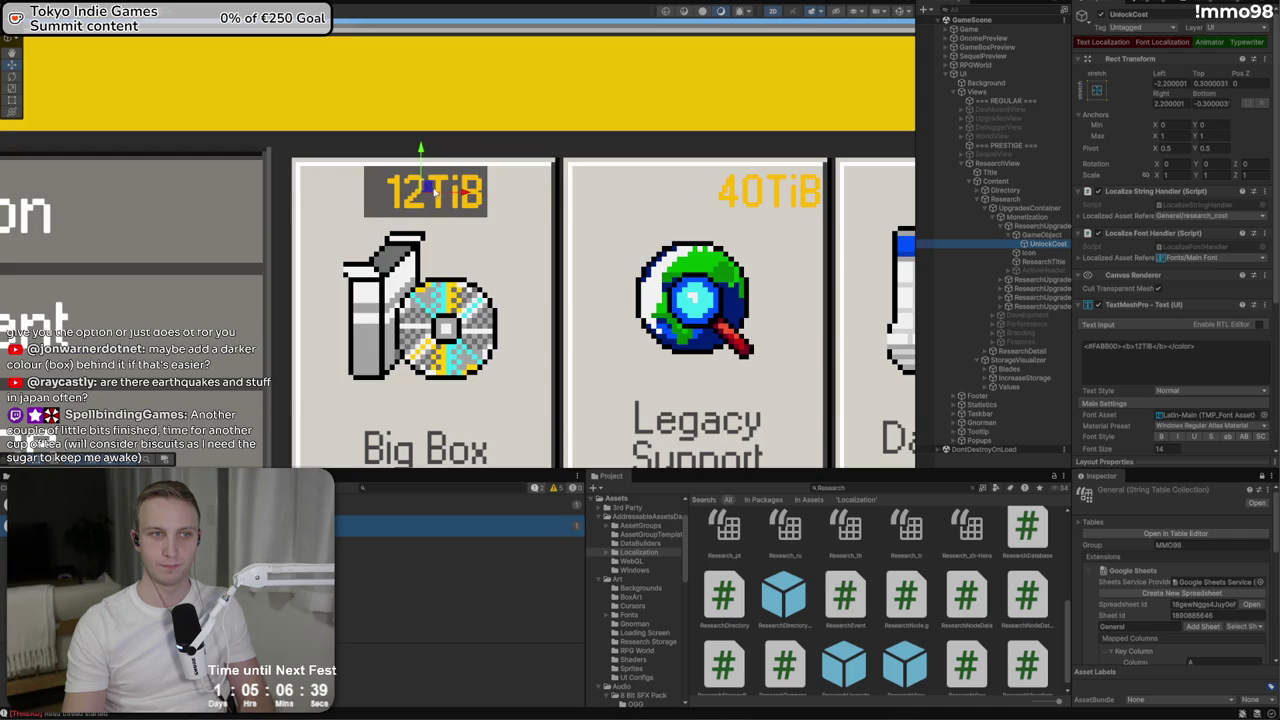
{"action": "mouse_move", "coordinate": [431, 190]}
{"action": "left_mouse_down"}
{"action": "mouse_move", "coordinate": [489, 190]}
{"action": "mouse_move", "coordinate": [413, 190]}
{"action": "mouse_move", "coordinate": [438, 190]}
{"action": "left_mouse_up"}
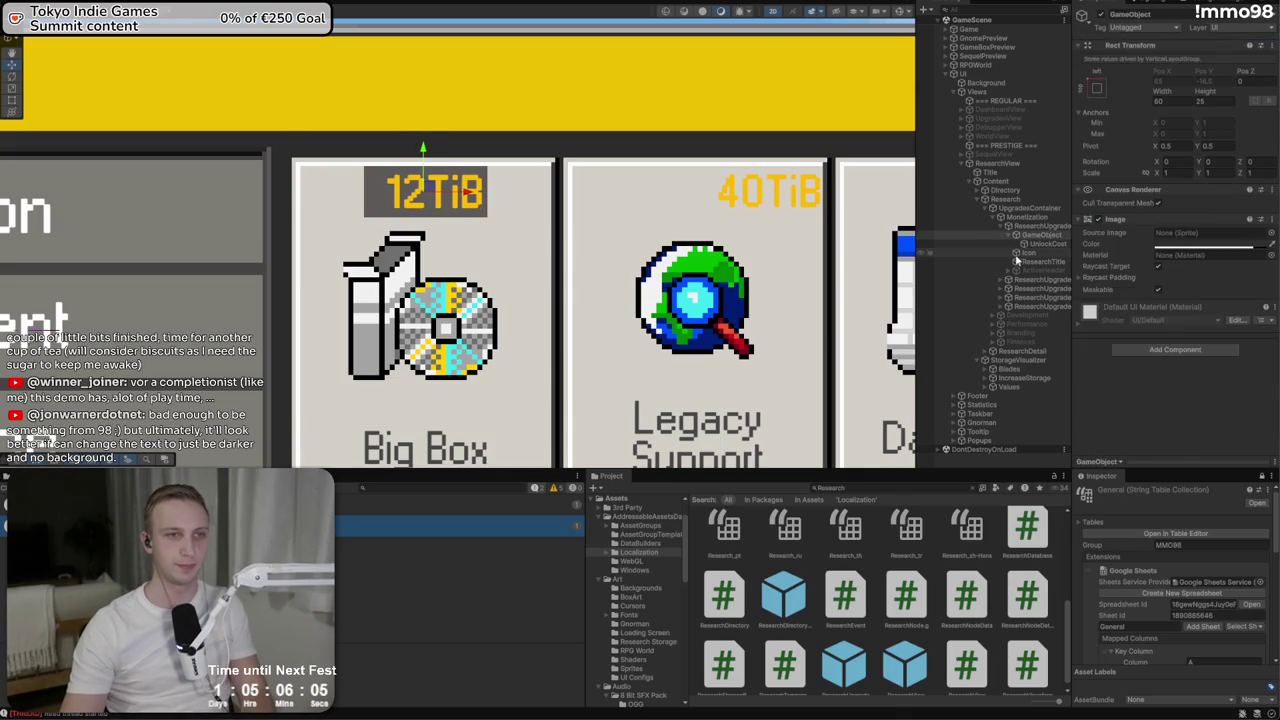
Compare the 12TiB label with and without the dark box, remove the box, and reselect UnlockCost
{"action": "left_click", "coordinate": [1040, 235]}
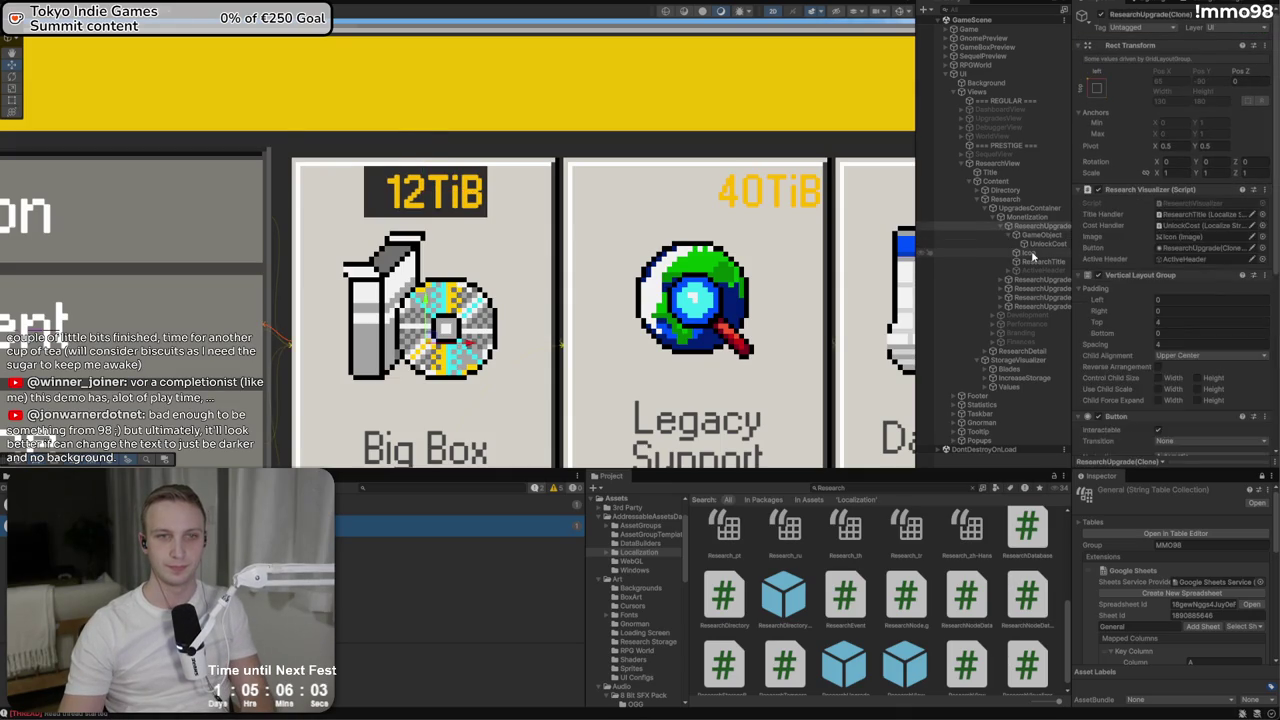
{"action": "key", "text": "Down"}
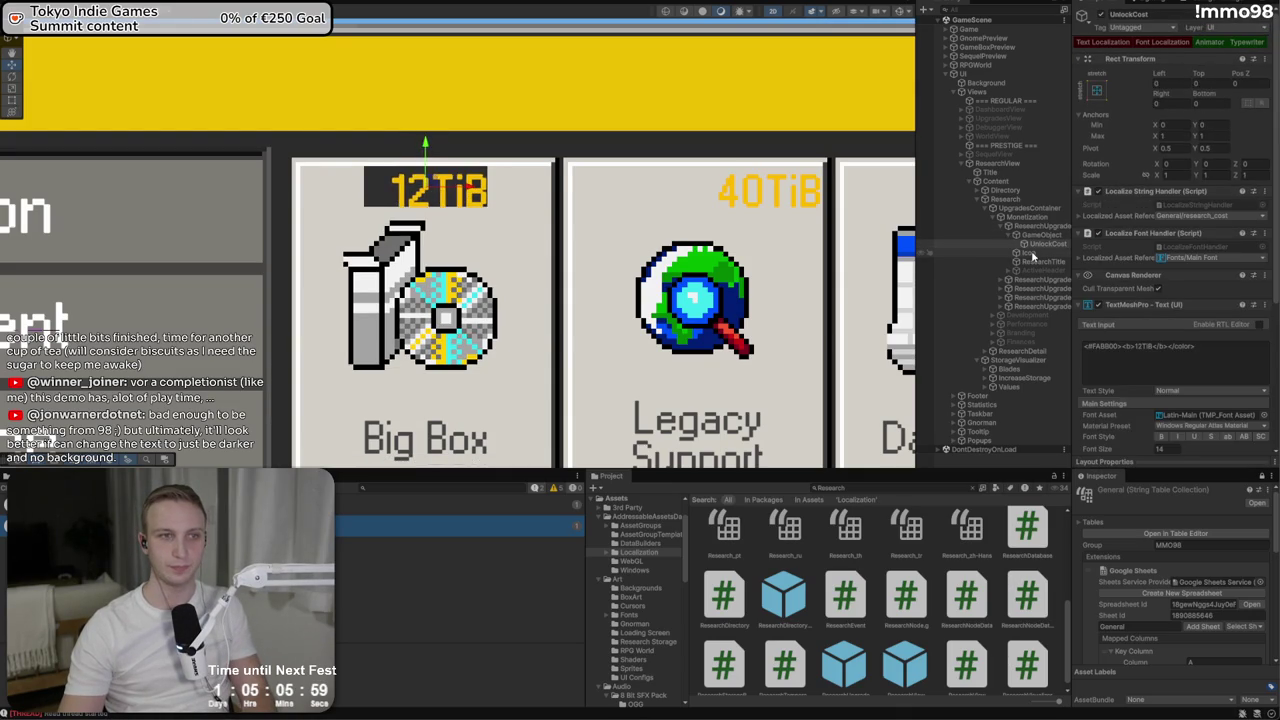
{"action": "key", "text": "Up"}
{"action": "key", "text": "Down"}
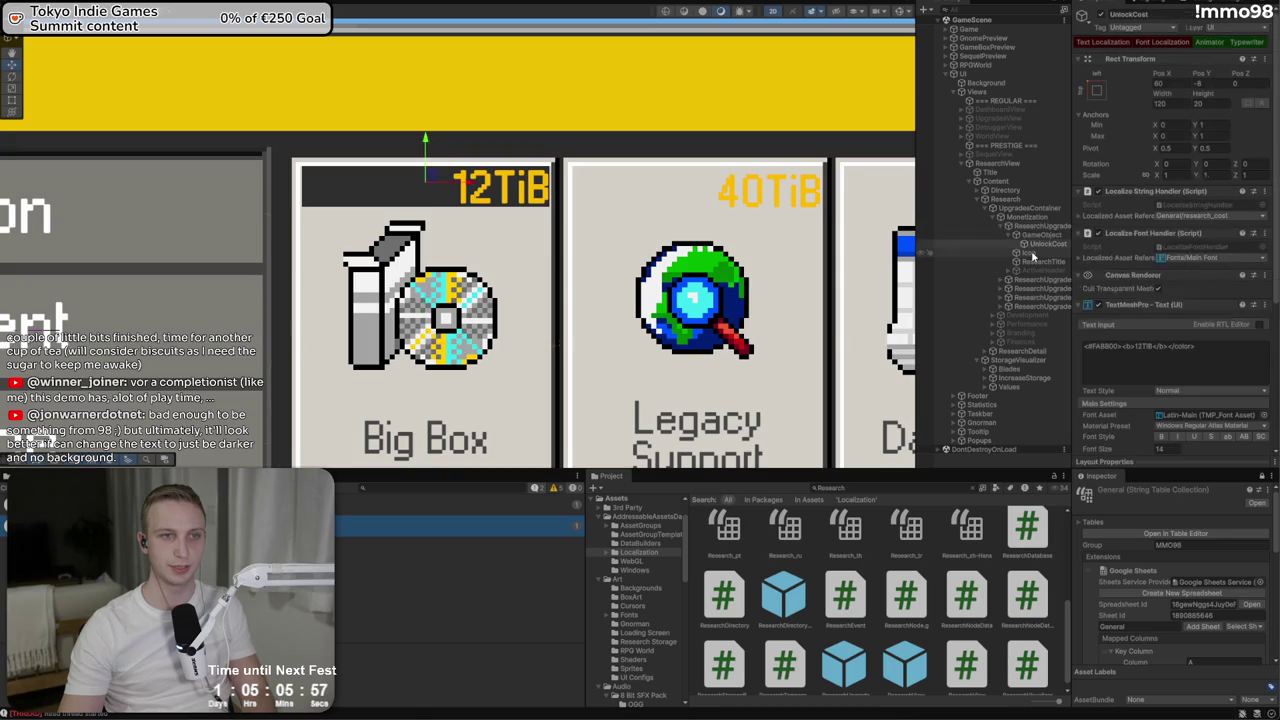
{"action": "key", "text": "Up"}
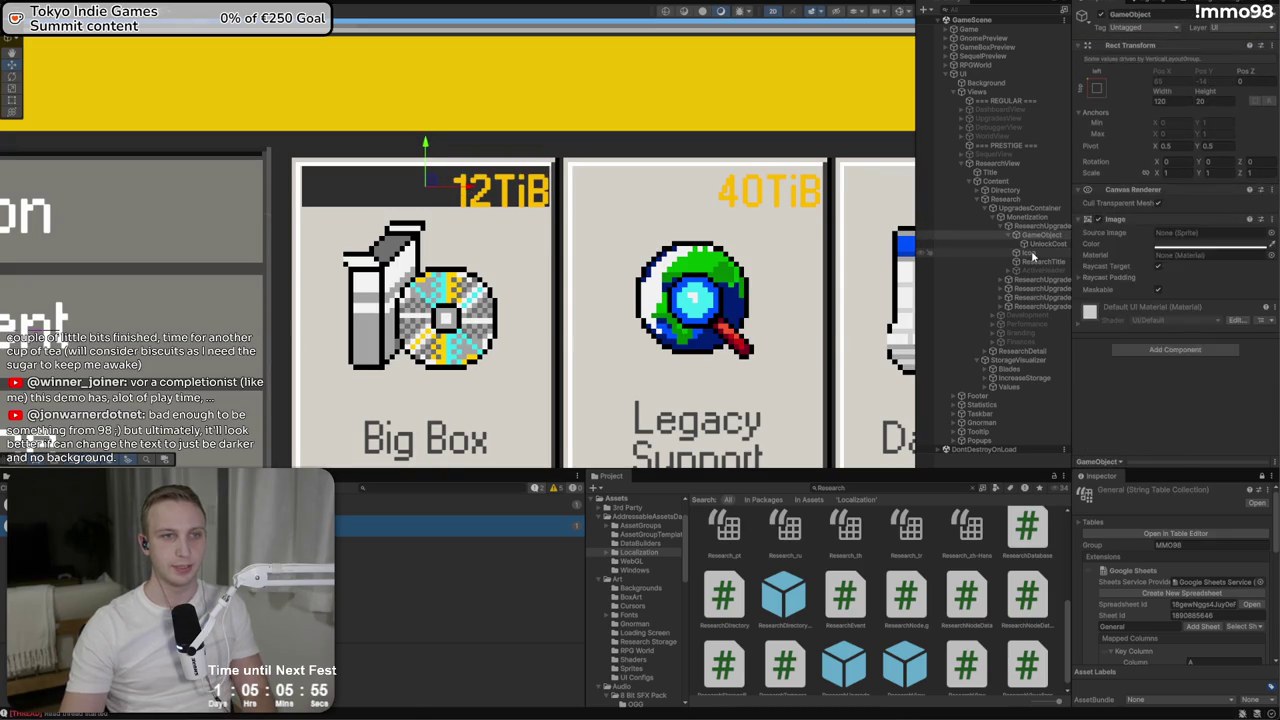
{"action": "key", "text": "Down"}
{"action": "key", "text": "Up"}
{"action": "key", "text": "ctrl+z"}
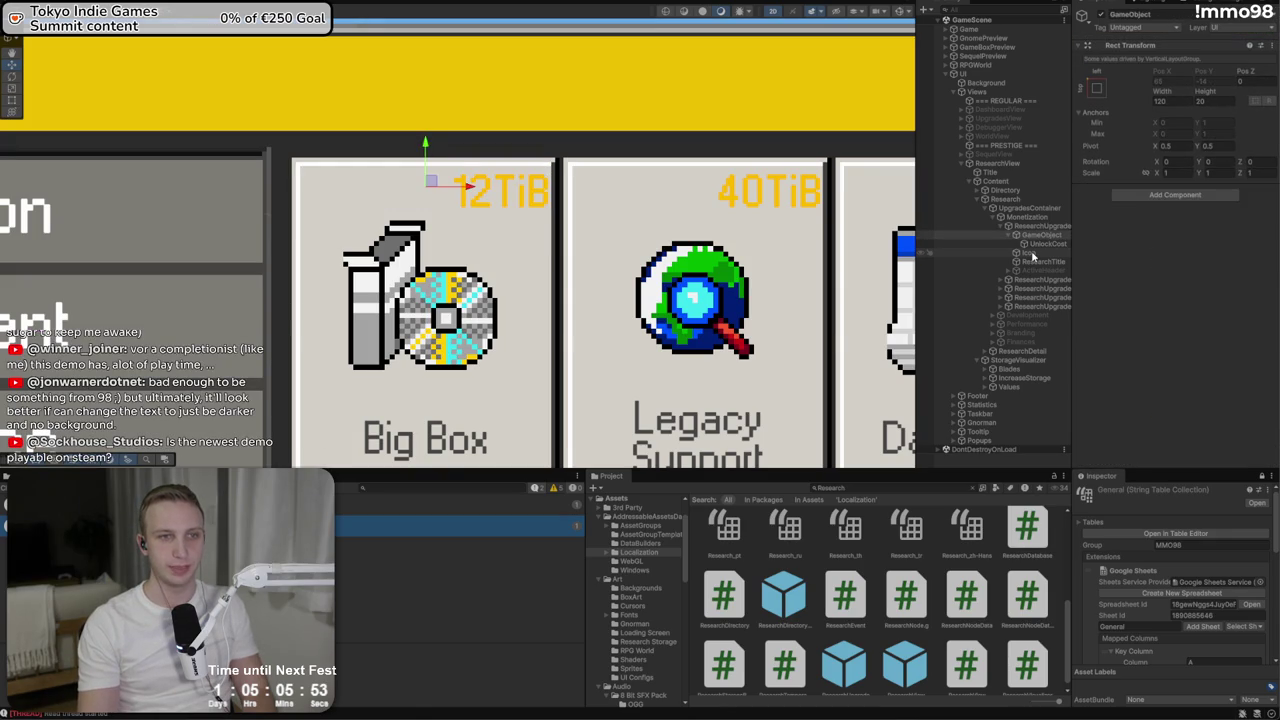
{"action": "left_click", "coordinate": [1049, 247]}
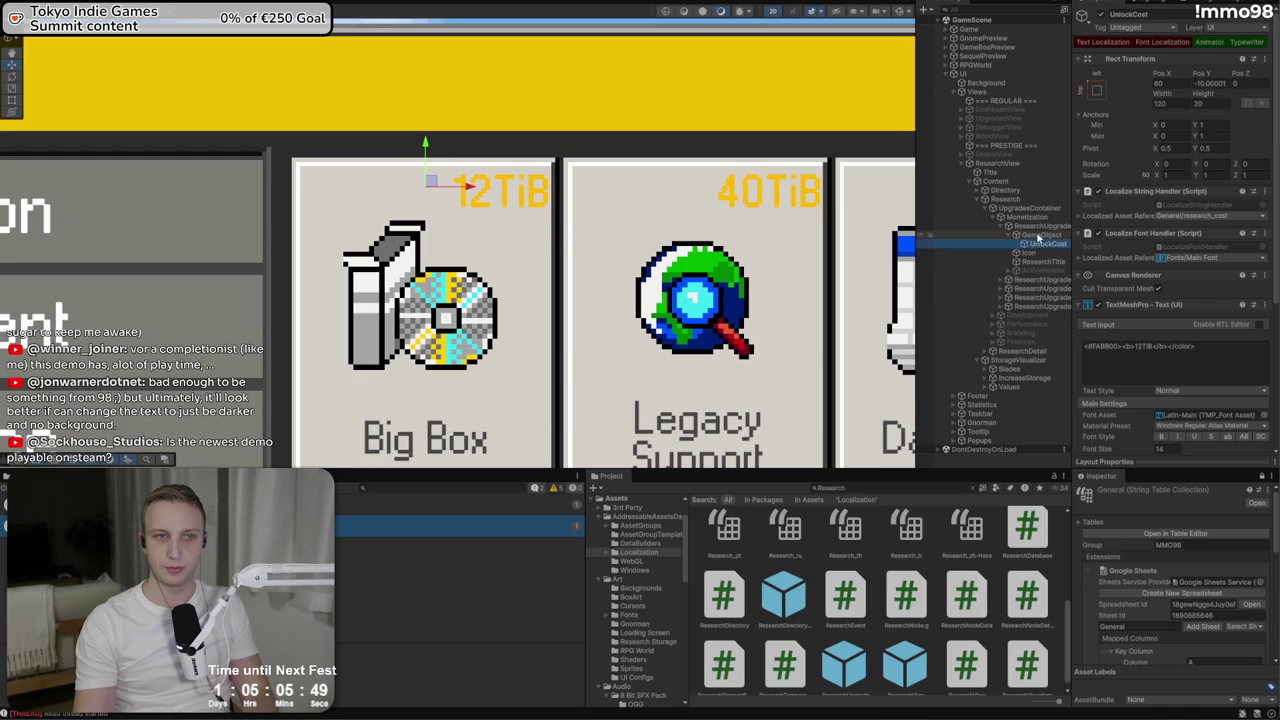
Create a Text - TextMeshPro child under the card with the text '12Tib'
{"action": "right_click", "coordinate": [1038, 236]}
{"action": "mouse_move", "coordinate": [1064, 536]}
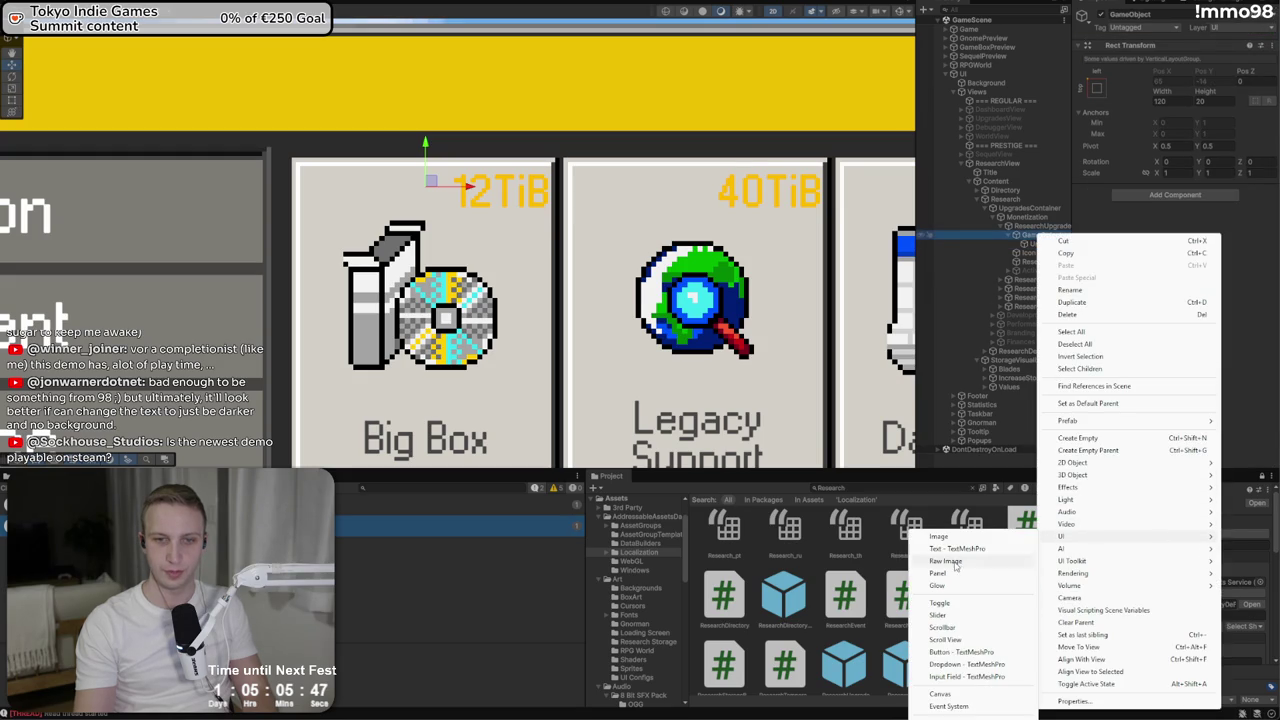
{"action": "left_click", "coordinate": [978, 550]}
{"action": "left_click", "coordinate": [1161, 274]}
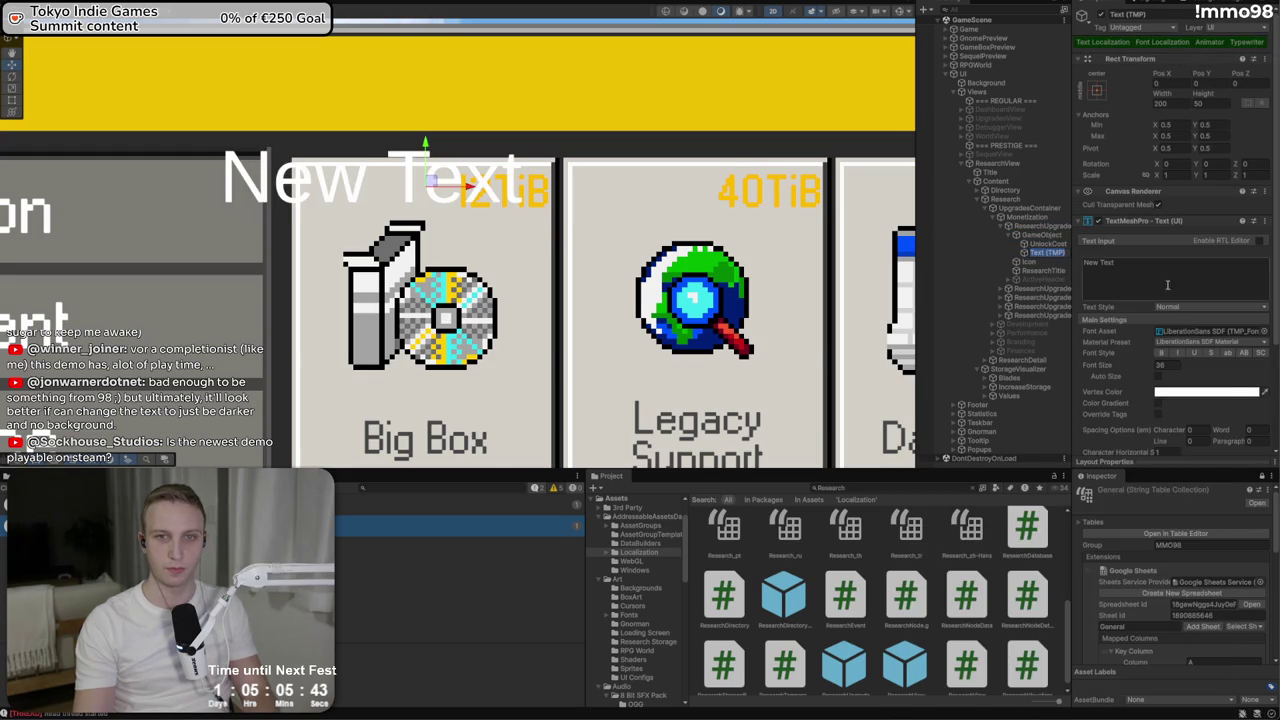
{"action": "type", "text": "12Tib"}
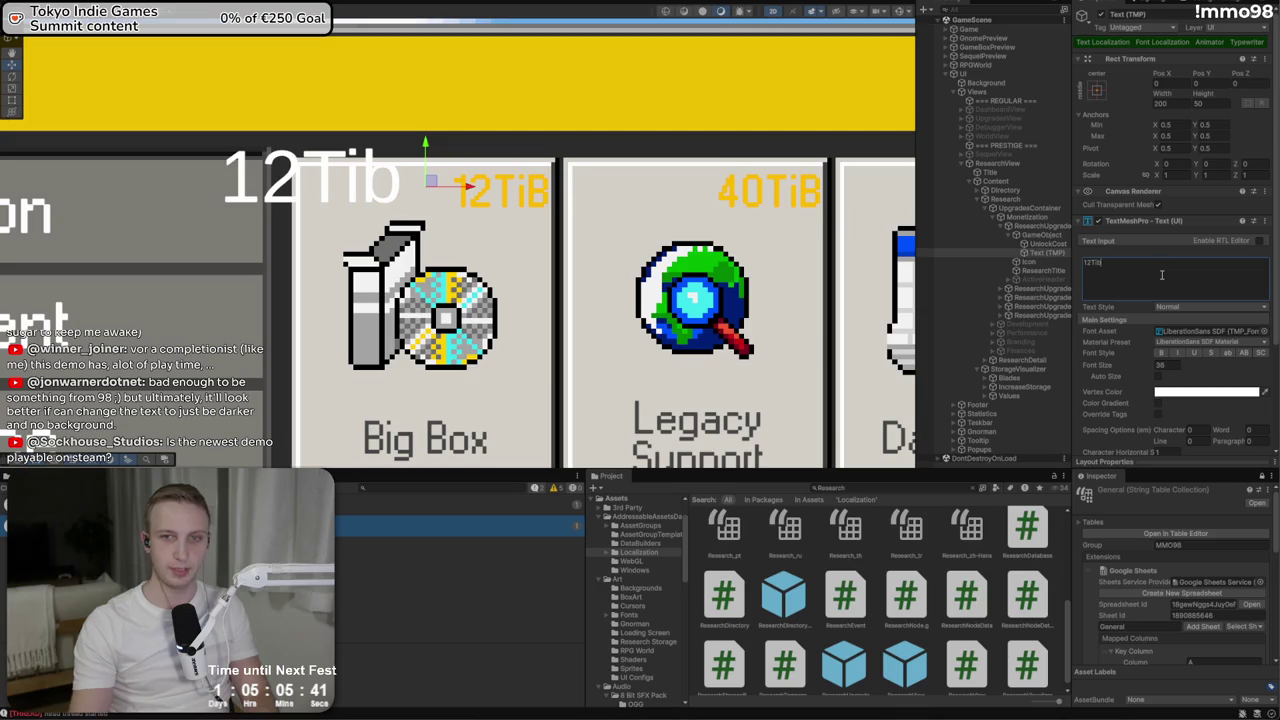
Give the new label the Latin-Main font asset and move it onto the card
{"action": "left_click", "coordinate": [1267, 330]}
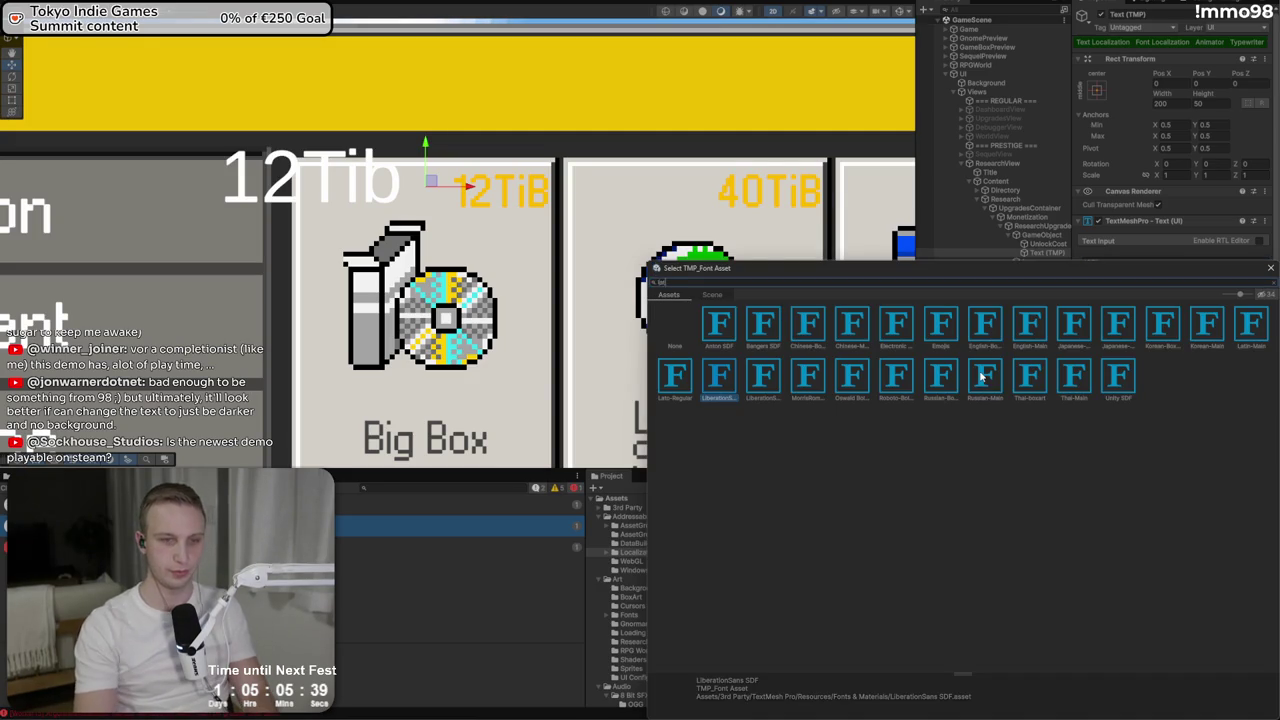
{"action": "type", "text": "latin"}
{"action": "double_click", "coordinate": [716, 322]}
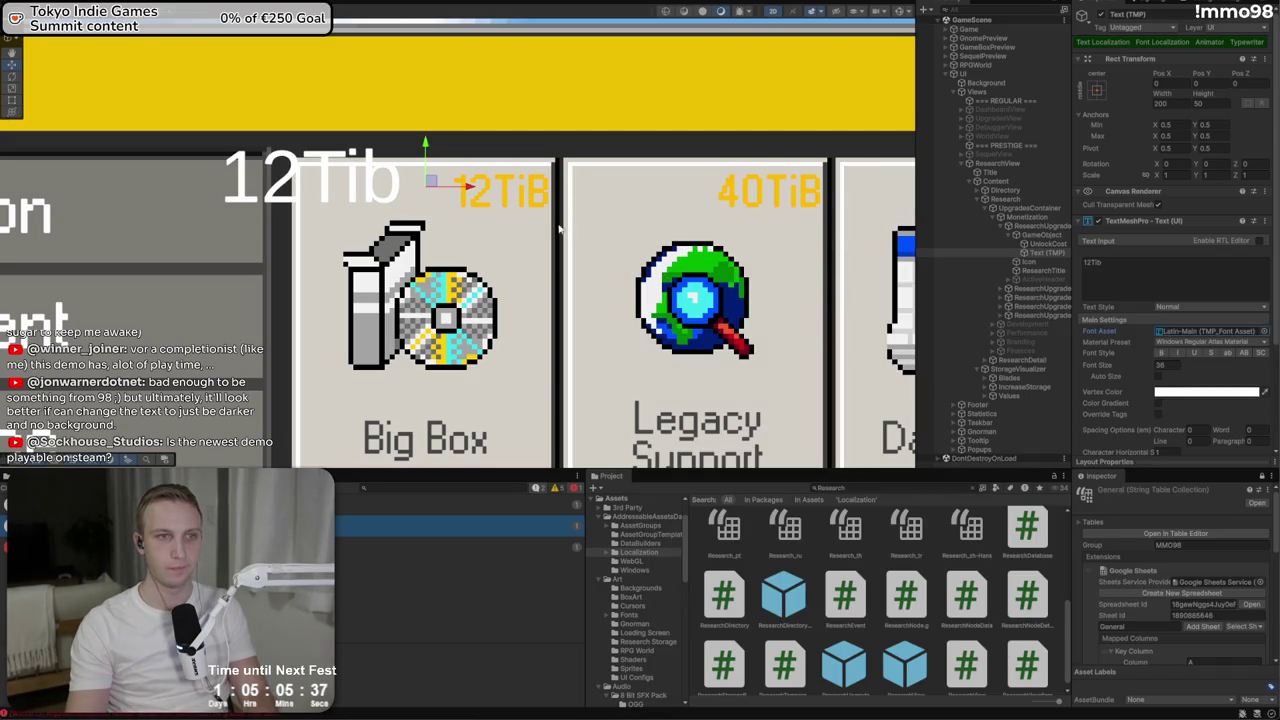
{"action": "left_click", "coordinate": [1144, 270]}
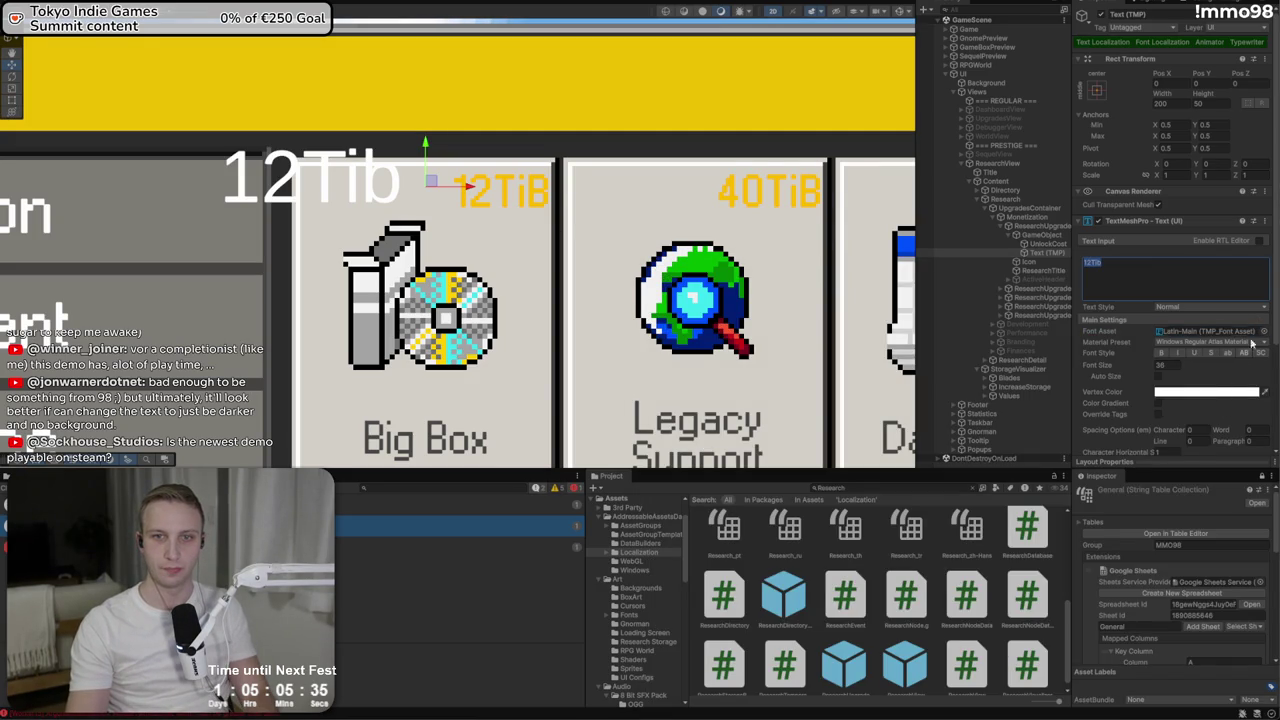
{"action": "left_click_drag", "start_coordinate": [410, 183], "coordinate": [521, 213]}
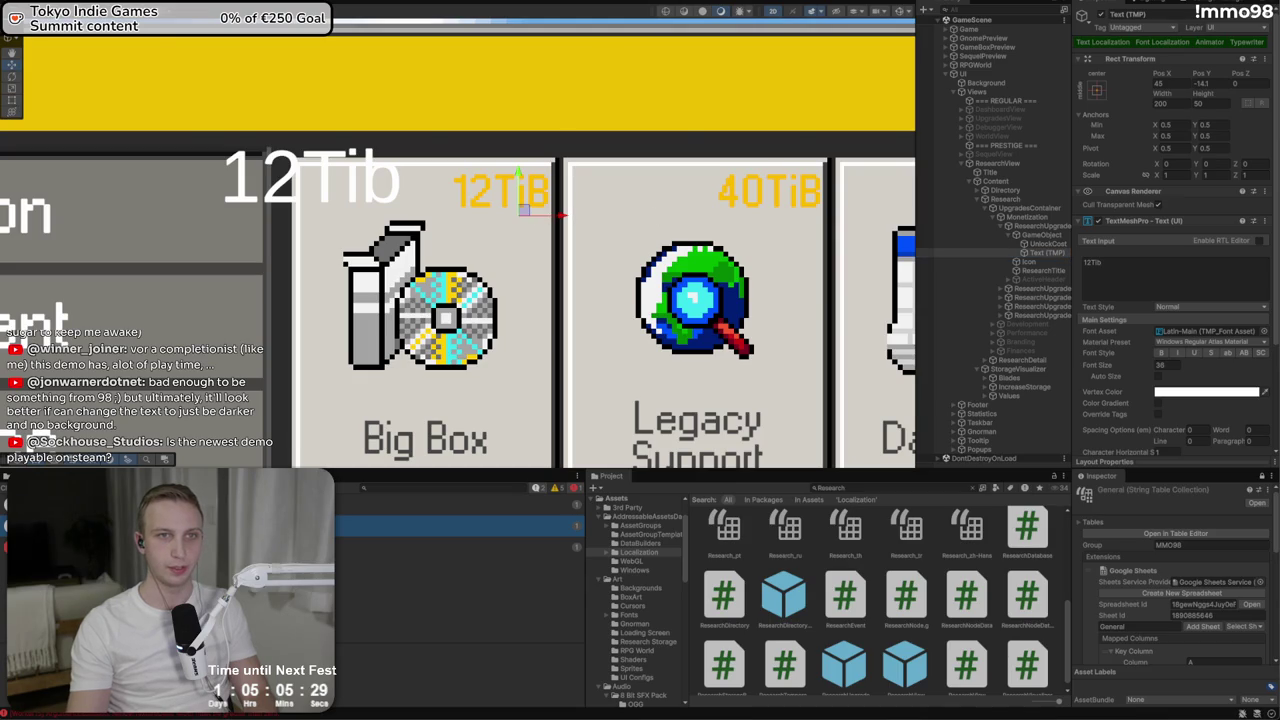
{"action": "key", "text": "alt+Tab"}
{"action": "key", "text": "alt+Tab"}
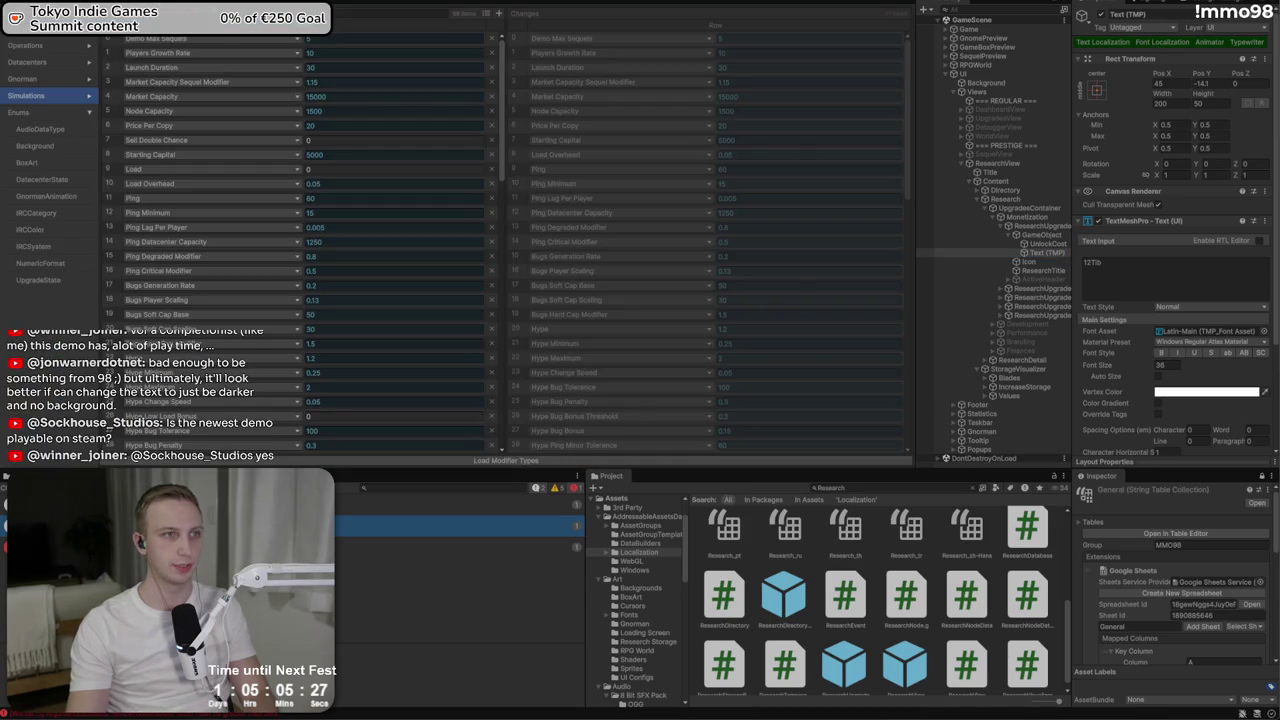
{"action": "key", "text": "alt+Tab"}
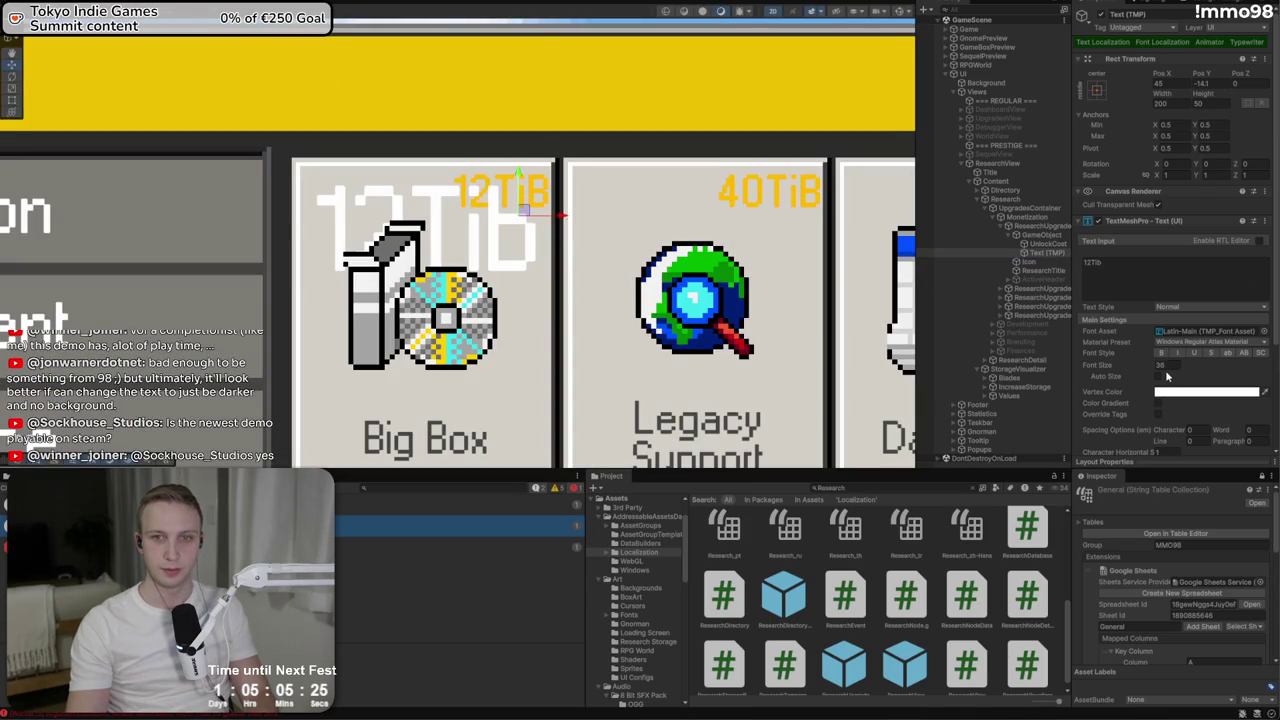
Set the new label's font size to 14 and move it to the card's top-right corner
{"action": "left_click", "coordinate": [1162, 365]}
{"action": "type", "text": "20"}
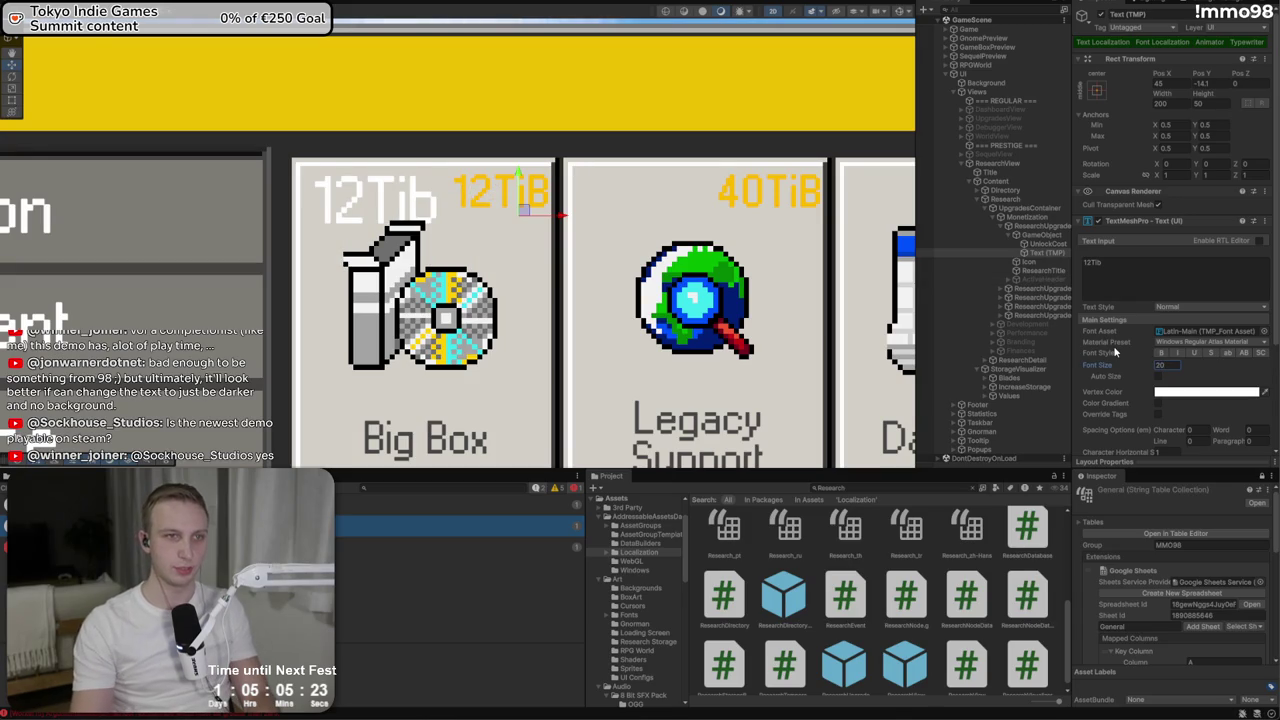
{"action": "left_click", "coordinate": [1047, 253]}
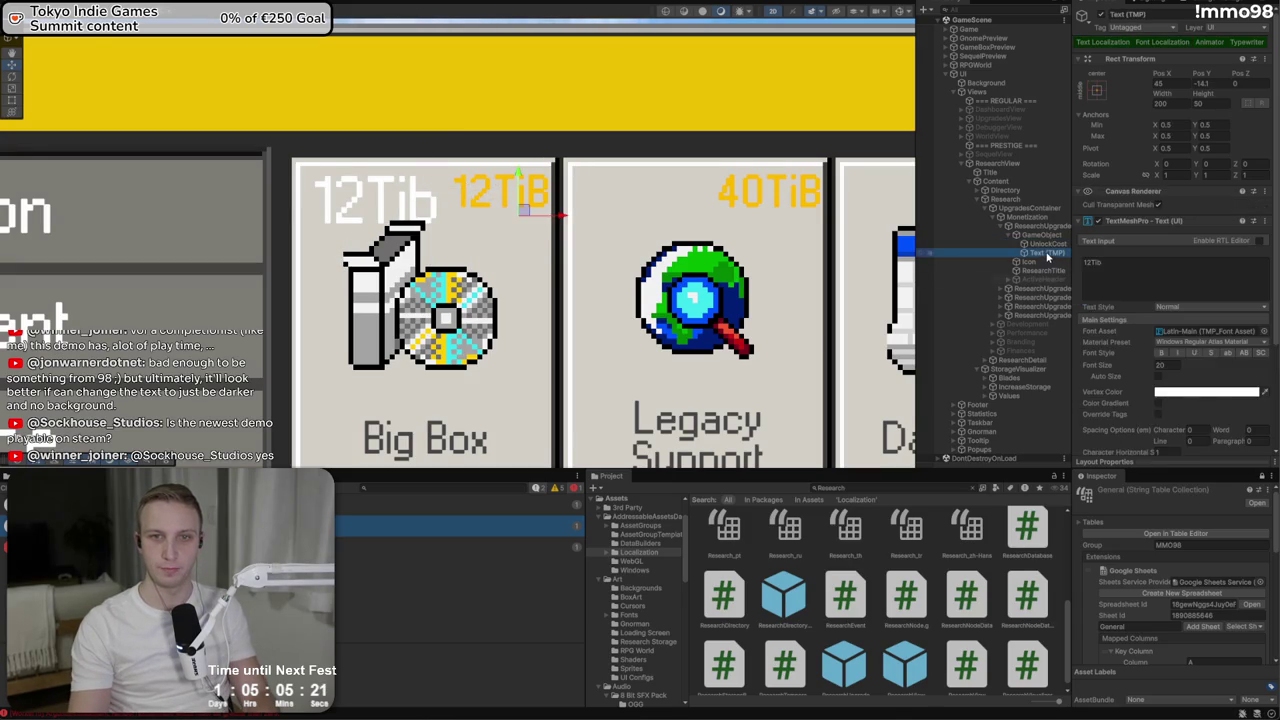
{"action": "type", "text": "14"}
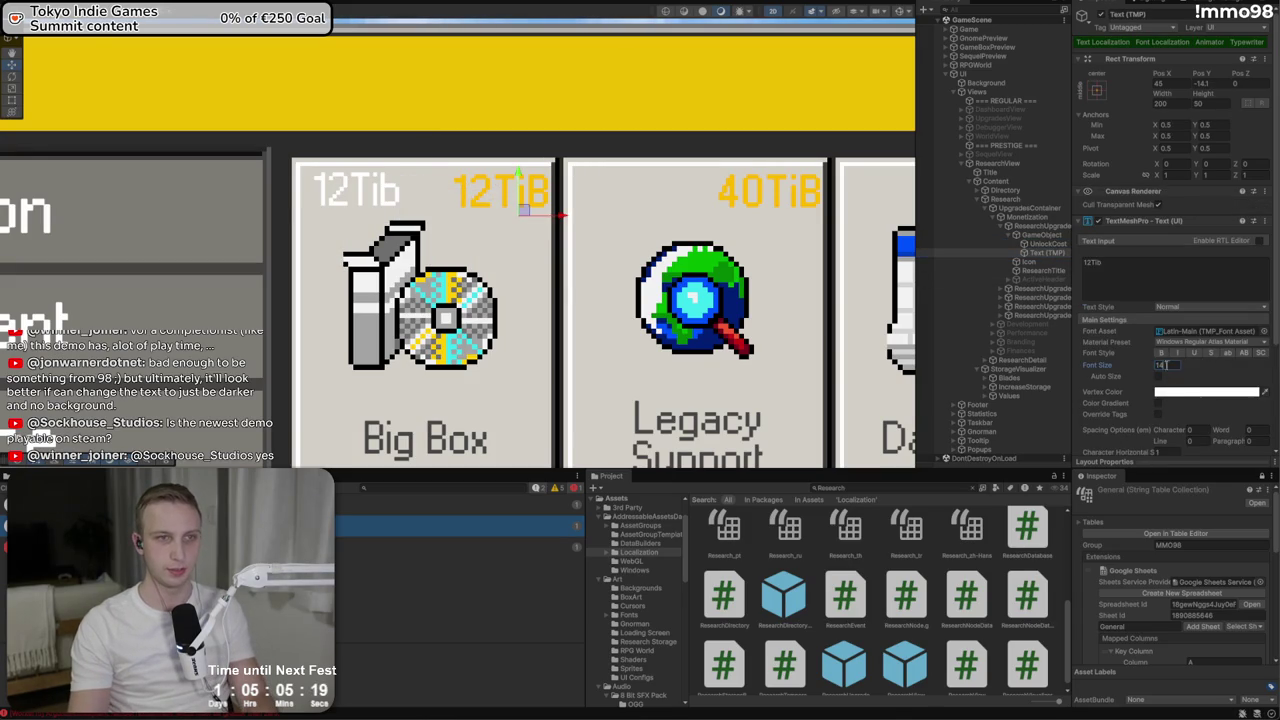
{"action": "key", "text": "Return"}
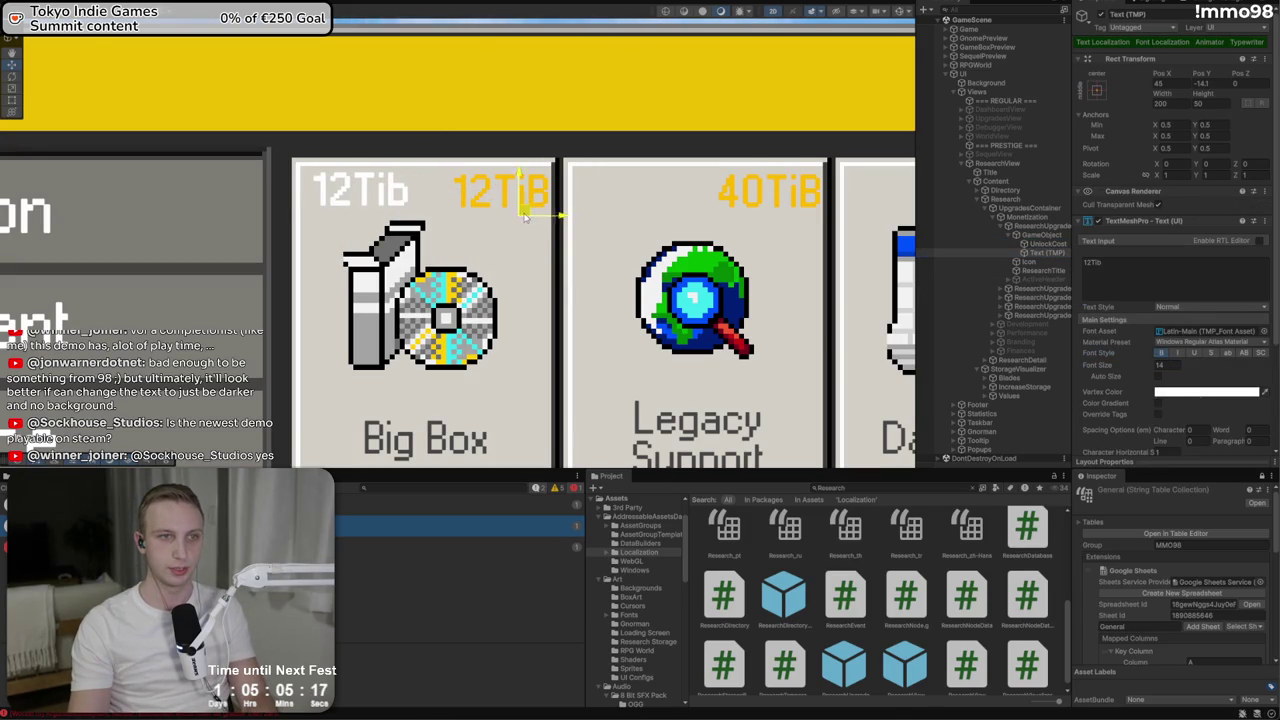
{"action": "left_click_drag", "start_coordinate": [524, 217], "coordinate": [664, 212]}
Compare with the original cost label's settings and nudge the new label up and left
{"action": "left_click", "coordinate": [1120, 273]}
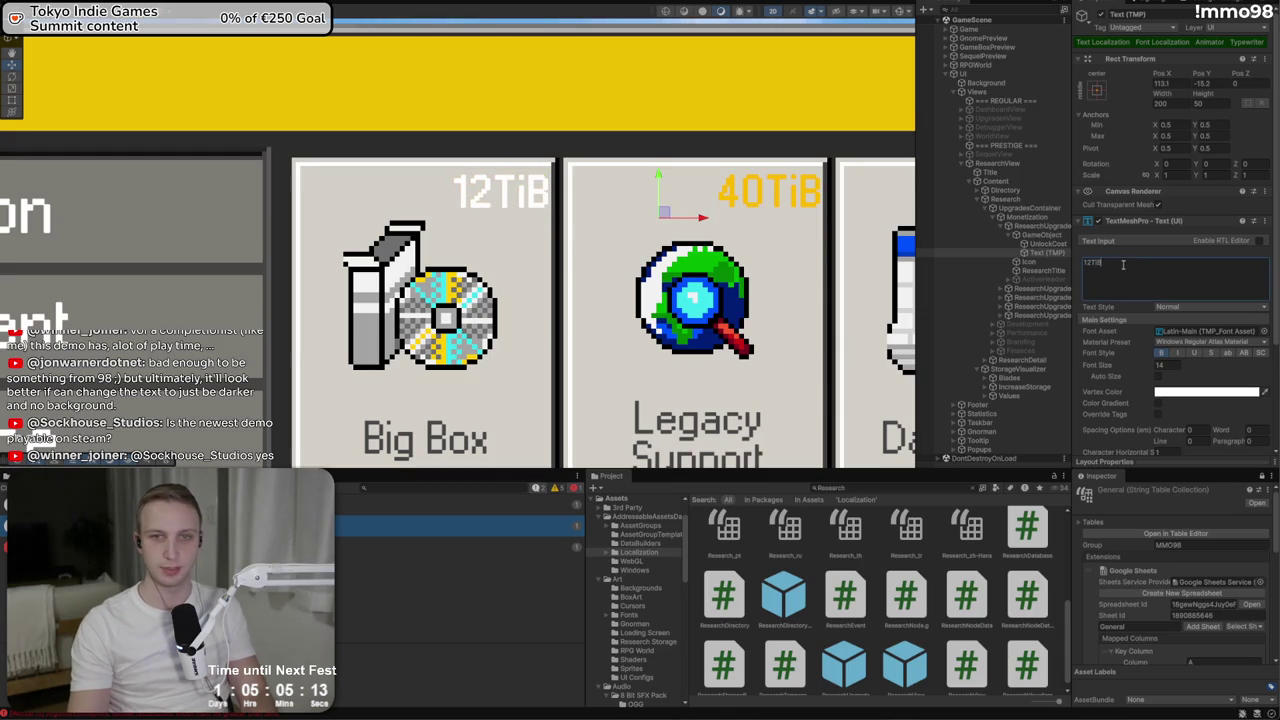
{"action": "left_click", "coordinate": [1046, 245]}
{"action": "left_click", "coordinate": [1100, 307]}
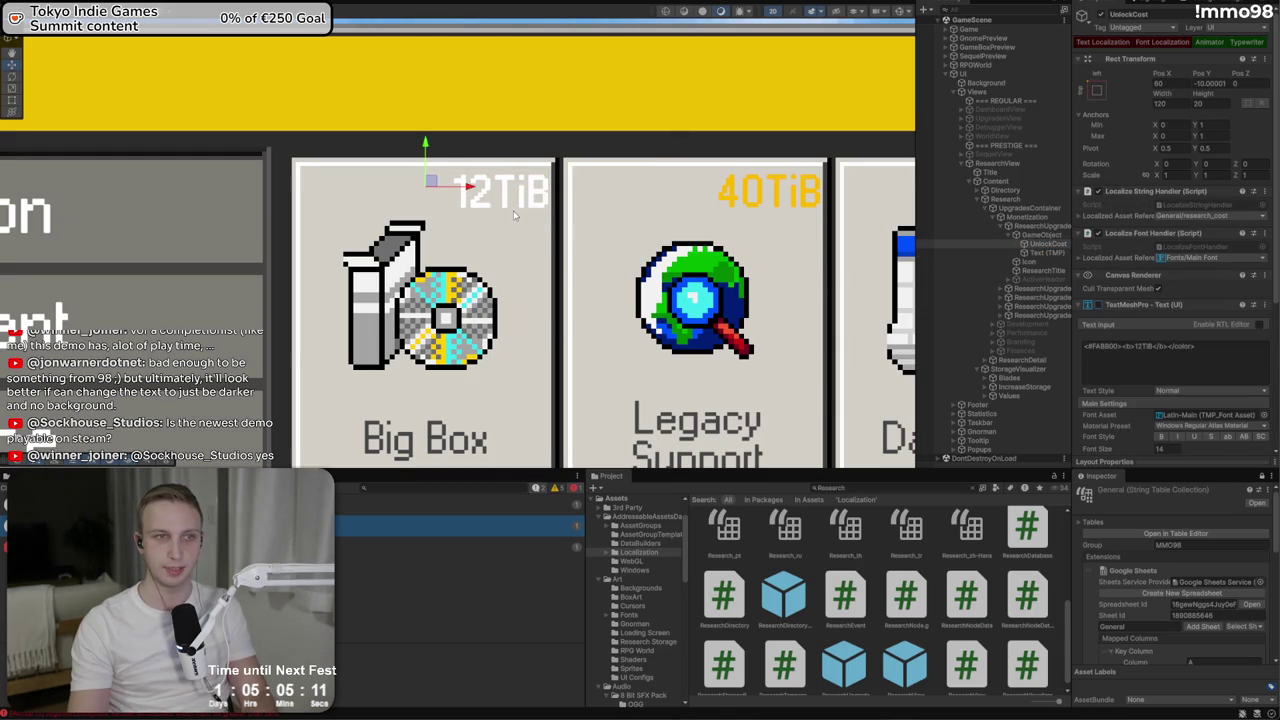
{"action": "left_click", "coordinate": [592, 208]}
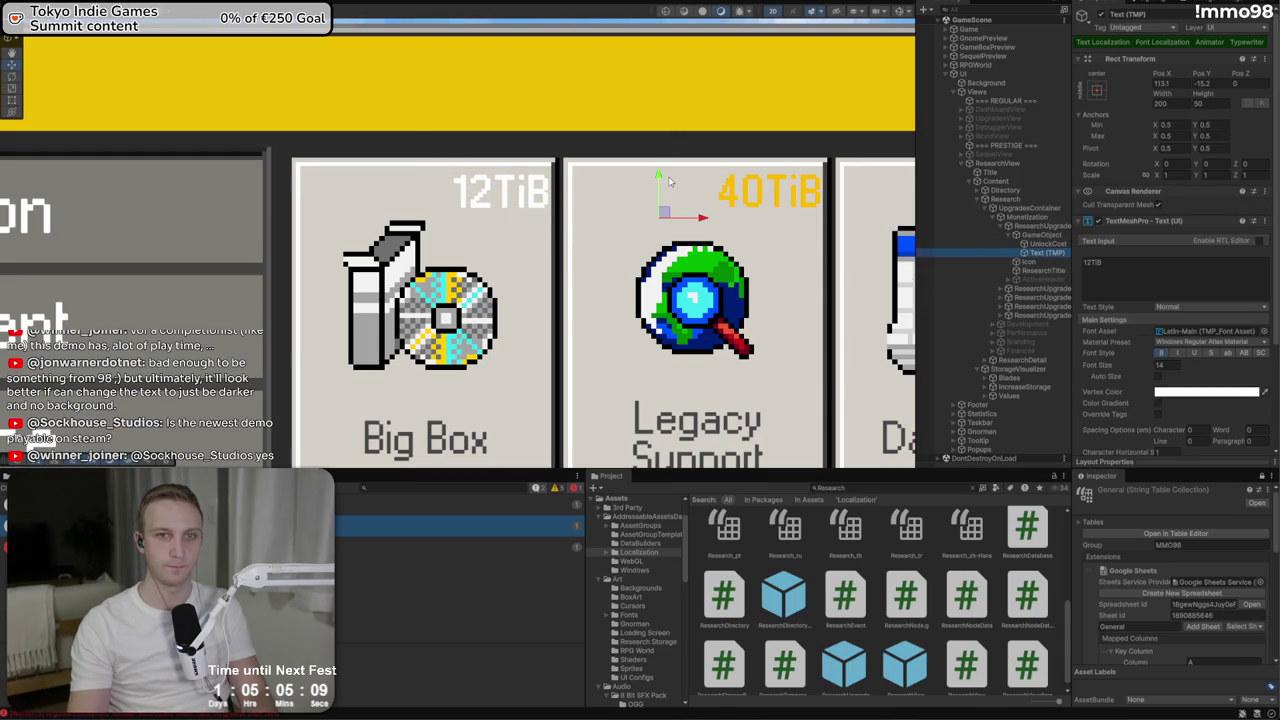
{"action": "left_click_drag", "start_coordinate": [658, 180], "coordinate": [657, 178]}
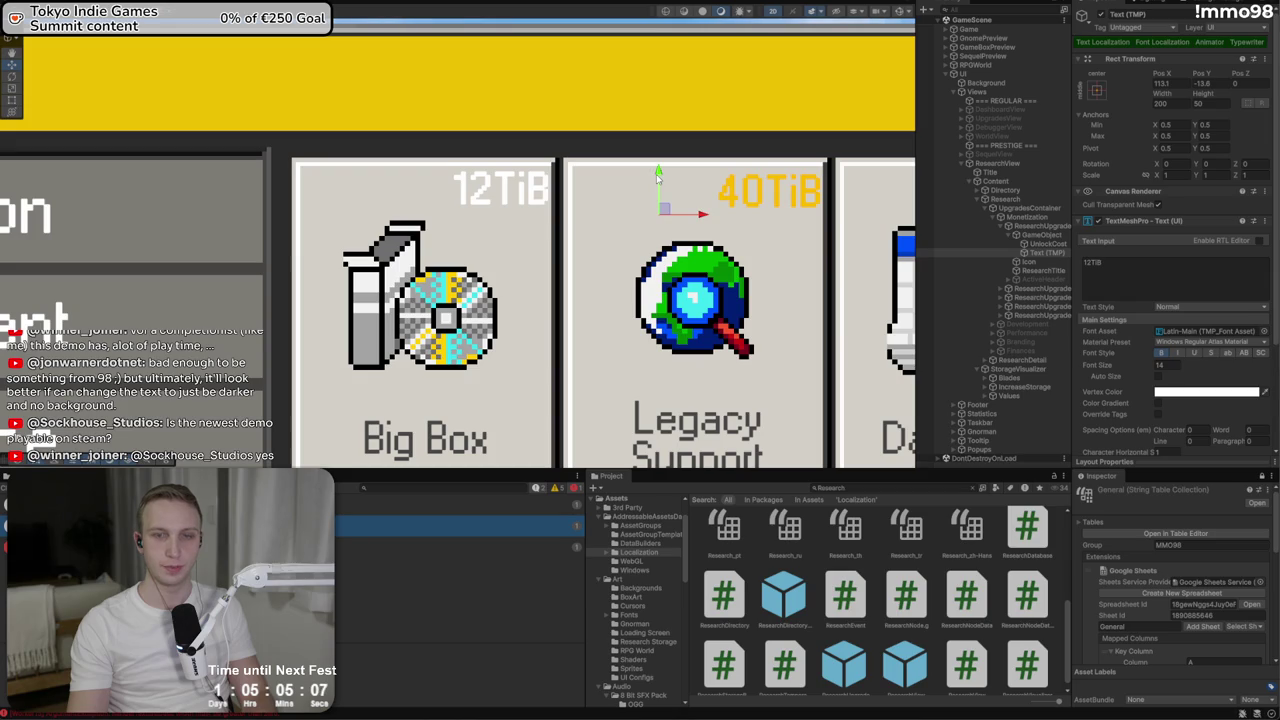
{"action": "left_click_drag", "start_coordinate": [703, 214], "coordinate": [697, 214]}
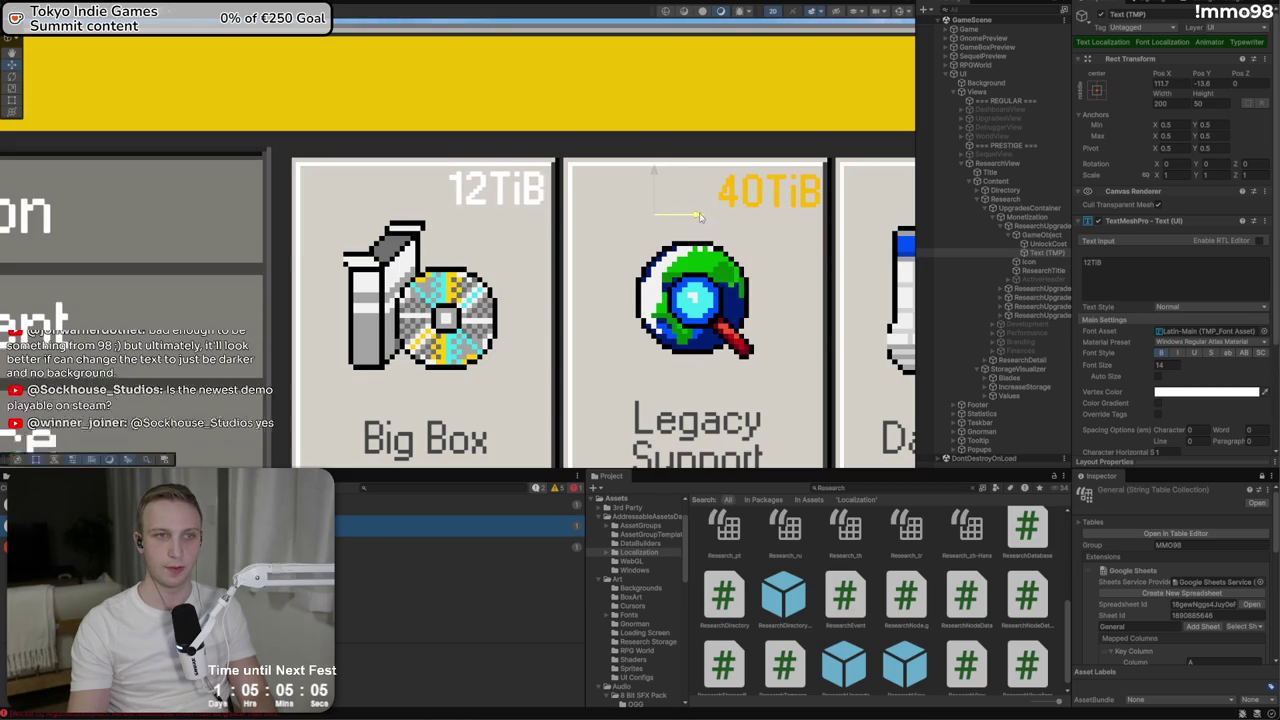
Colour the new label orange (D28B00) and preview it in the Game view
{"action": "left_click", "coordinate": [1206, 391]}
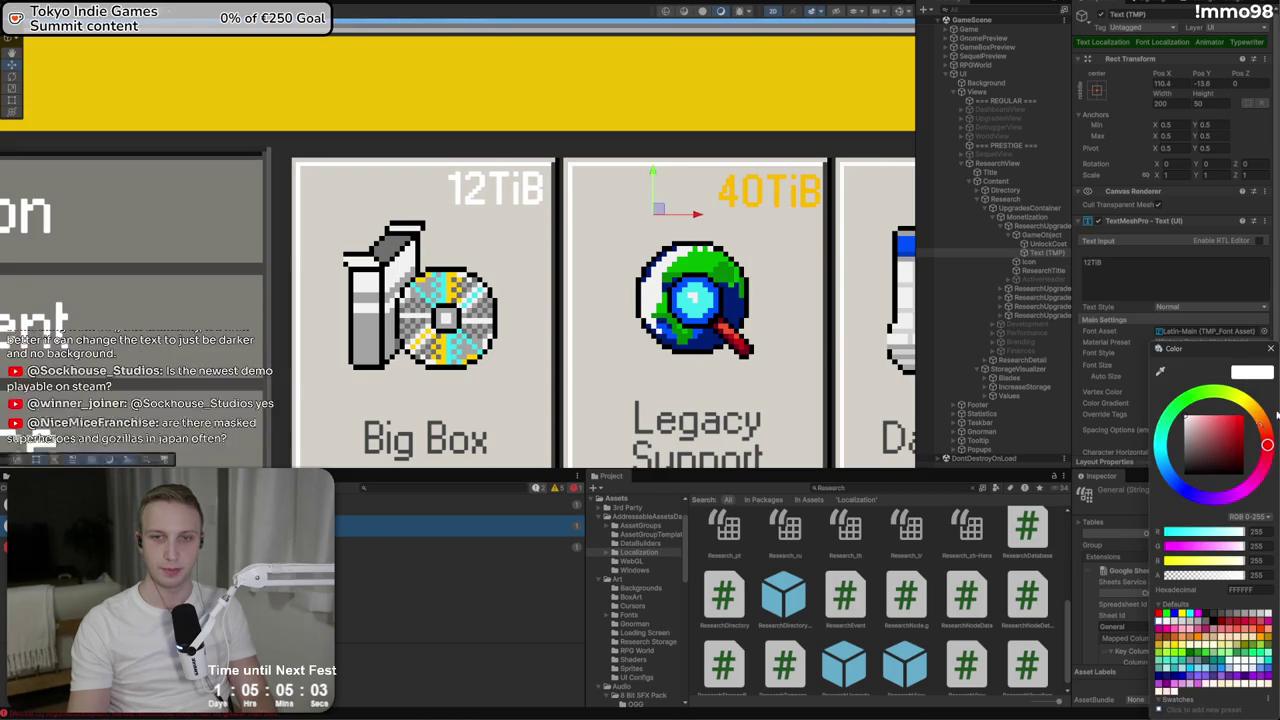
{"action": "mouse_move", "coordinate": [1266, 440]}
{"action": "left_mouse_down"}
{"action": "mouse_move", "coordinate": [1251, 406]}
{"action": "mouse_move", "coordinate": [1250, 444]}
{"action": "mouse_move", "coordinate": [1259, 418]}
{"action": "mouse_move", "coordinate": [1244, 440]}
{"action": "mouse_move", "coordinate": [1246, 428]}
{"action": "left_mouse_up"}
{"action": "left_click", "coordinate": [1243, 447]}
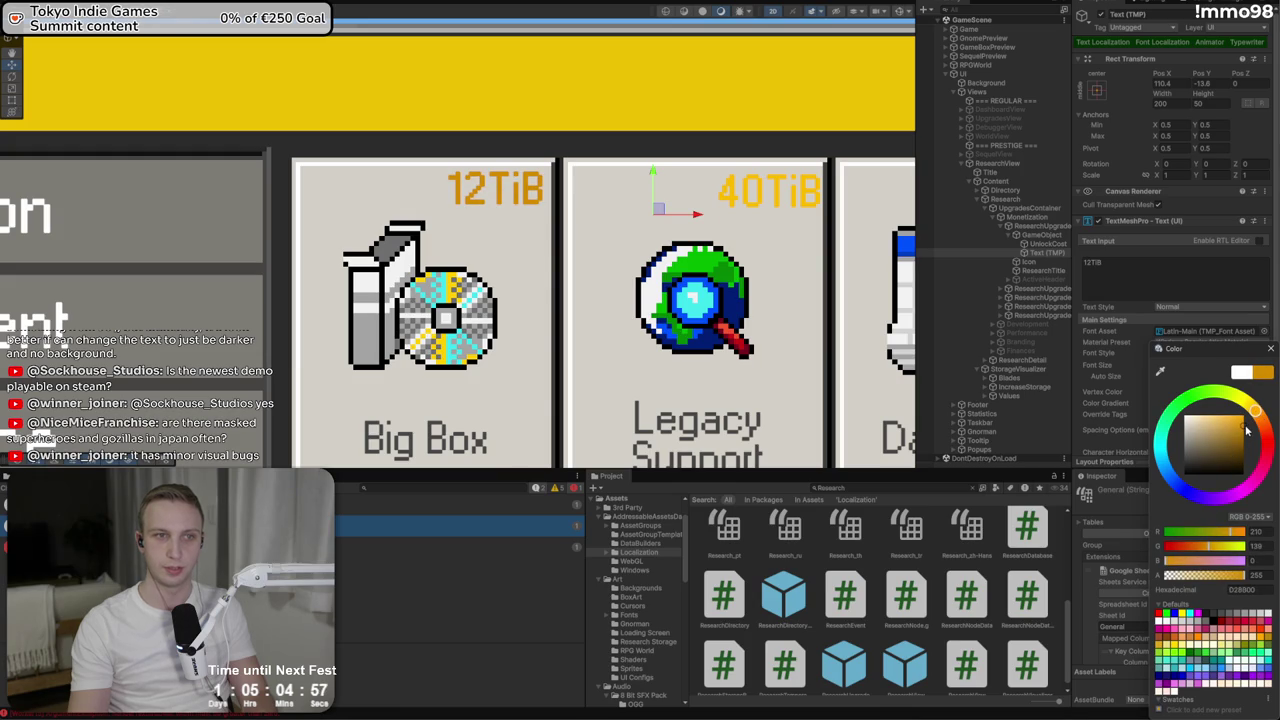
{"action": "key", "text": "ctrl+2"}
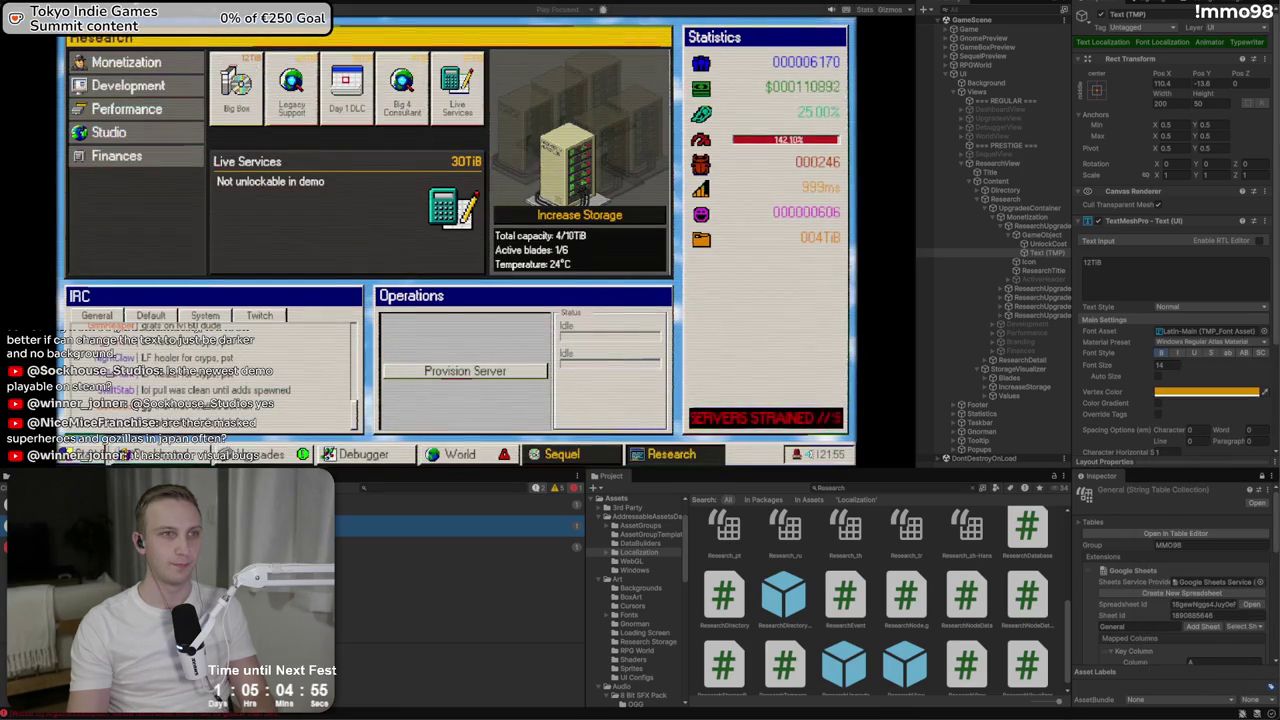
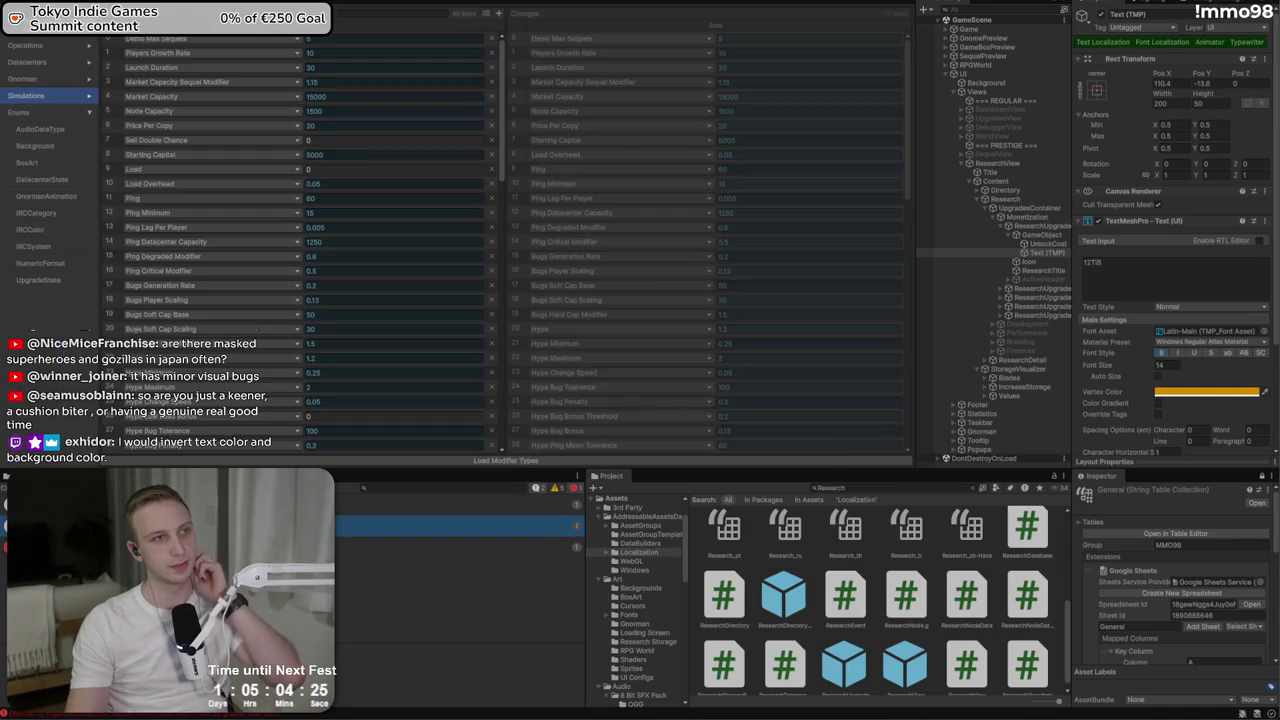
Set the Big Box research card's Image background colour to dark grey 555555
{"action": "key", "text": "ctrl+1"}
{"action": "left_click", "coordinate": [543, 382]}
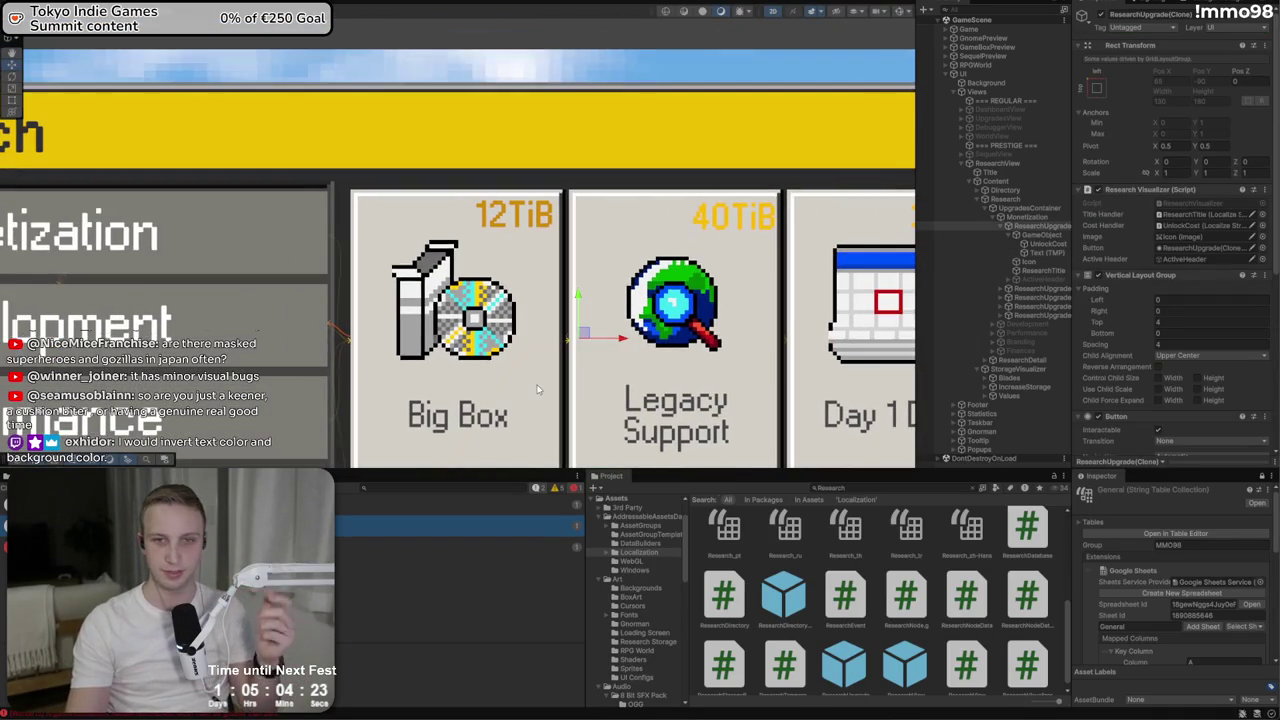
{"action": "scroll", "coordinate": [1190, 200], "scroll_direction": "down", "scroll_amount": 3}
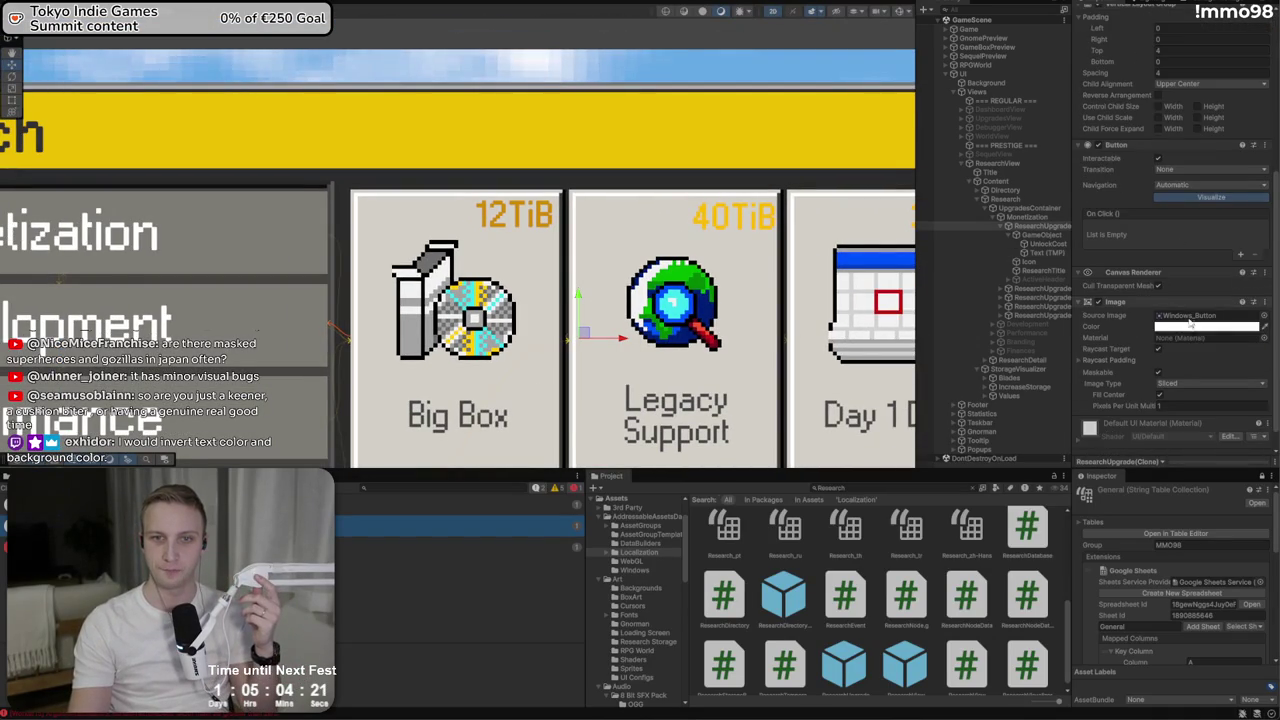
{"action": "left_click", "coordinate": [1205, 326]}
{"action": "left_click", "coordinate": [1183, 425]}
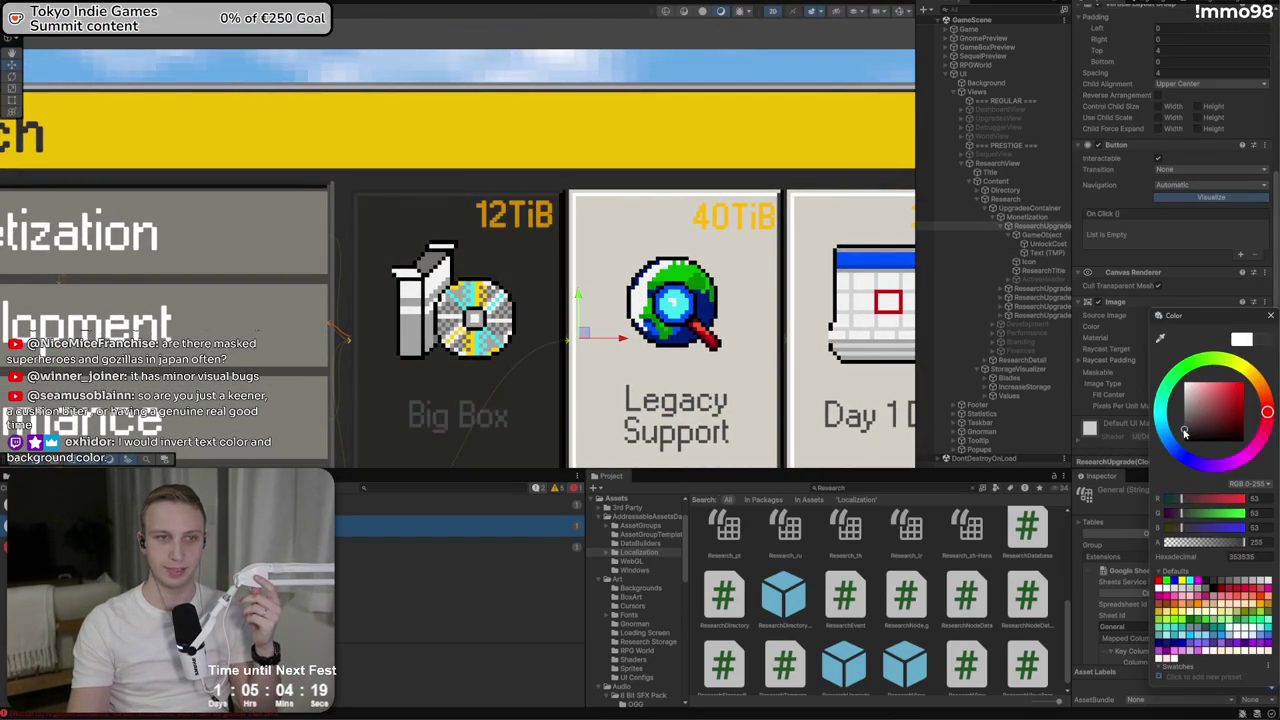
Enable the UnlockCost text so the card shows its 12TiB cost, and preview it in Game view
{"action": "scroll", "coordinate": [523, 260], "scroll_direction": "down", "scroll_amount": 3}
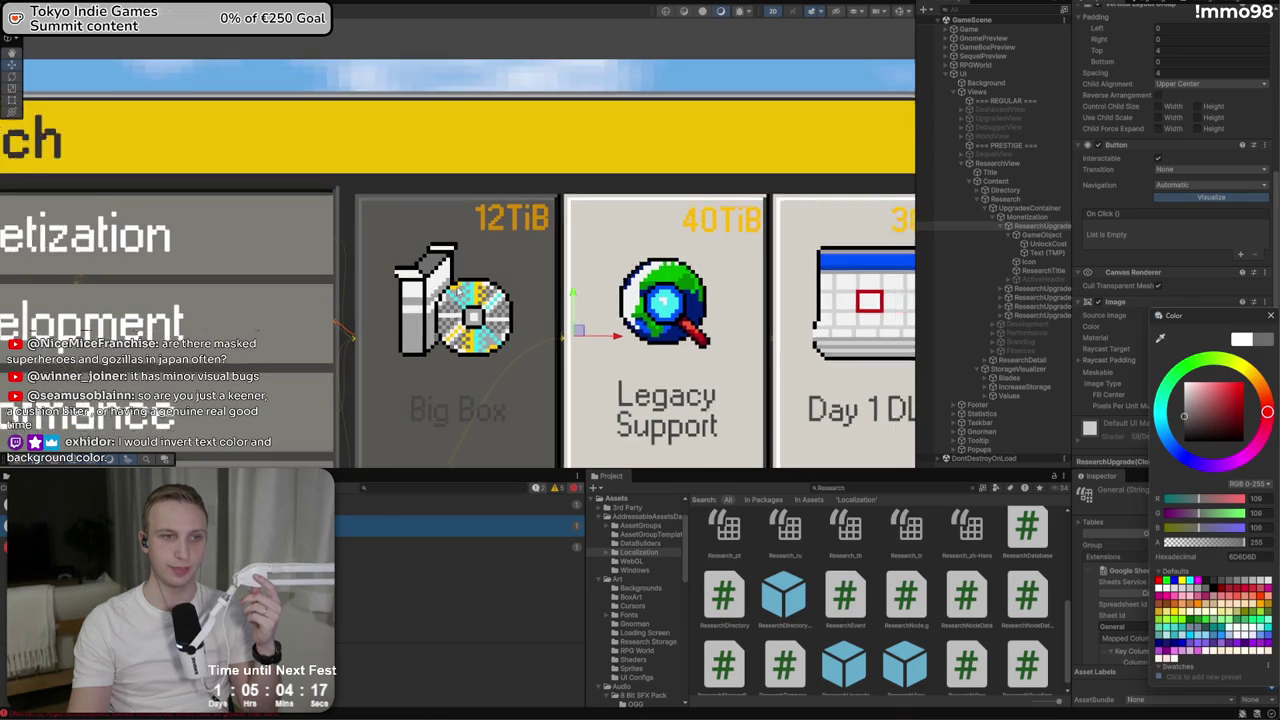
{"action": "scroll", "coordinate": [523, 260], "scroll_direction": "down", "scroll_amount": 1}
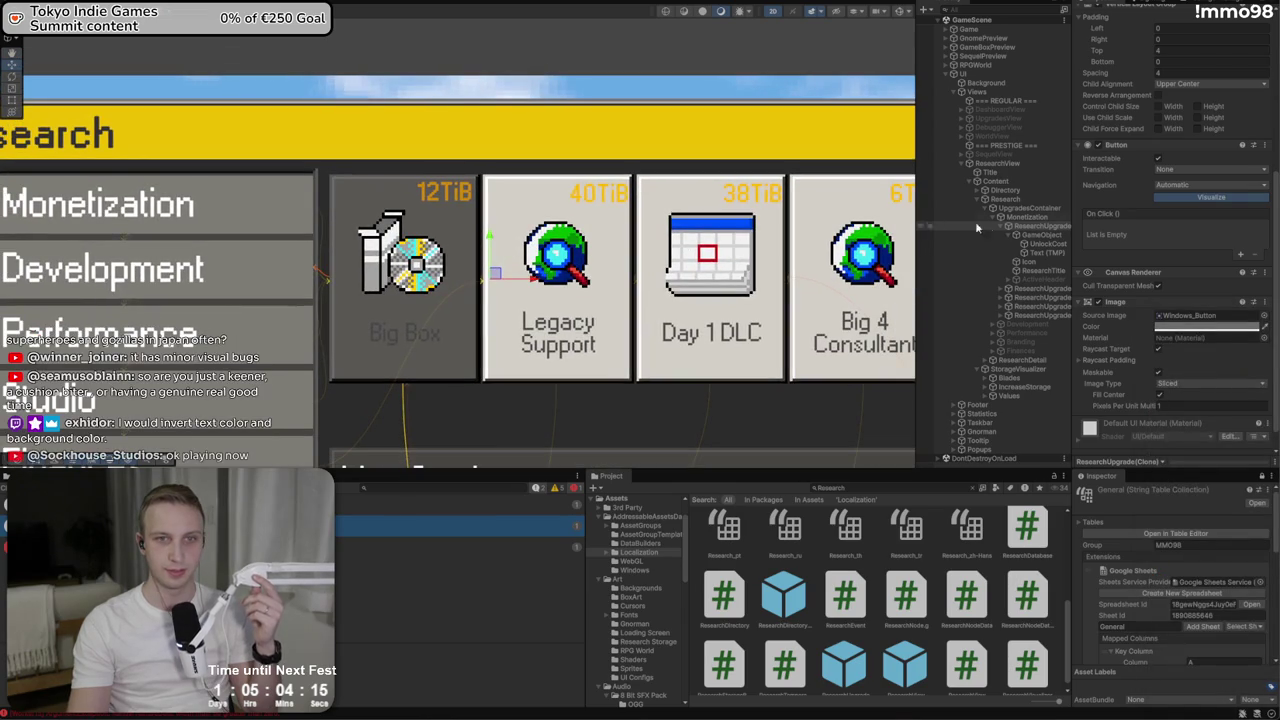
{"action": "left_click", "coordinate": [1036, 252]}
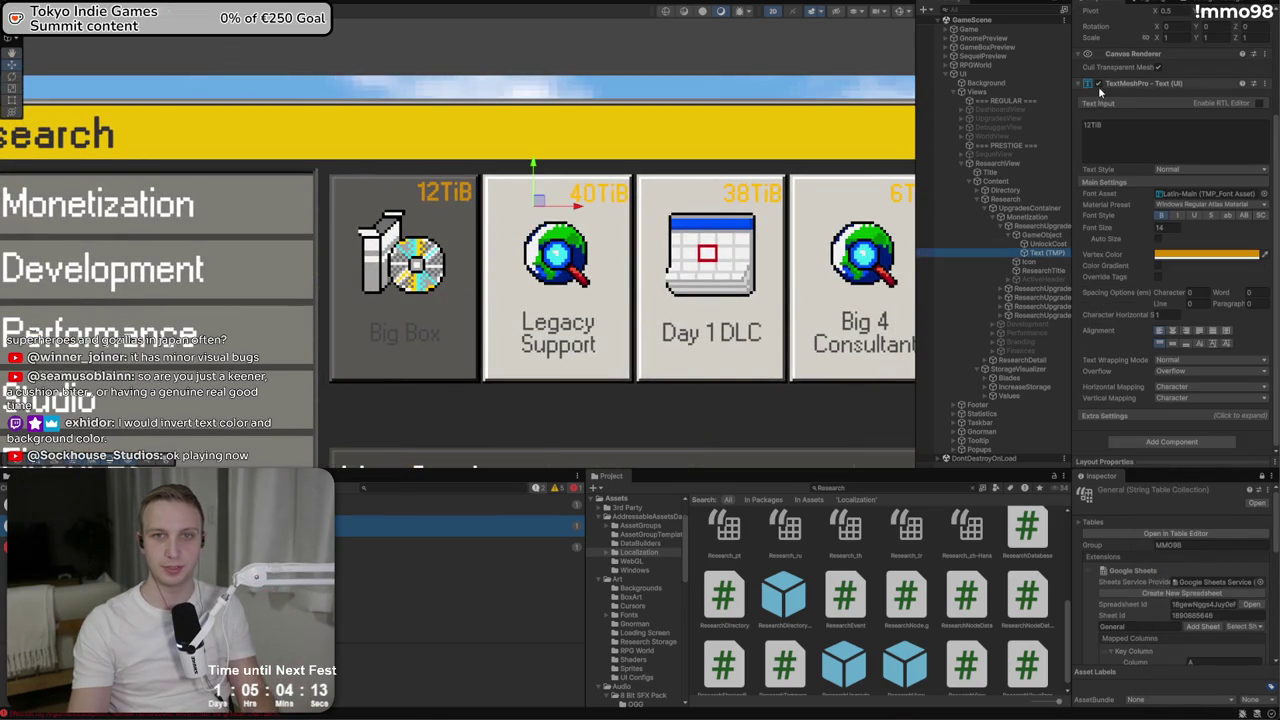
{"action": "left_click", "coordinate": [1030, 244]}
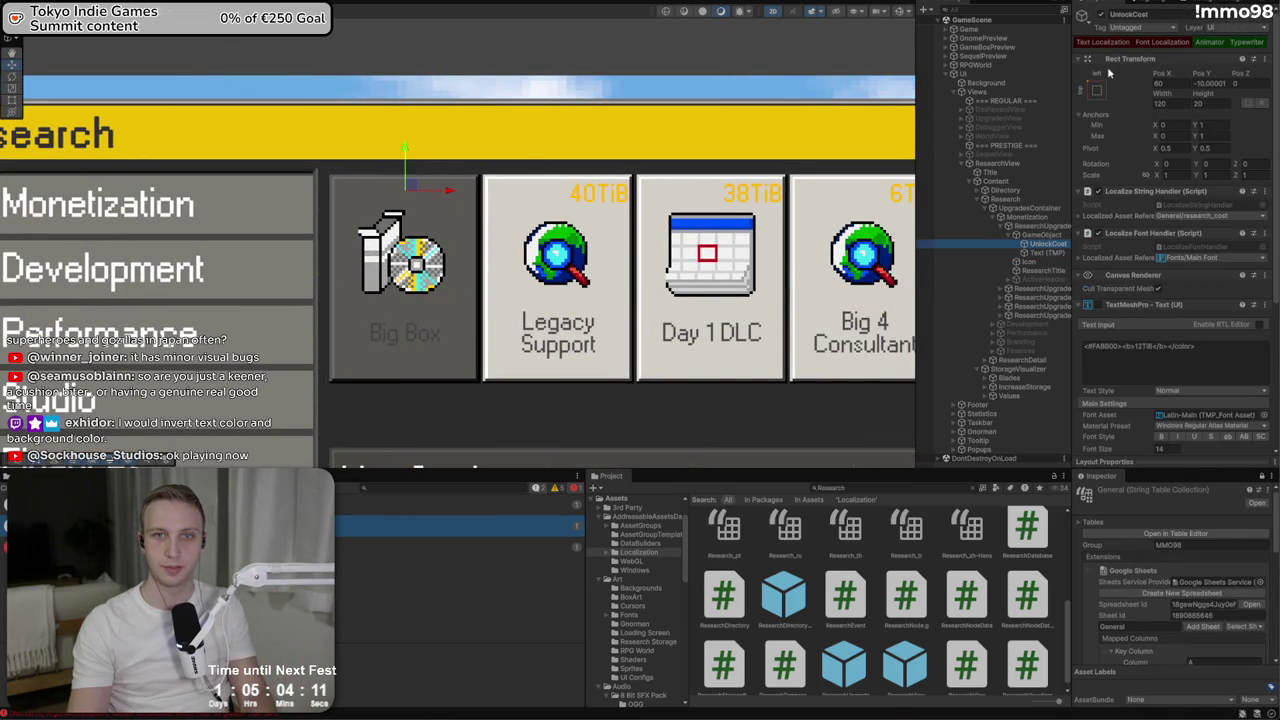
{"action": "left_click", "coordinate": [1098, 305]}
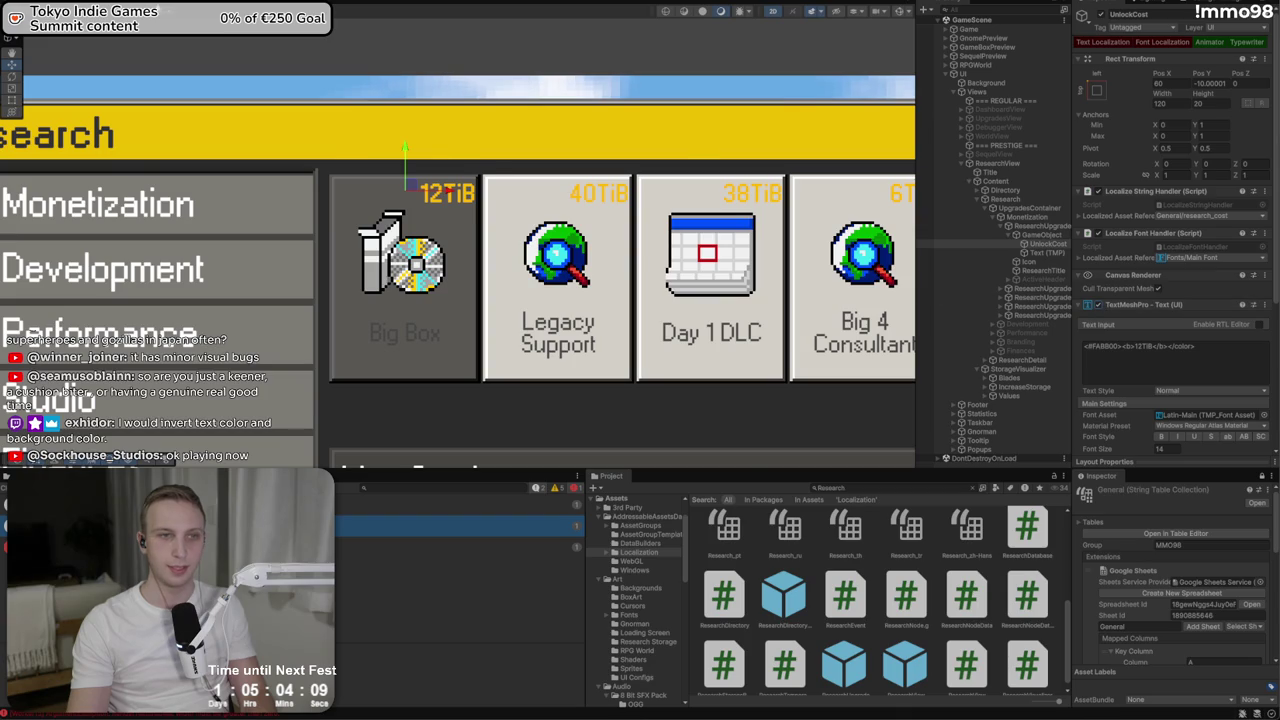
{"action": "key", "text": "ctrl+2"}
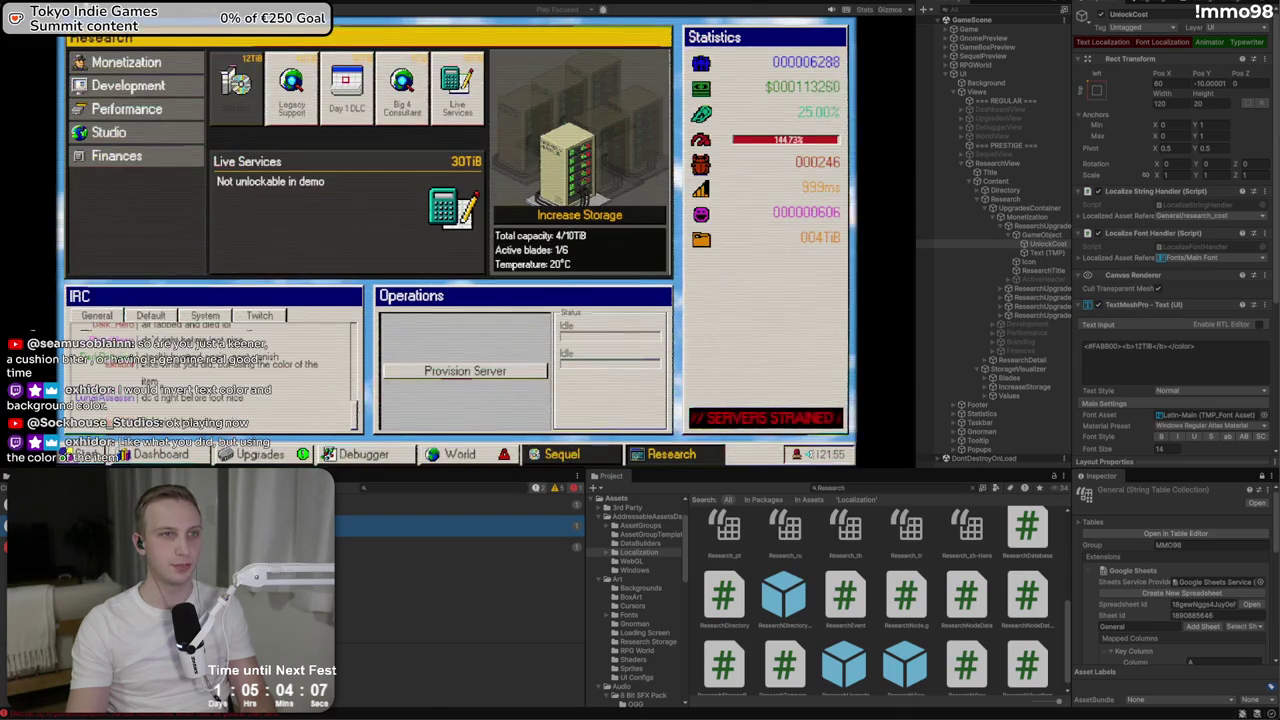
{"action": "key", "text": "ctrl+1"}
Set the ResearchTitle vertex colour to white and preview the card in game
{"action": "left_click", "coordinate": [1030, 261]}
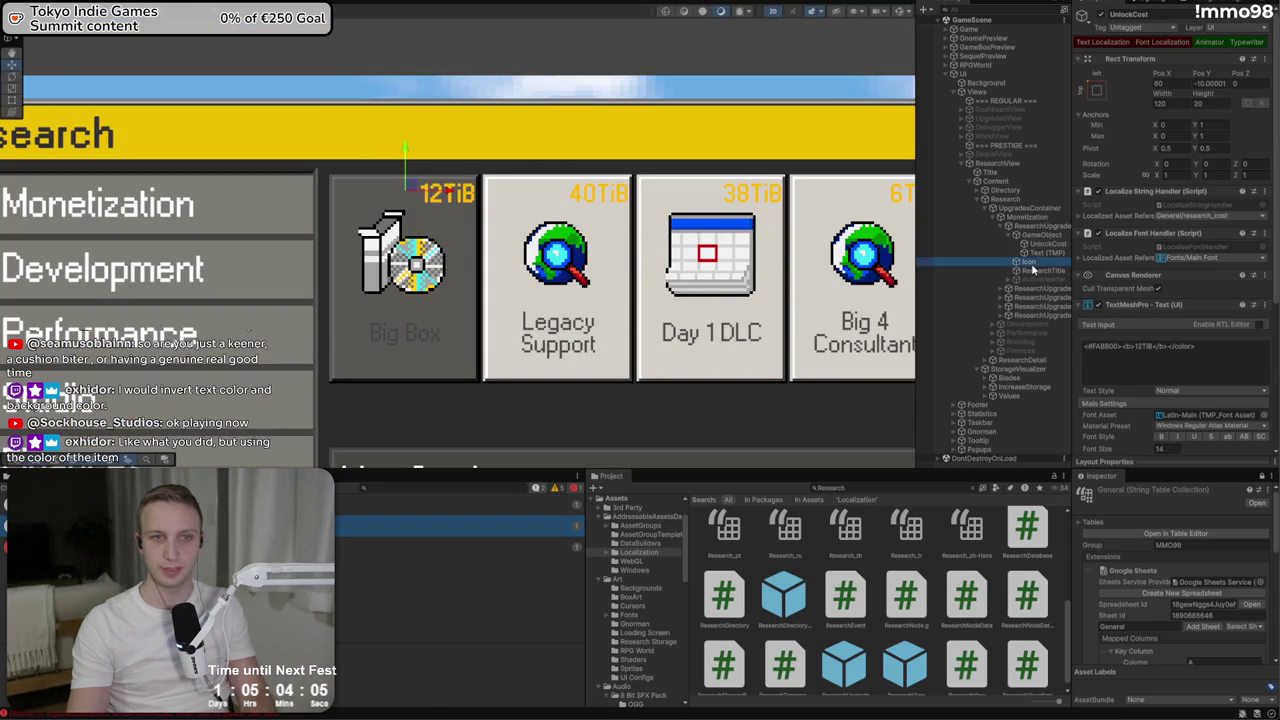
{"action": "left_click", "coordinate": [1040, 271]}
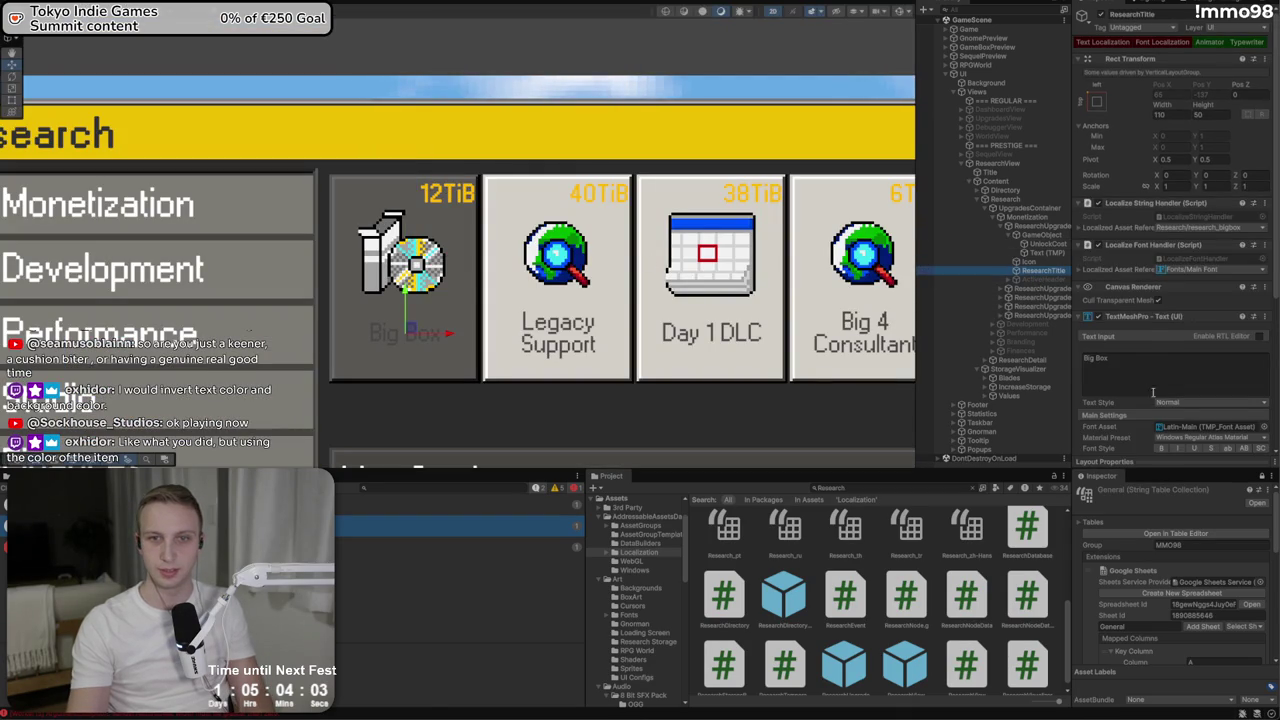
{"action": "scroll", "coordinate": [1152, 393], "scroll_direction": "down", "scroll_amount": 3}
{"action": "left_click", "coordinate": [1176, 370]}
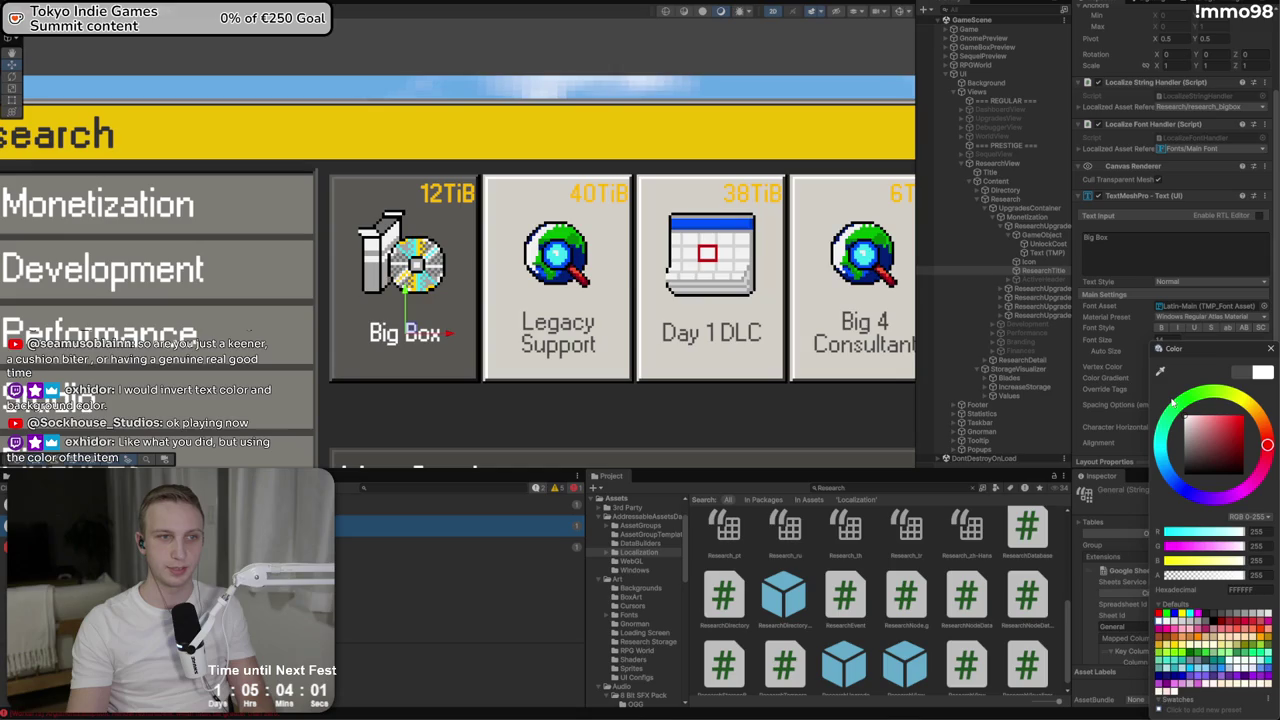
{"action": "key", "text": "ctrl+2"}
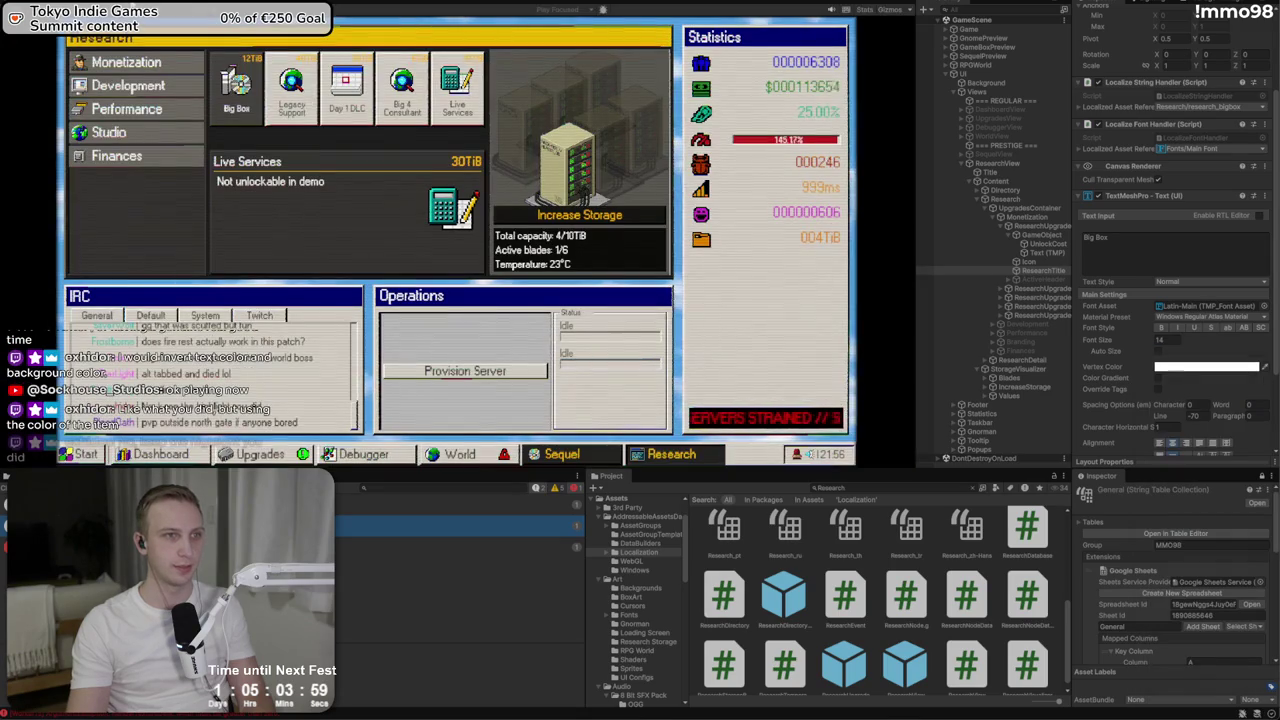
Play the game, view the Big Box research details, and visit the World, Upgrades and Debugger windows
{"action": "key", "text": "ctrl+p"}
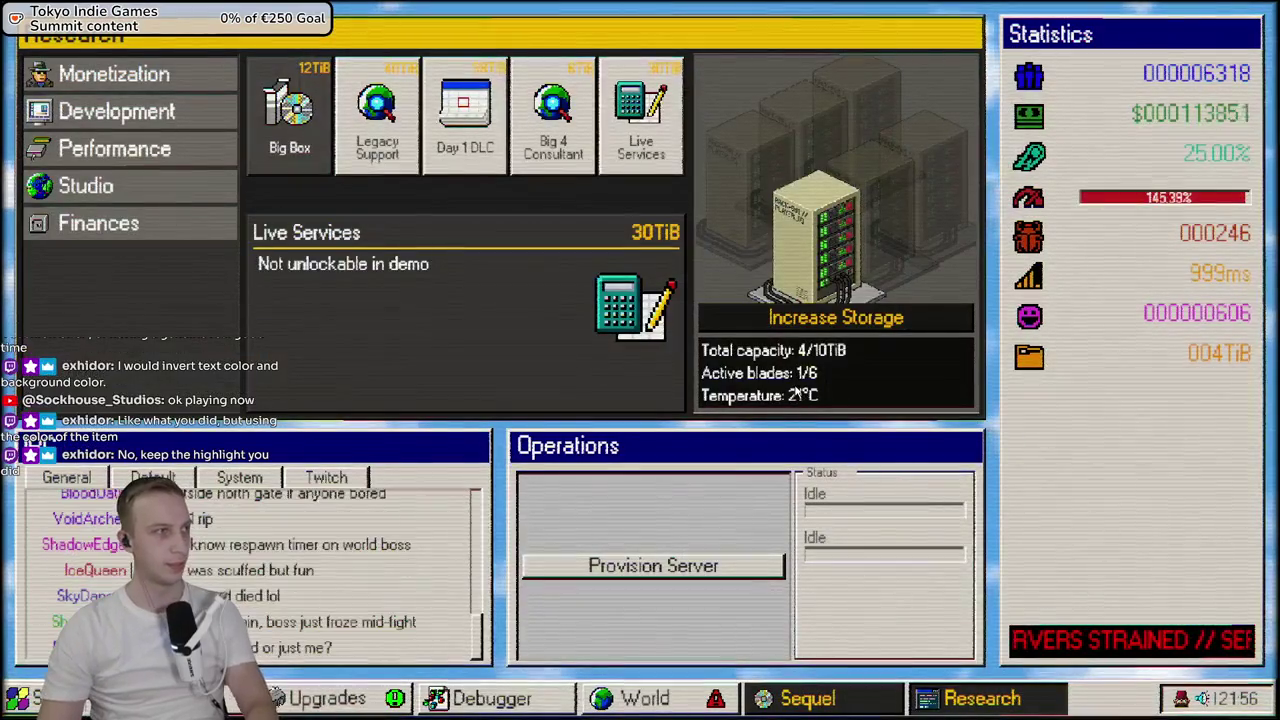
{"action": "left_click", "coordinate": [326, 130]}
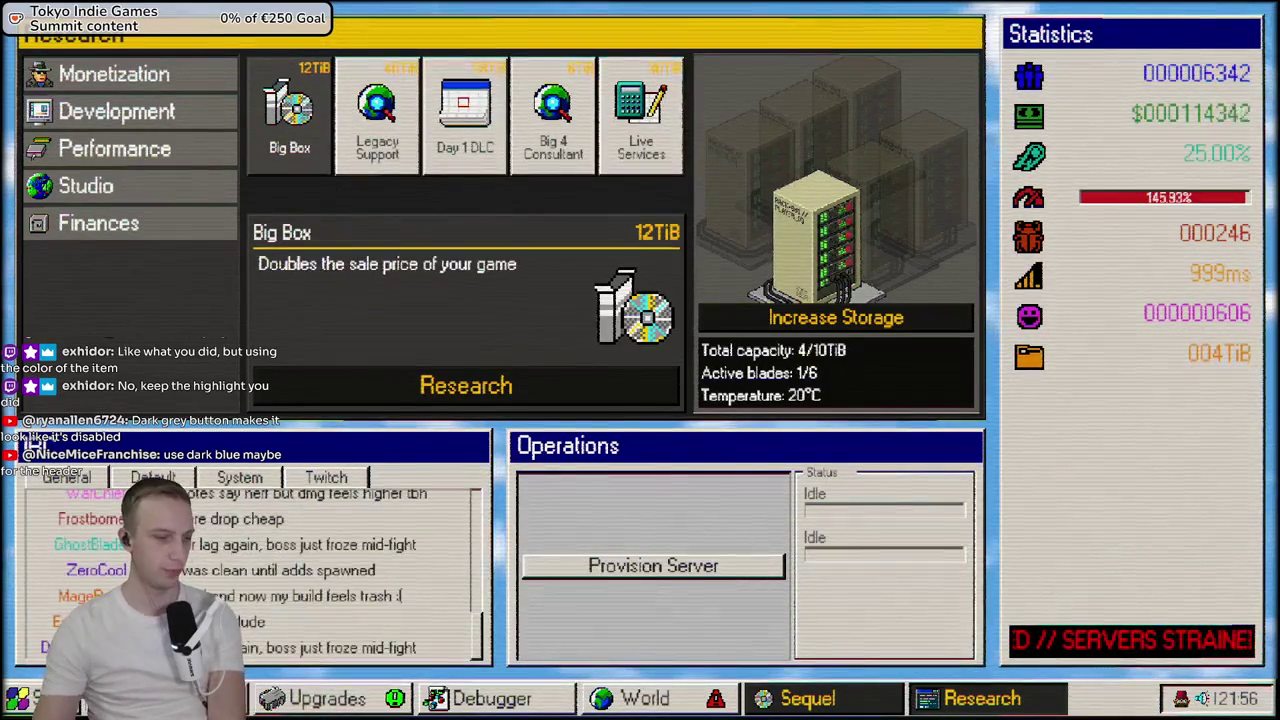
{"action": "left_click", "coordinate": [652, 698]}
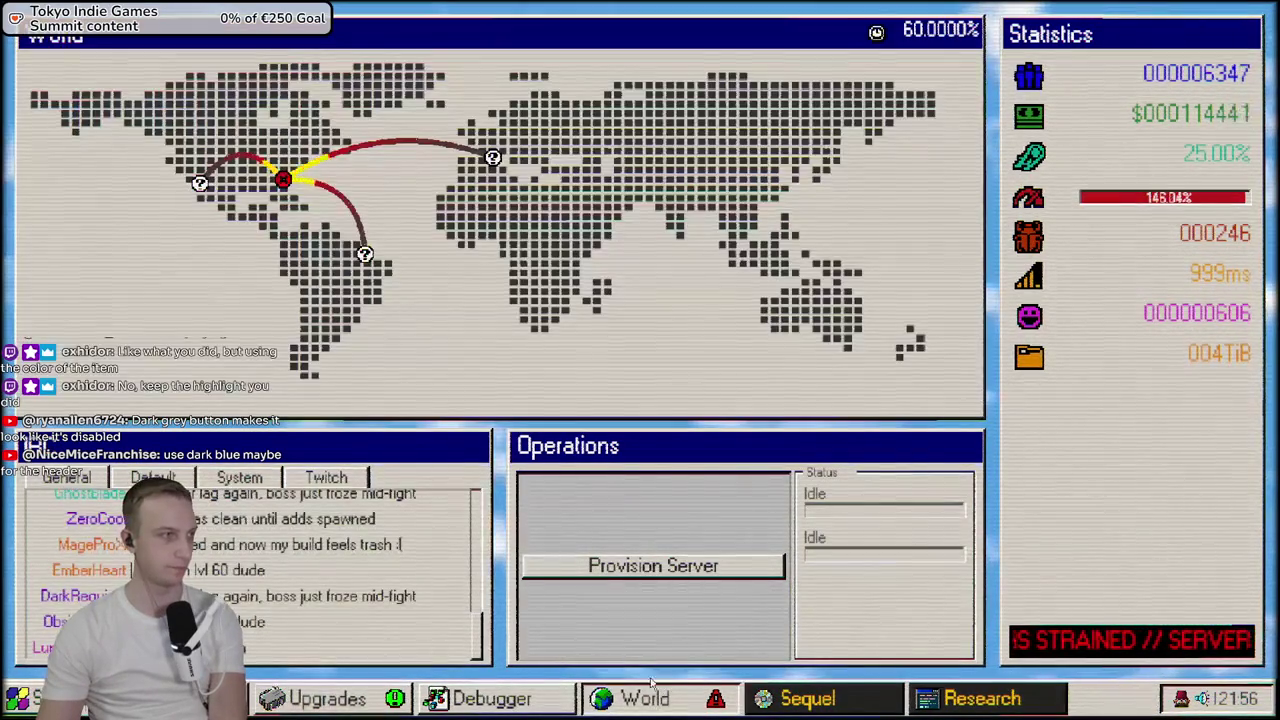
{"action": "left_click", "coordinate": [356, 705]}
{"action": "left_click", "coordinate": [491, 698]}
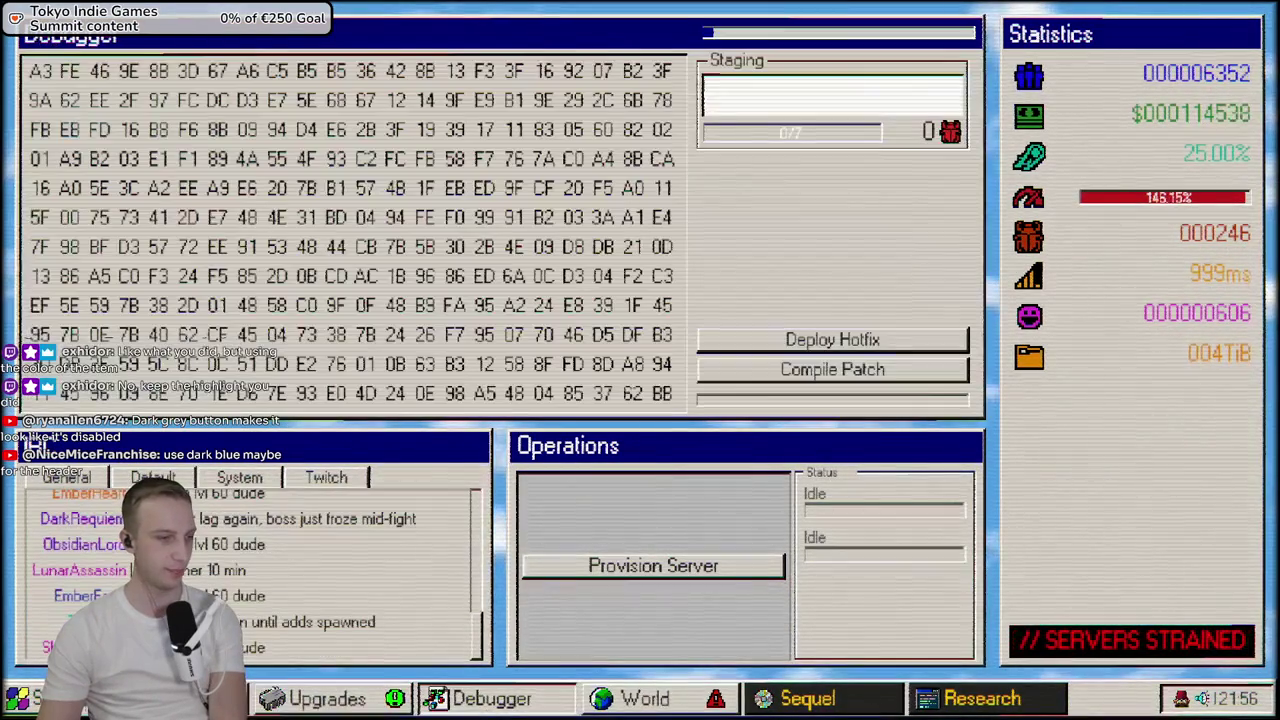
{"action": "left_click", "coordinate": [925, 698]}
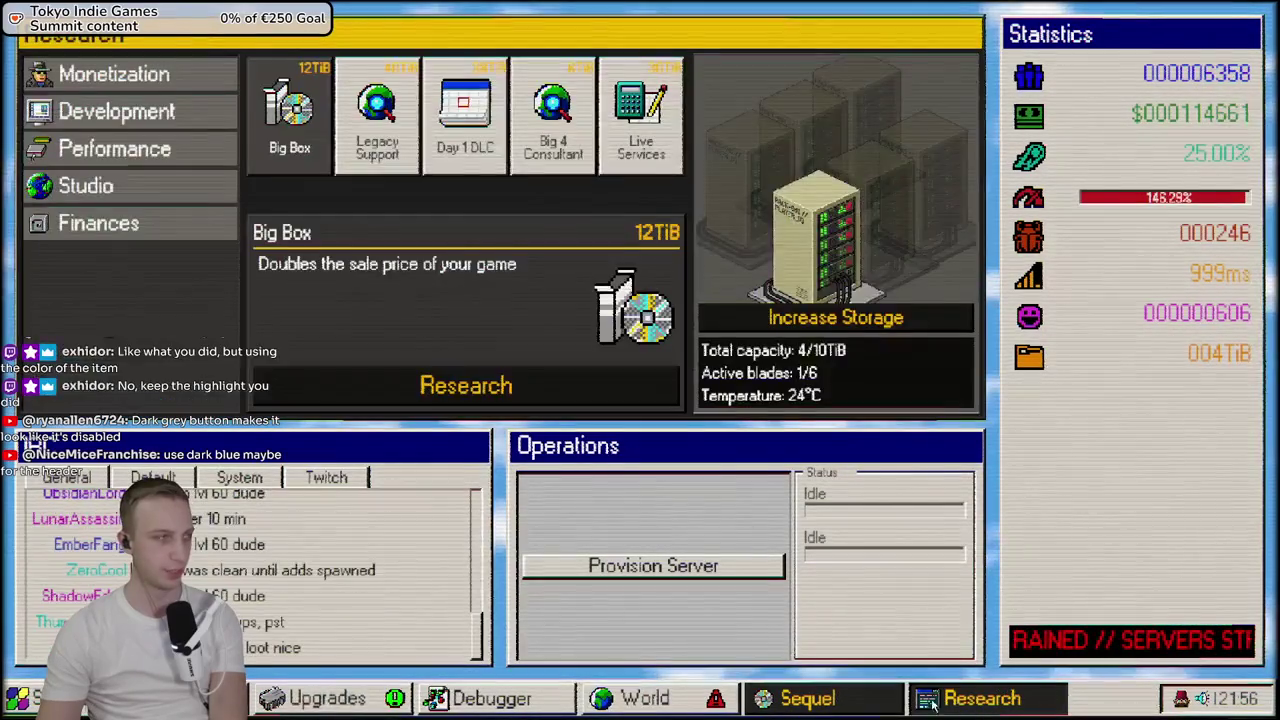
Cycle between the World, Sequel, Debugger and Research windows, ending on Research
{"action": "left_click", "coordinate": [645, 705]}
{"action": "left_click", "coordinate": [975, 705]}
{"action": "left_click", "coordinate": [807, 705]}
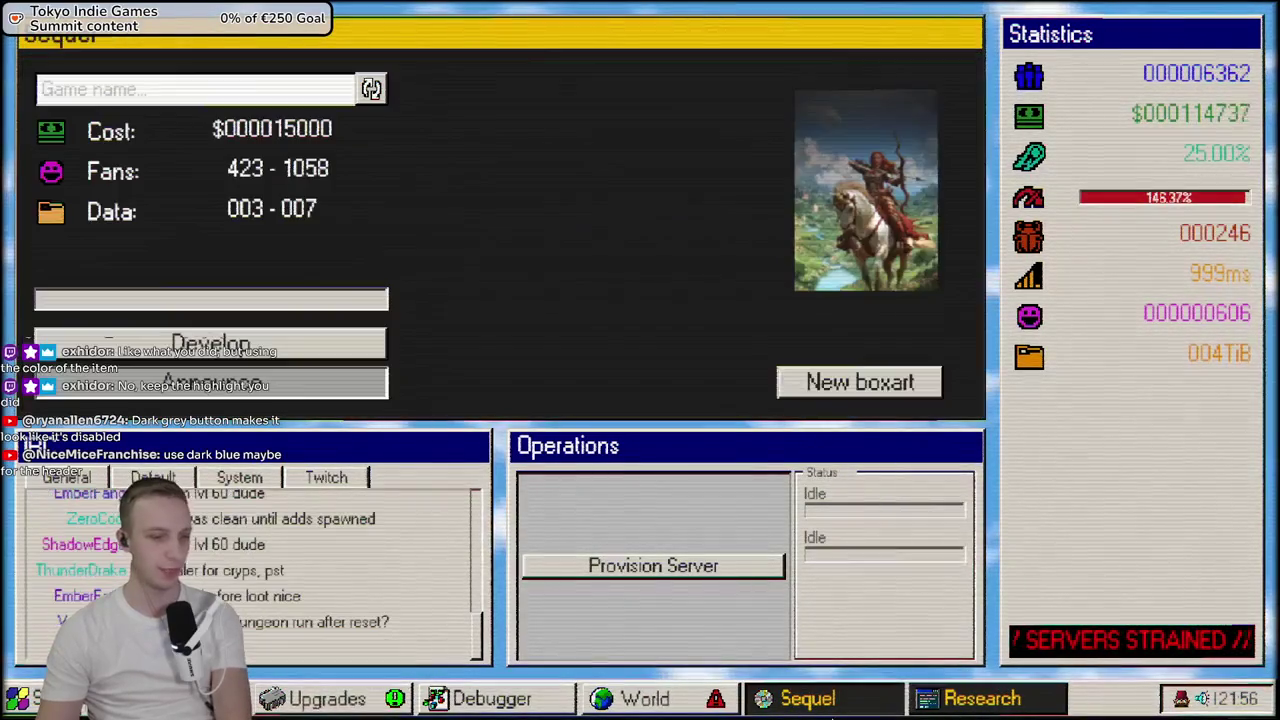
{"action": "left_click", "coordinate": [872, 708]}
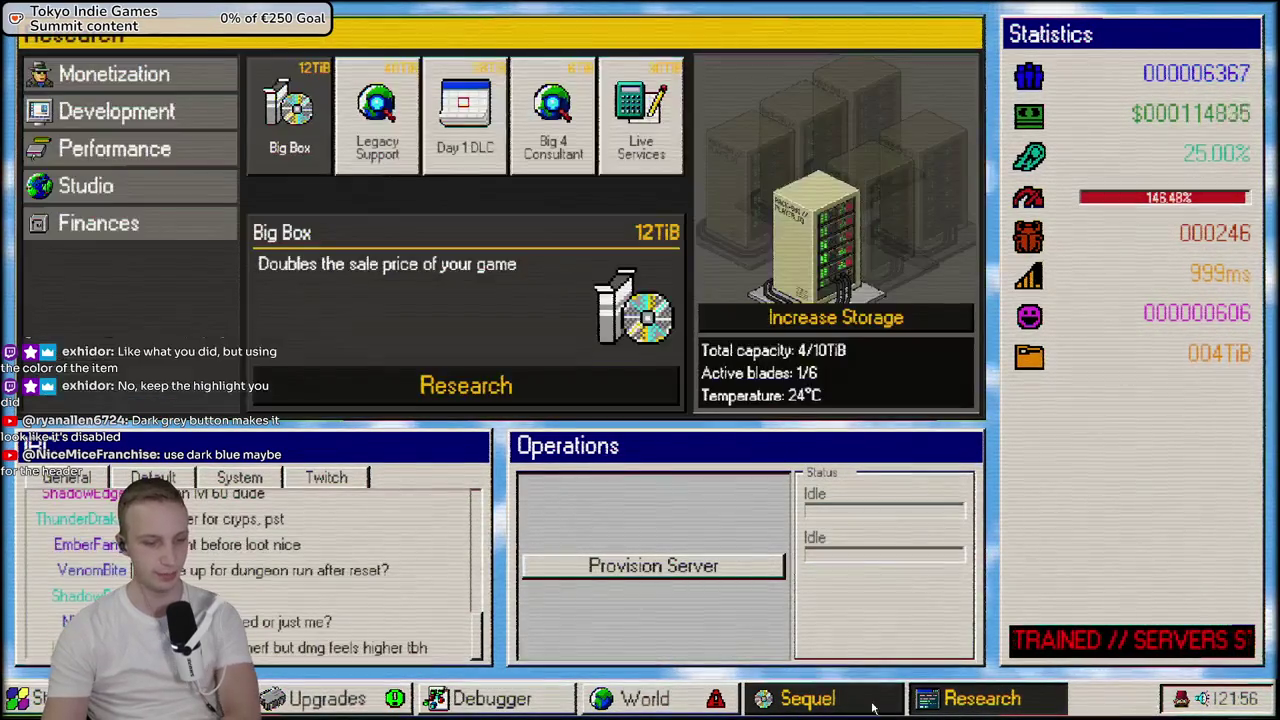
{"action": "left_click", "coordinate": [645, 705]}
{"action": "left_click", "coordinate": [805, 712]}
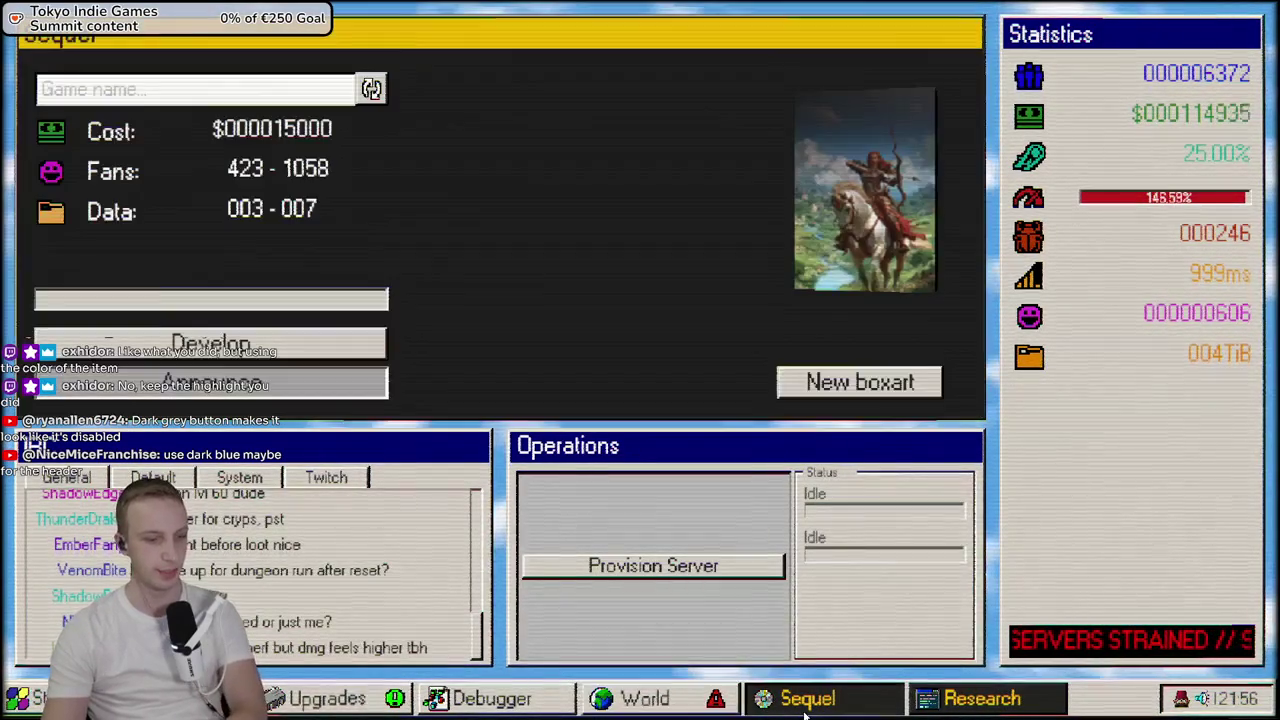
{"action": "left_click", "coordinate": [495, 703]}
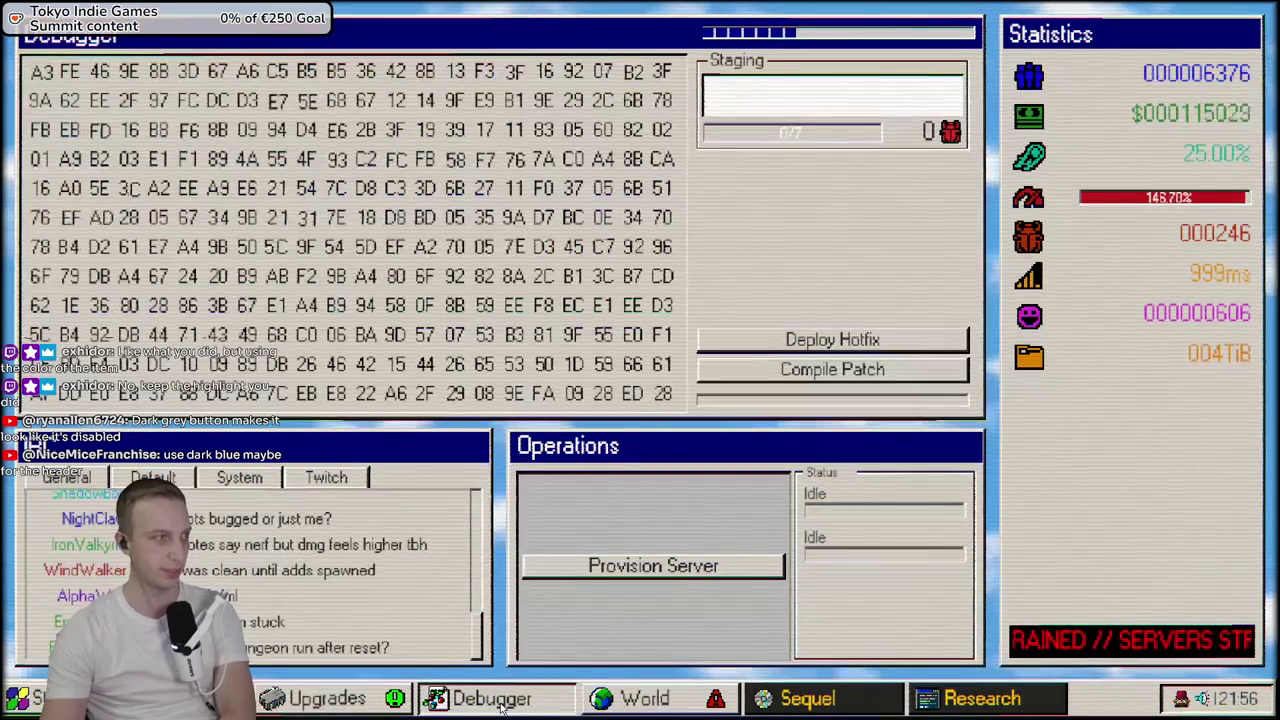
{"action": "left_click", "coordinate": [645, 705]}
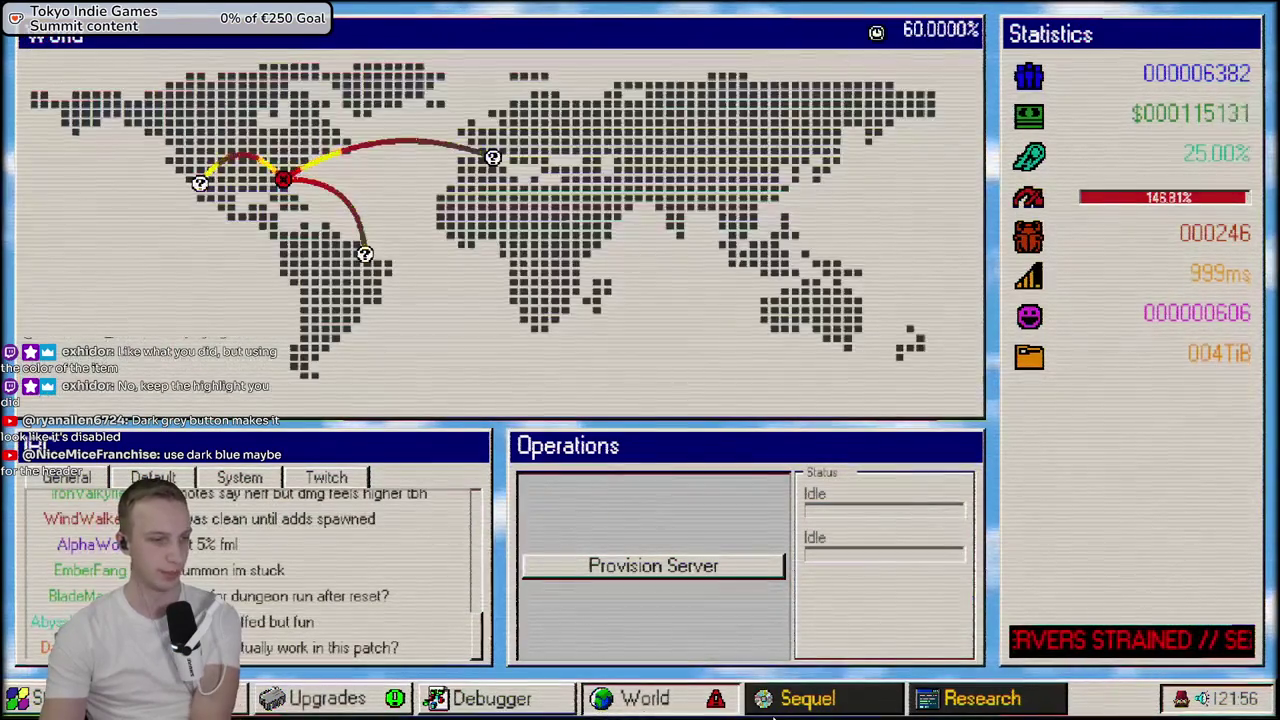
{"action": "left_click", "coordinate": [805, 703]}
{"action": "left_click", "coordinate": [975, 700]}
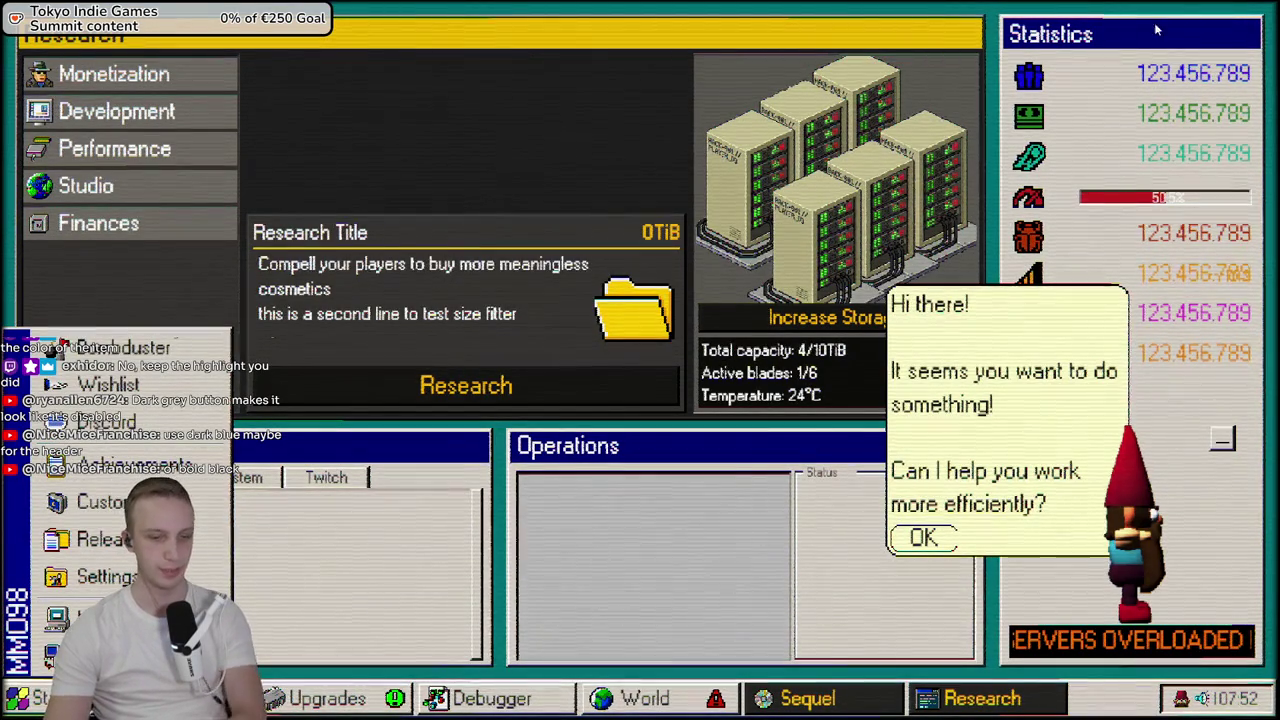
Exit Play mode by closing the running game with Alt+F4
{"action": "key", "text": "alt+F4"}
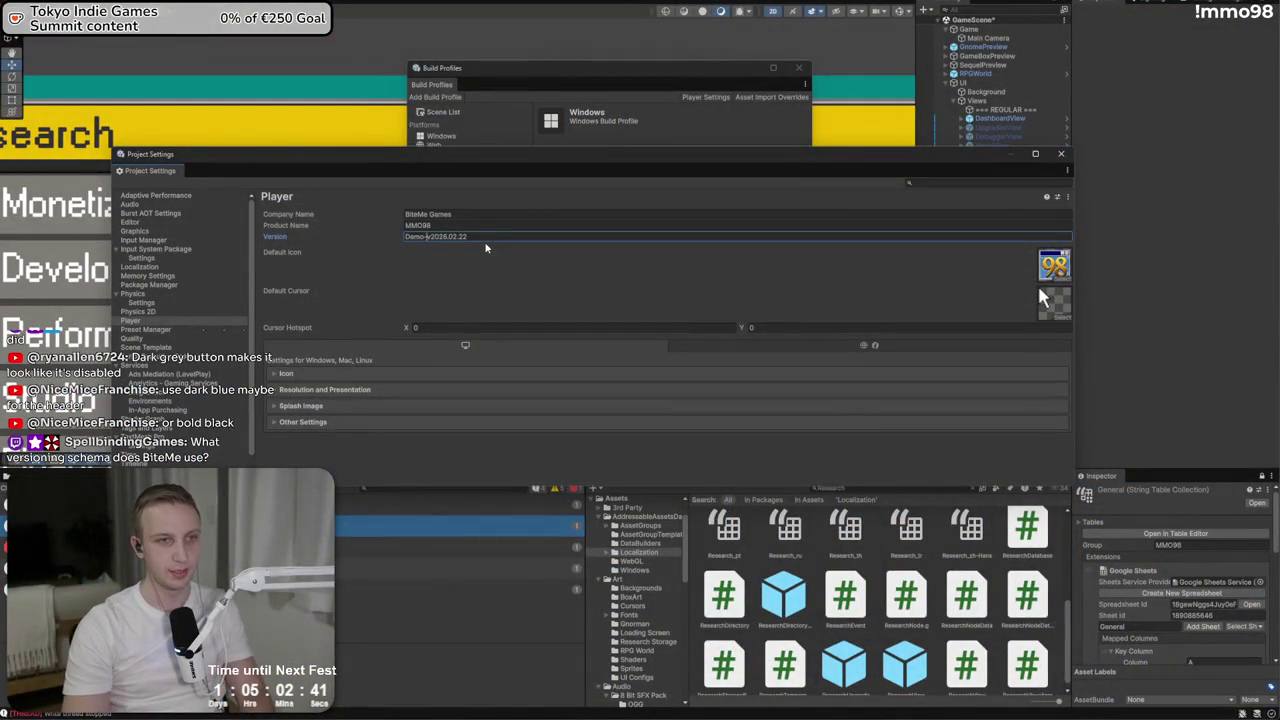
Change the Player version to 2026.02.22 and close Project Settings
{"action": "key", "text": "Right"}
{"action": "key", "text": "Right"}
{"action": "key", "text": "Right"}
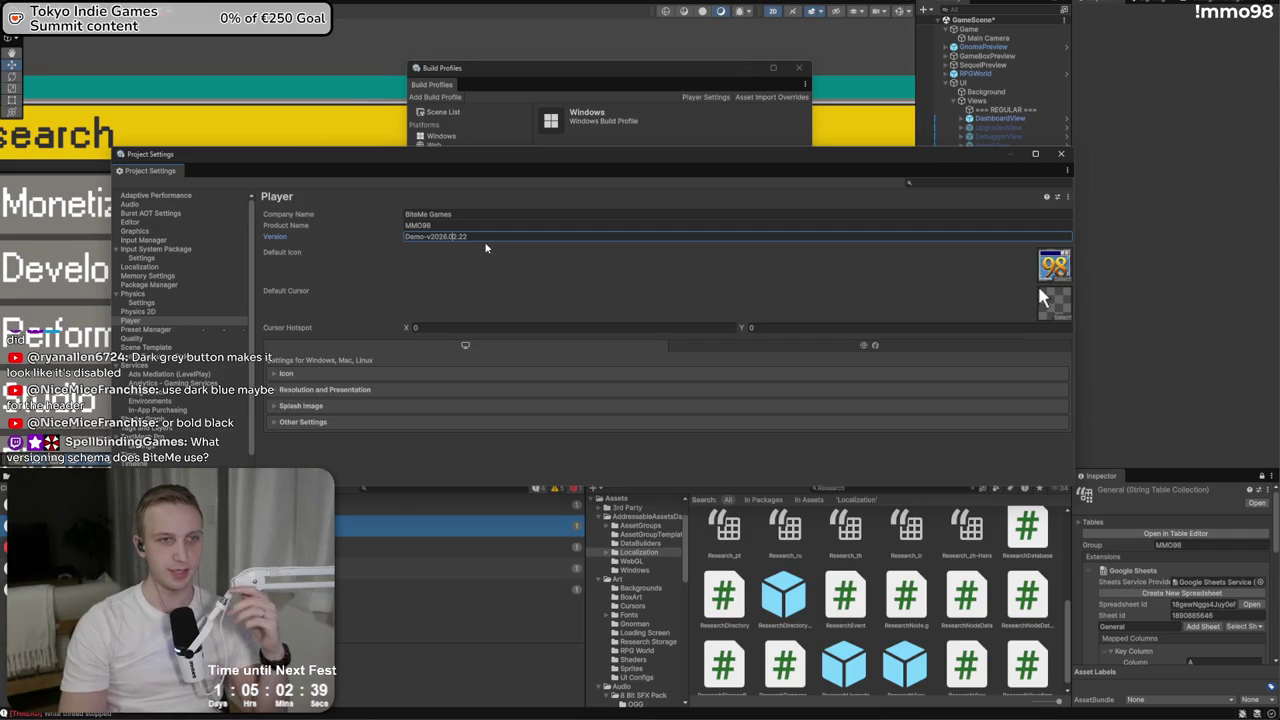
{"action": "key", "text": "Right"}
{"action": "key", "text": "Right"}
{"action": "key", "text": "Right"}
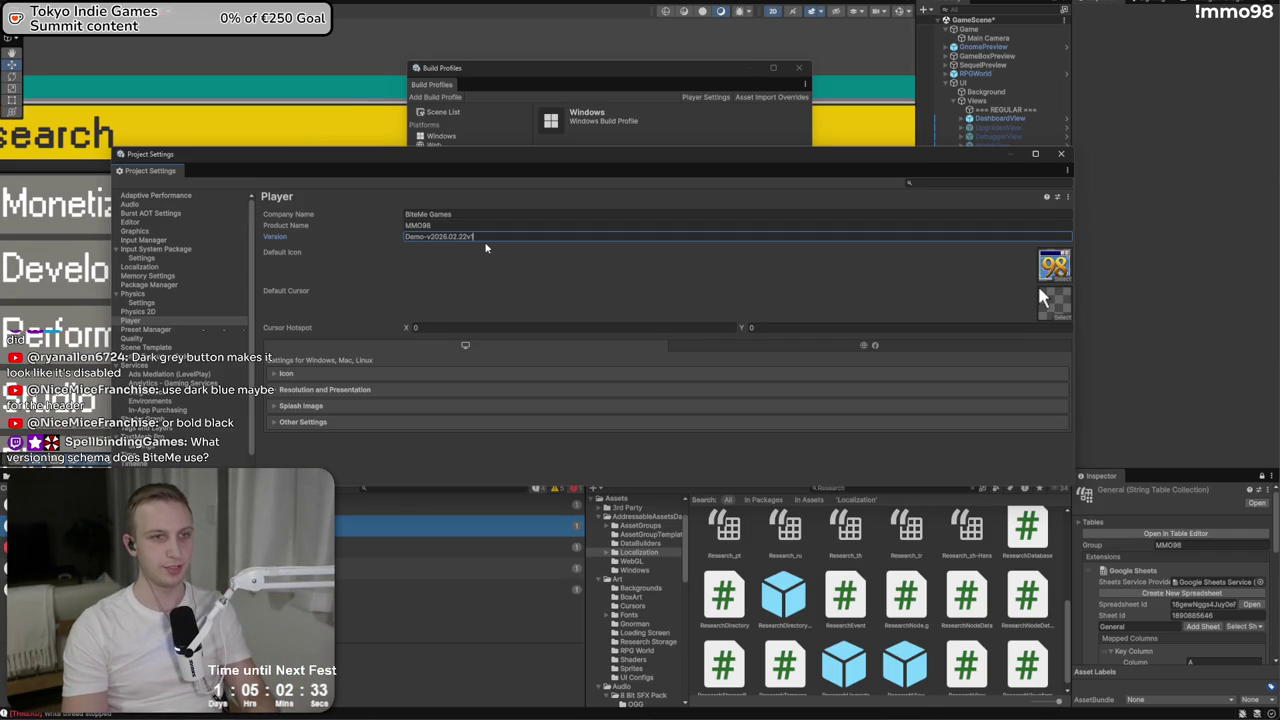
{"action": "key", "text": "BackSpace"}
{"action": "type", "text": ".2"}
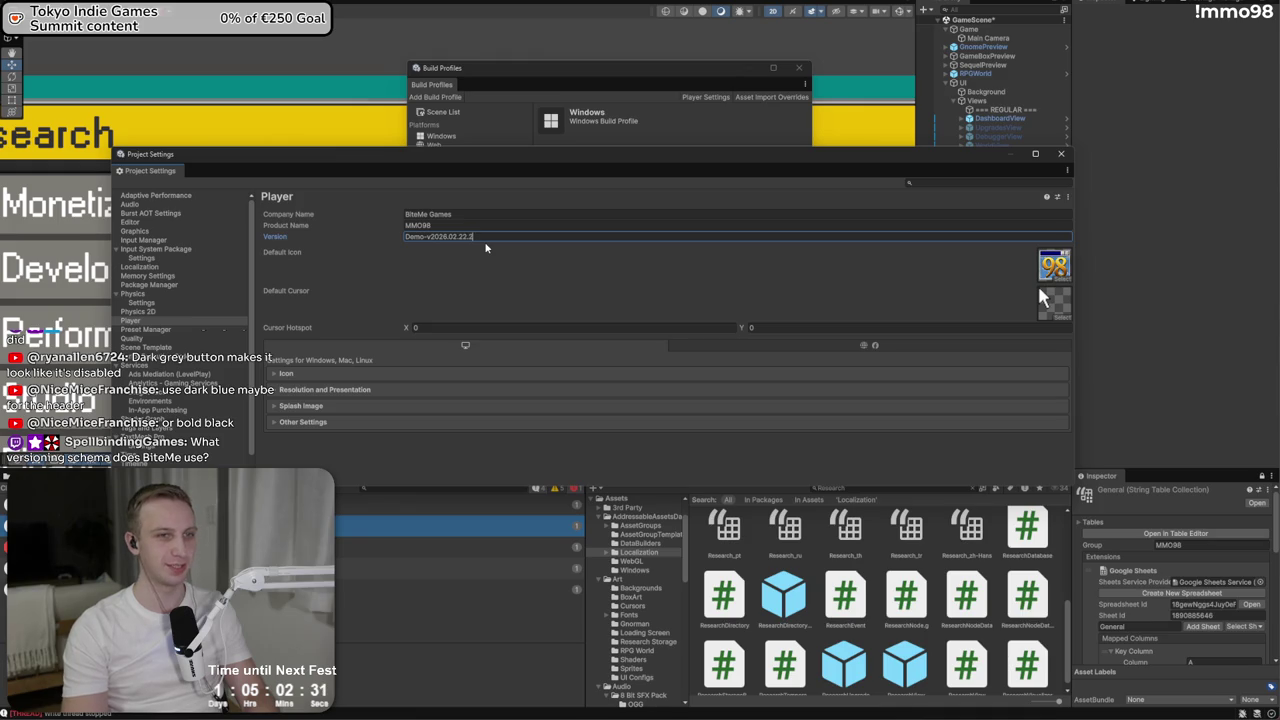
{"action": "type", "text": ".3"}
{"action": "type", "text": "."}
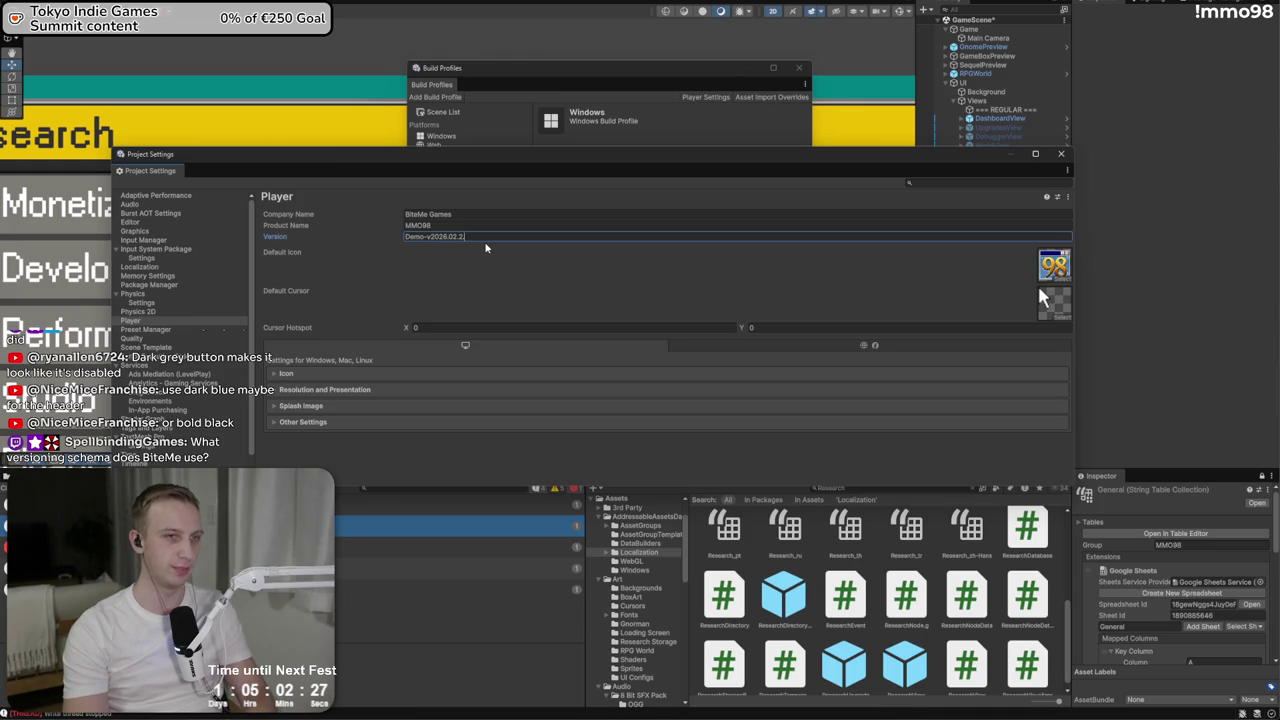
{"action": "type", "text": "2"}
{"action": "key", "text": "Home"}
{"action": "key", "text": "Delete"}
{"action": "key", "text": "Delete"}
{"action": "key", "text": "Delete"}
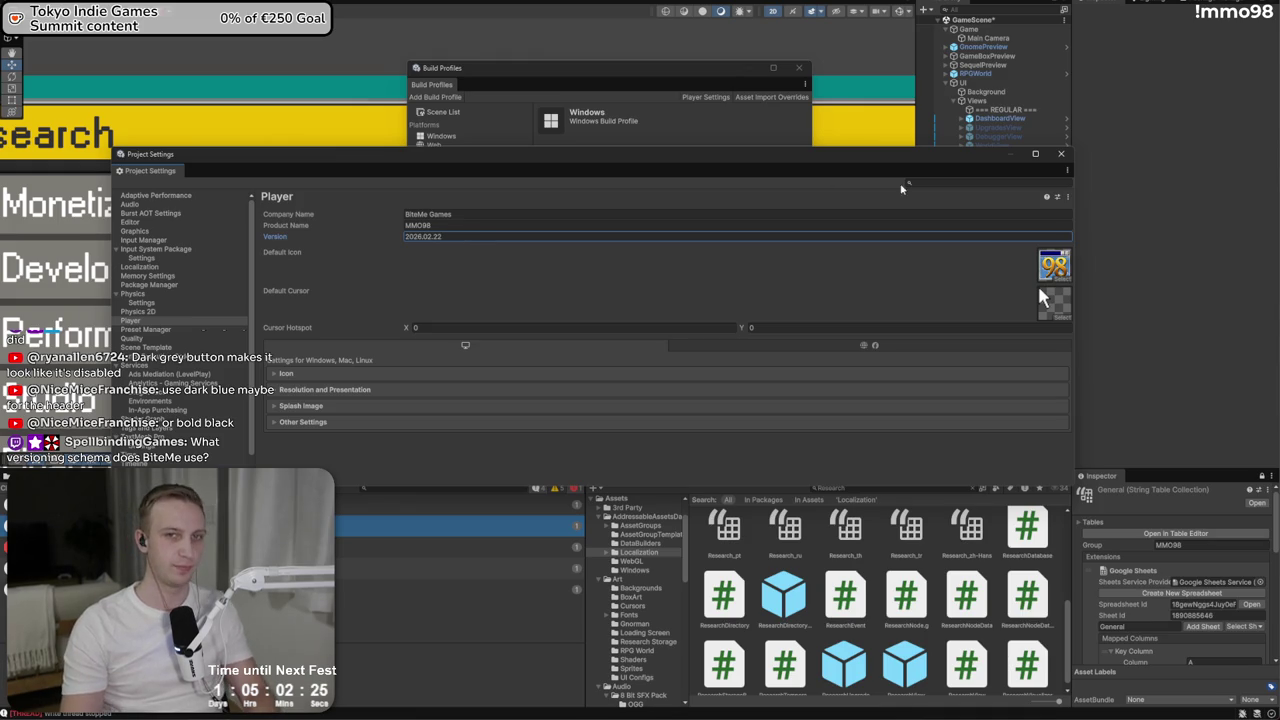
{"action": "left_click", "coordinate": [1069, 155]}
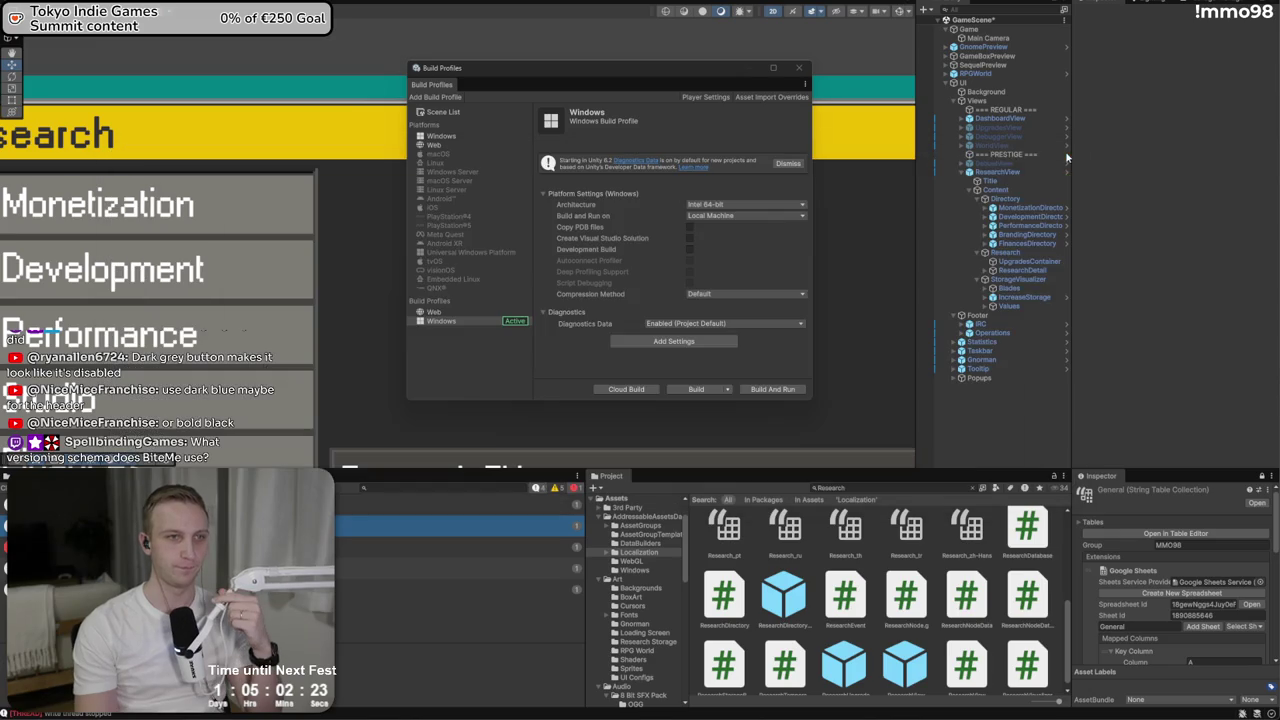
Close Build Profiles, open the ResearchView prefab, and stretch the Highlight to fill its button
{"action": "left_click", "coordinate": [798, 67]}
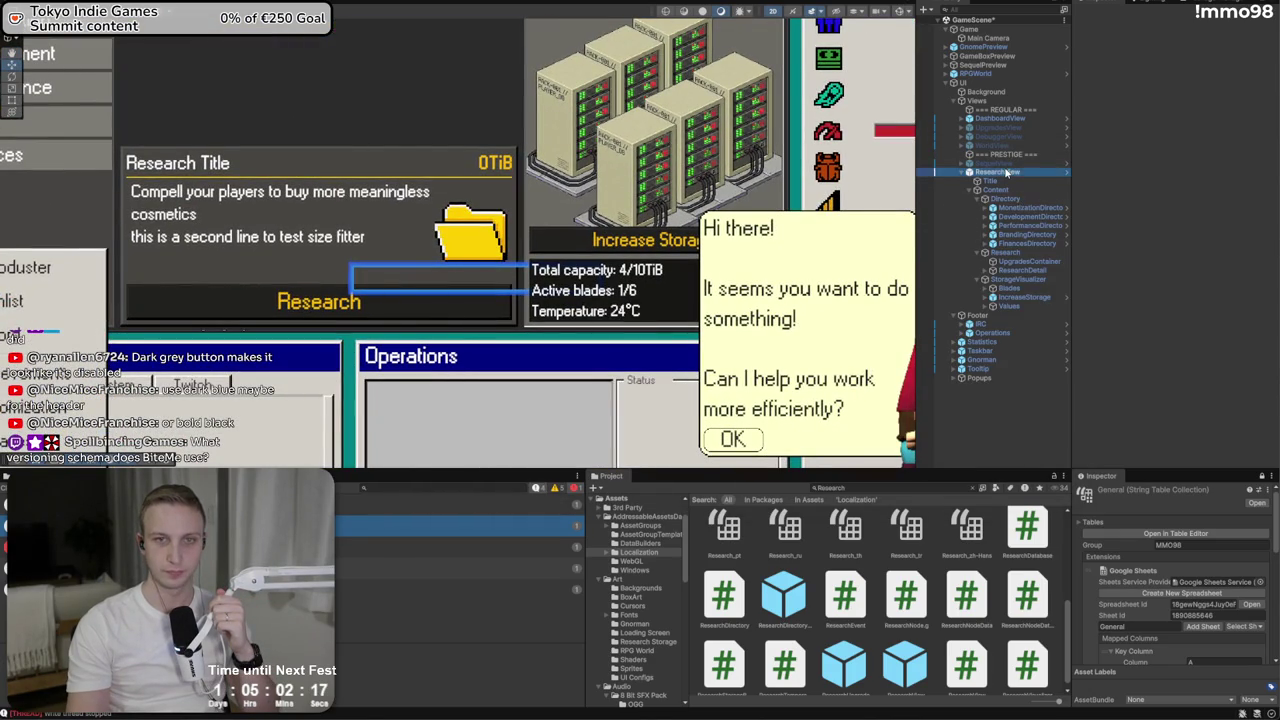
{"action": "left_click", "coordinate": [1101, 15]}
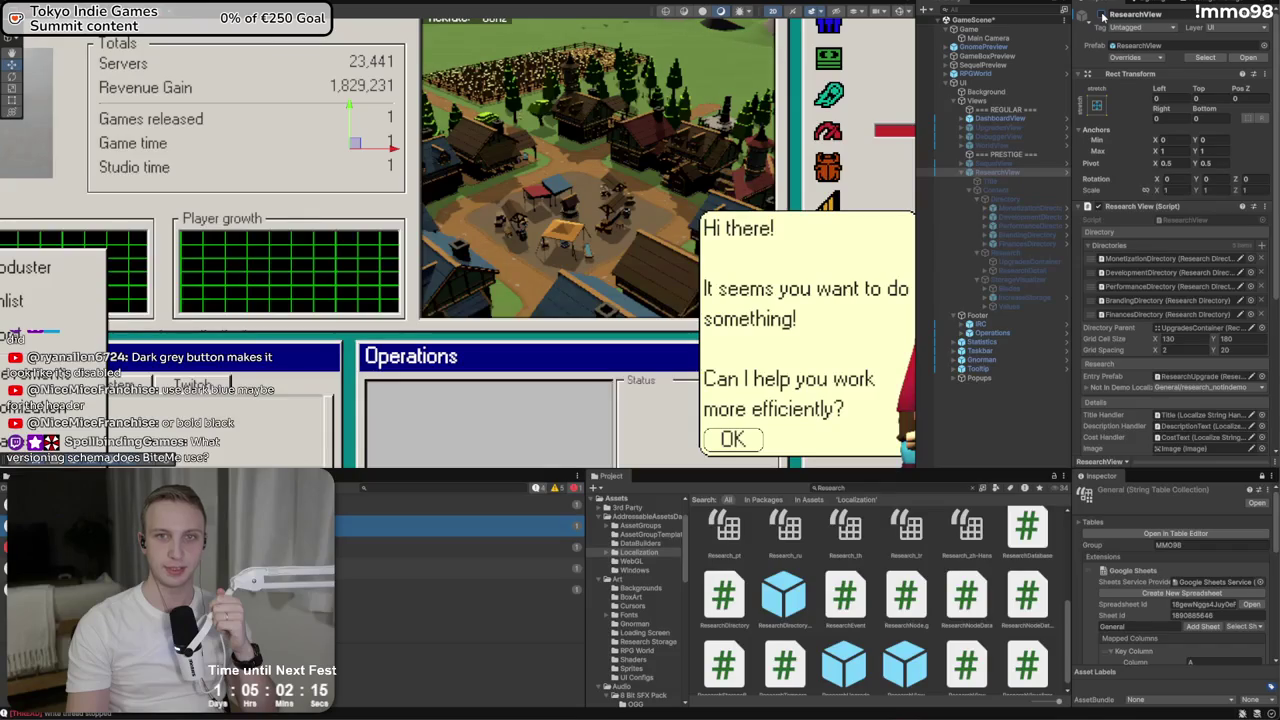
{"action": "left_click", "coordinate": [1248, 57]}
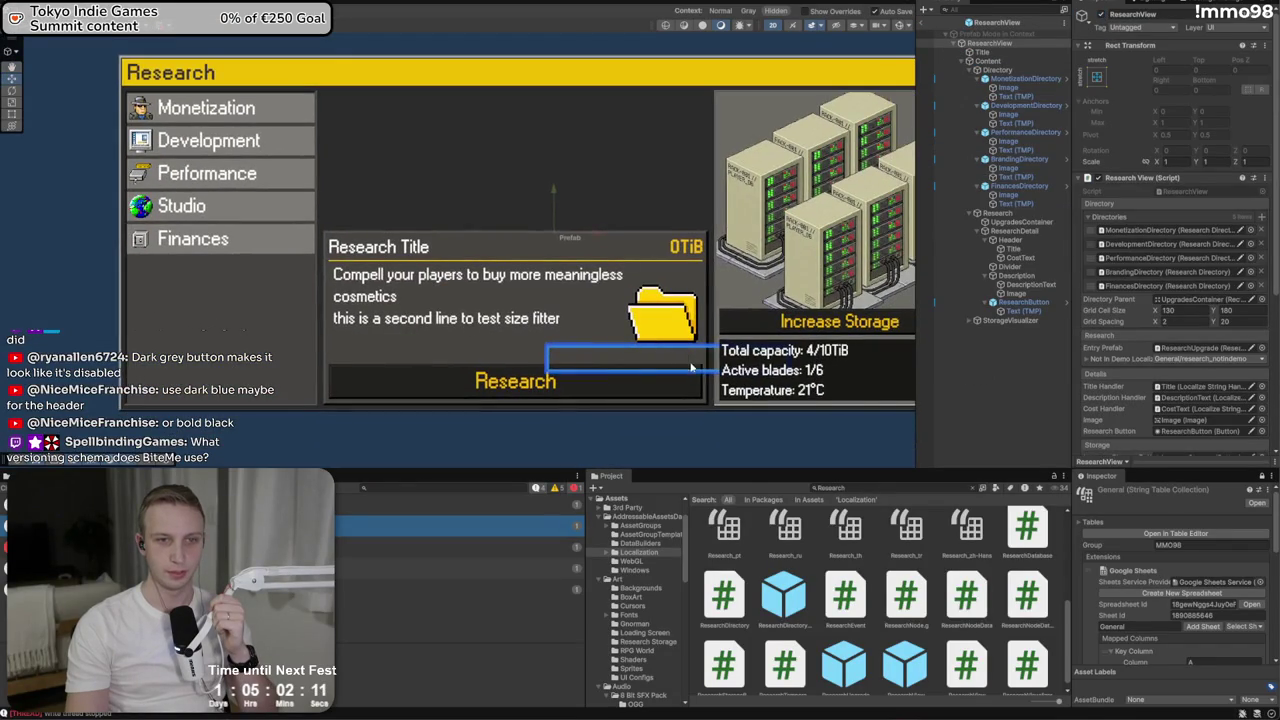
{"action": "left_click", "coordinate": [690, 369]}
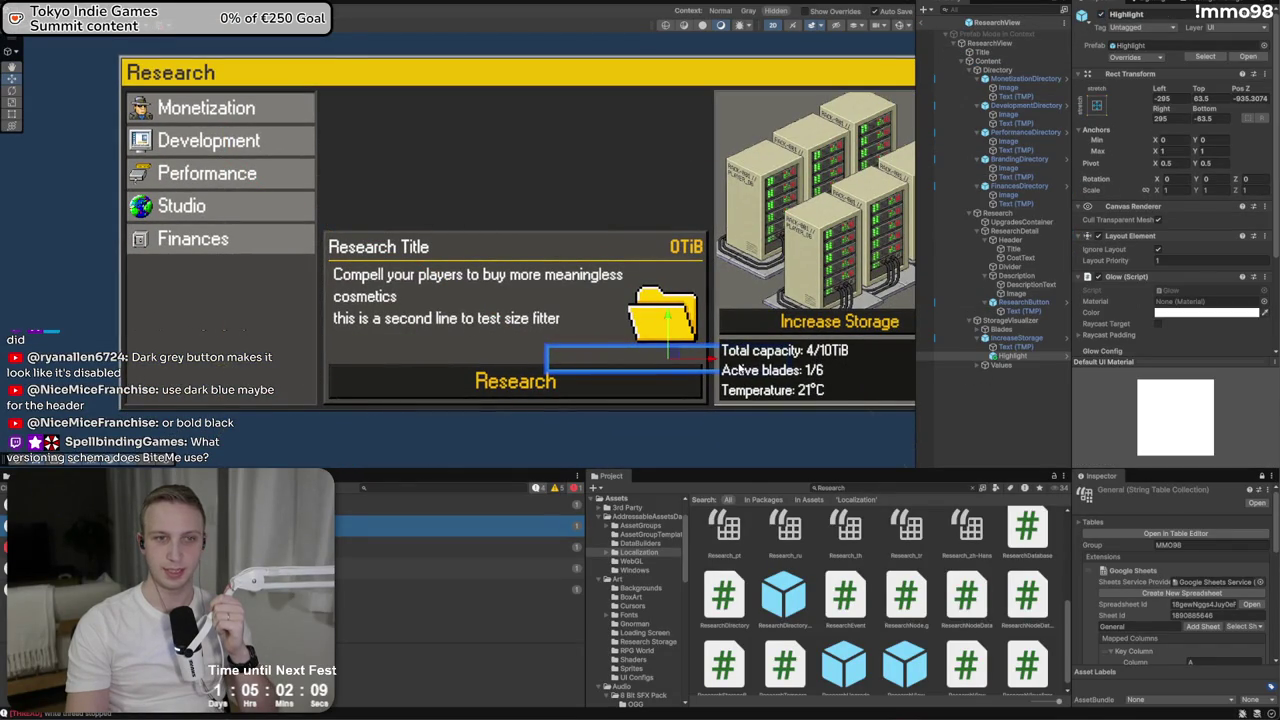
{"action": "left_click_drag", "start_coordinate": [670, 355], "coordinate": [522, 382]}
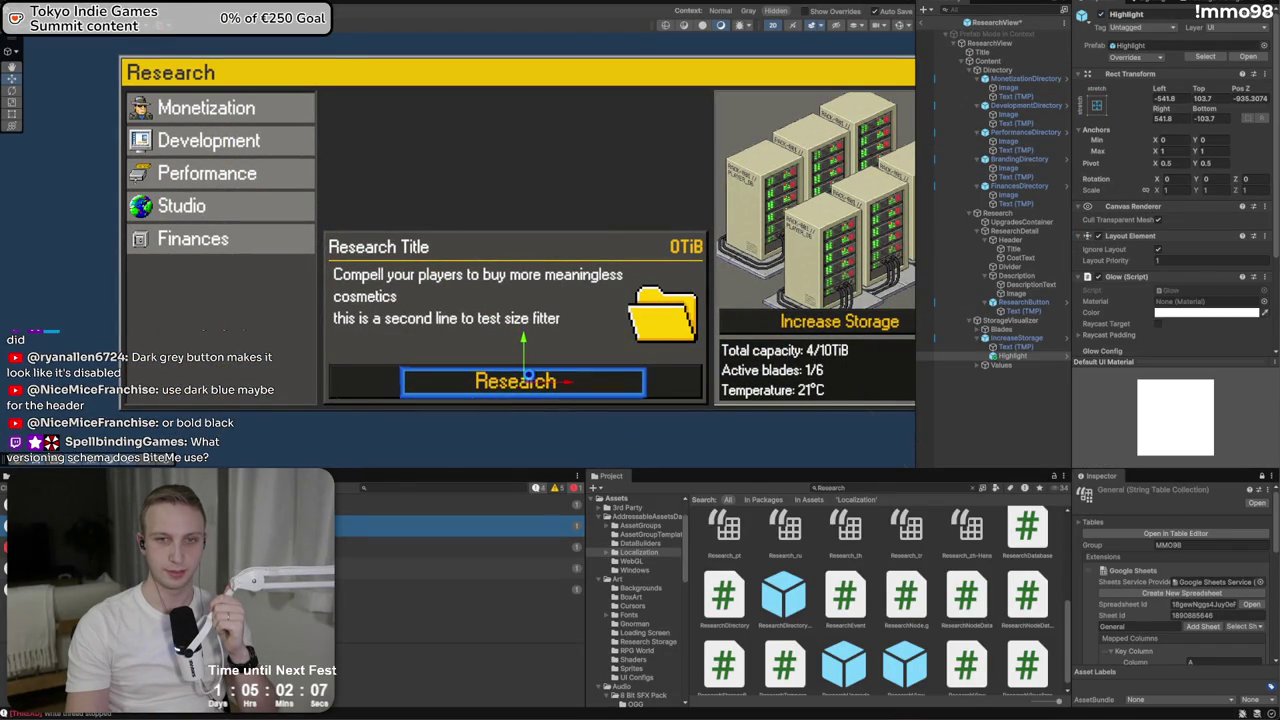
{"action": "left_click", "coordinate": [1097, 105]}
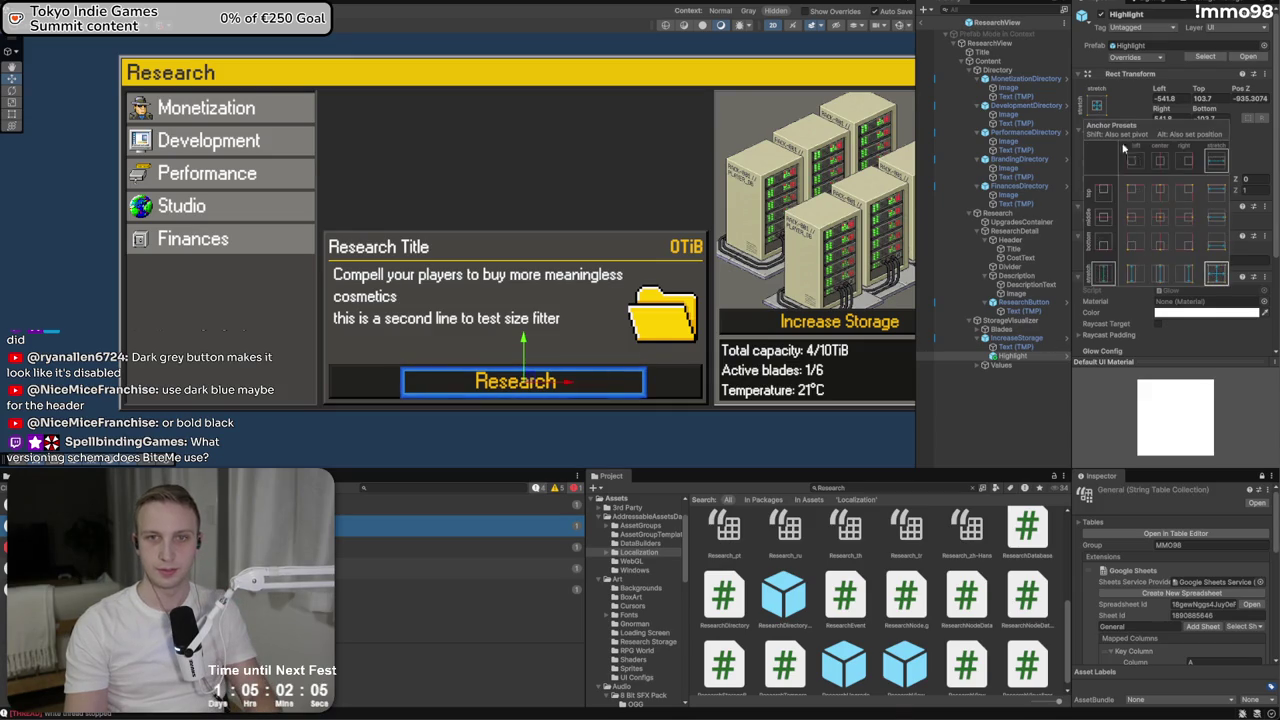
{"action": "left_click", "coordinate": [1207, 281], "text": "alt"}
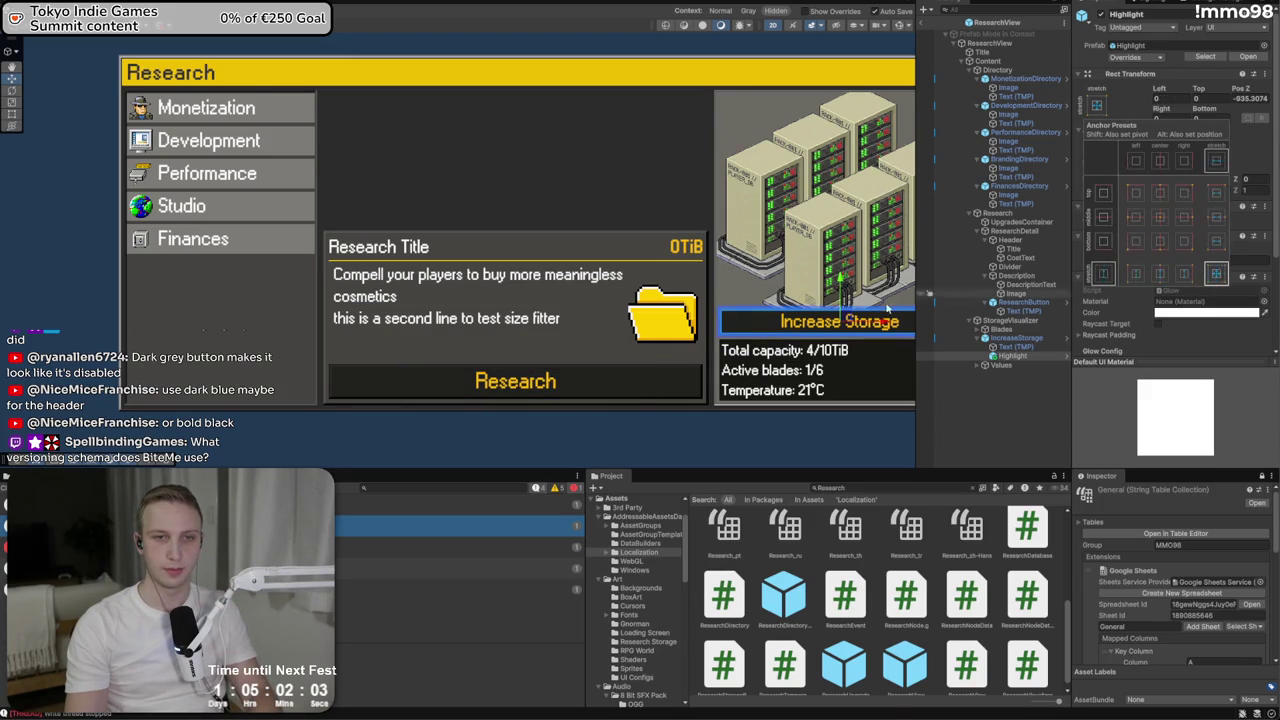
Reselect the Highlight and set its Pos Z to 0
{"action": "left_click_drag", "start_coordinate": [703, 346], "coordinate": [470, 377]}
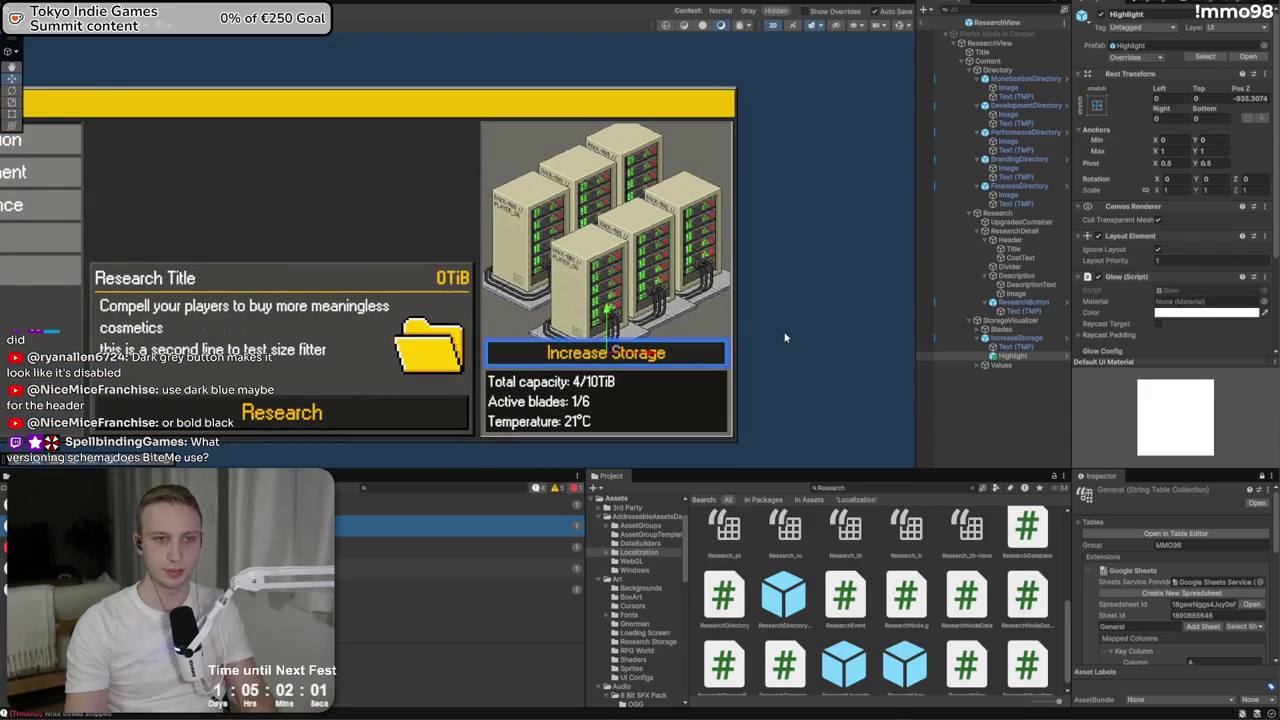
{"action": "left_click", "coordinate": [860, 332]}
{"action": "left_click", "coordinate": [1012, 355]}
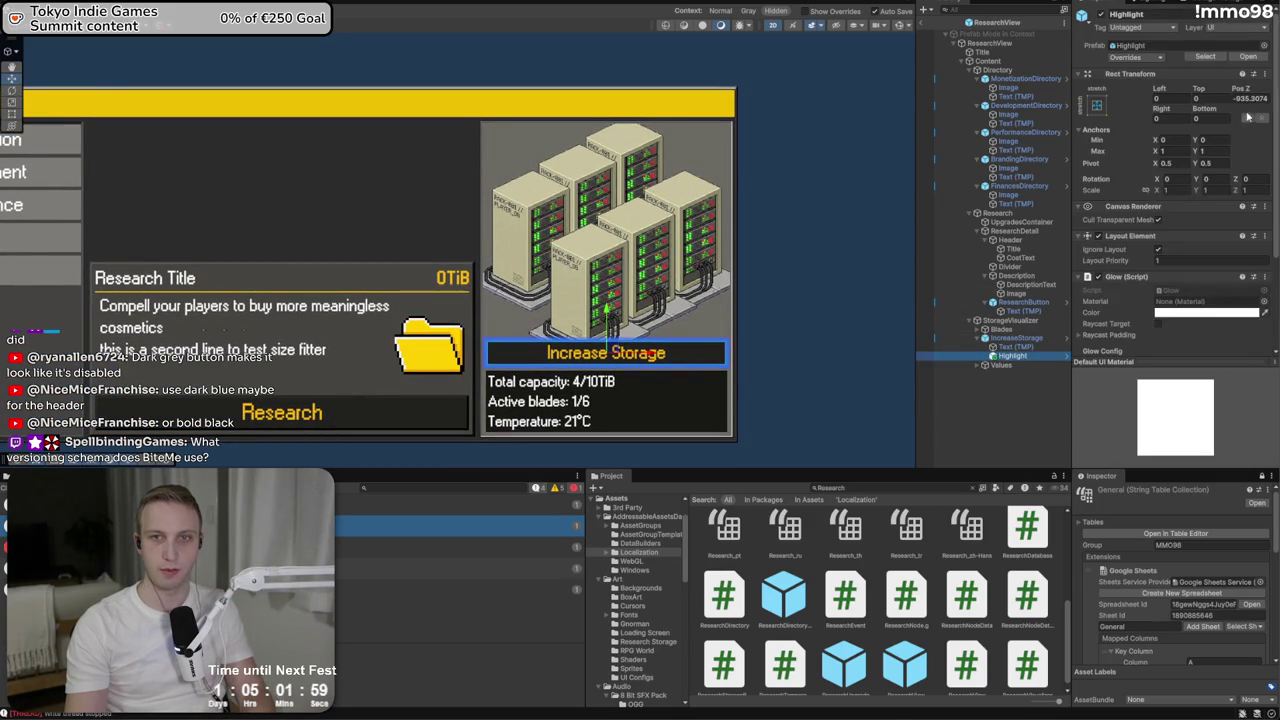
{"action": "left_click", "coordinate": [1250, 98]}
{"action": "type", "text": "0"}
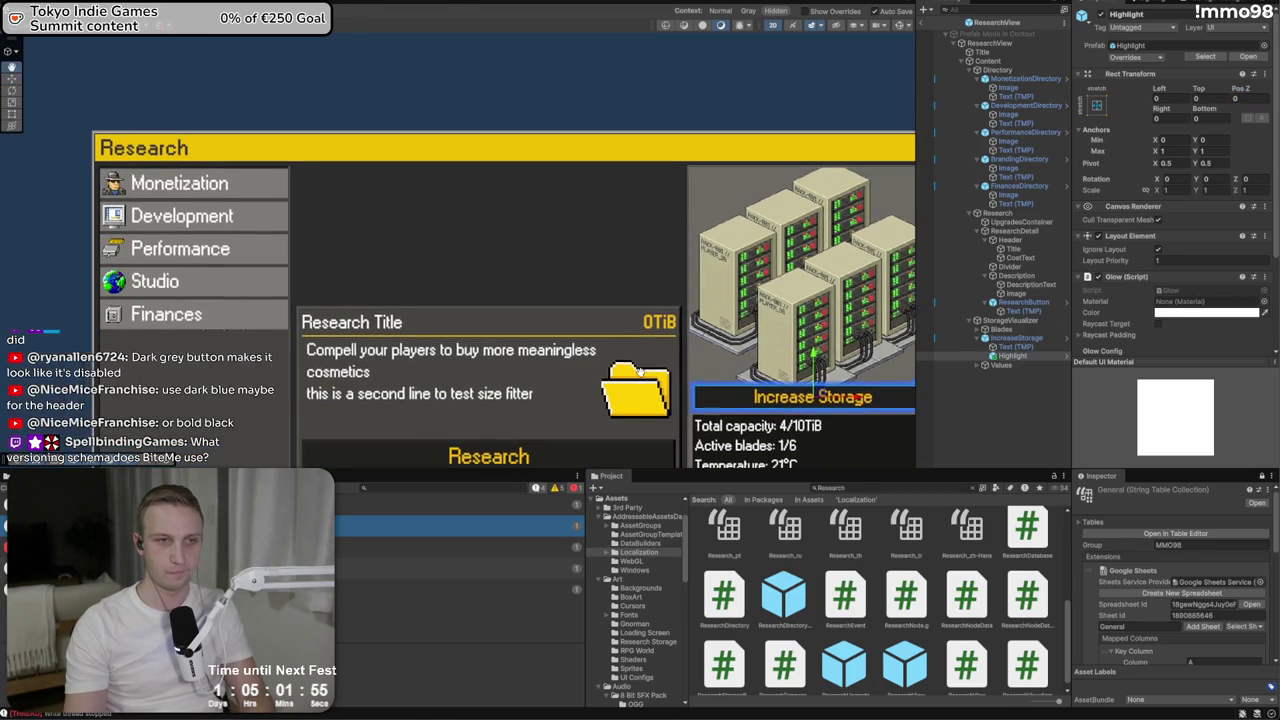
{"action": "left_click_drag", "start_coordinate": [434, 332], "coordinate": [642, 376]}
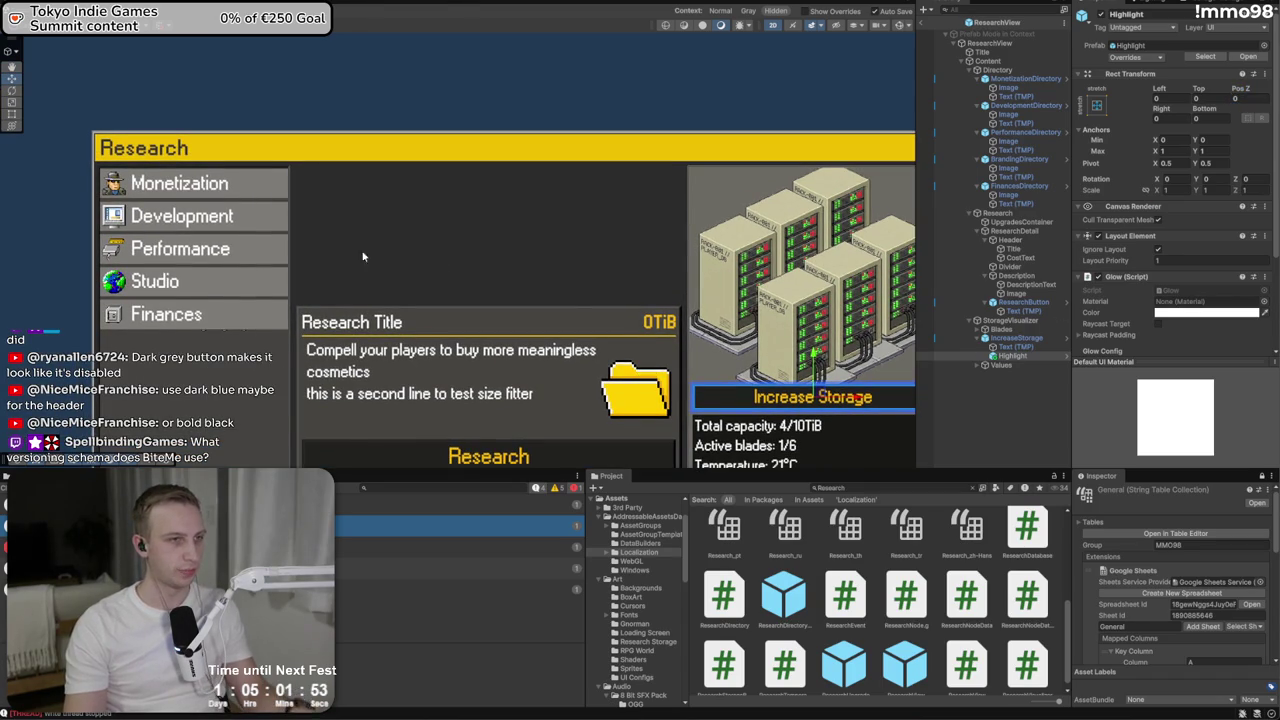
{"action": "scroll", "coordinate": [912, 590], "scroll_direction": "down", "scroll_amount": 1}
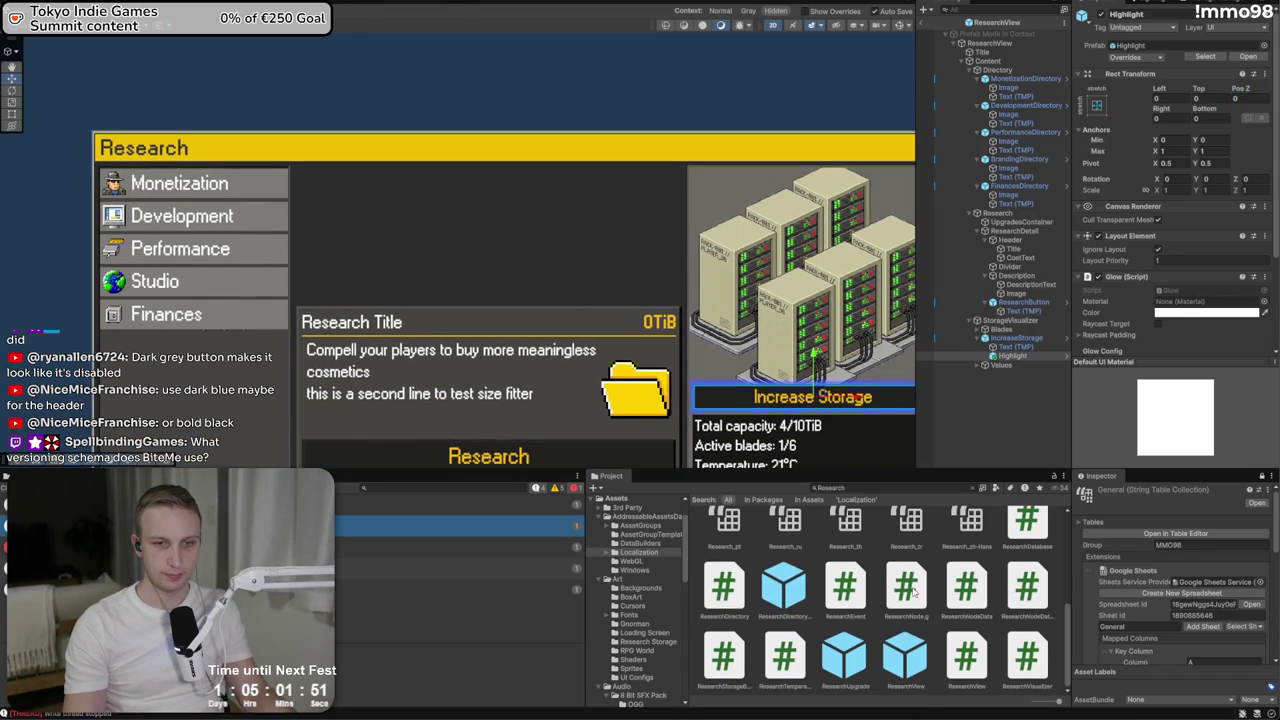
Find the ResearchUpgrade prefab in Prefabs/Components and place it under UpgradesContainer
{"action": "left_click", "coordinate": [906, 656]}
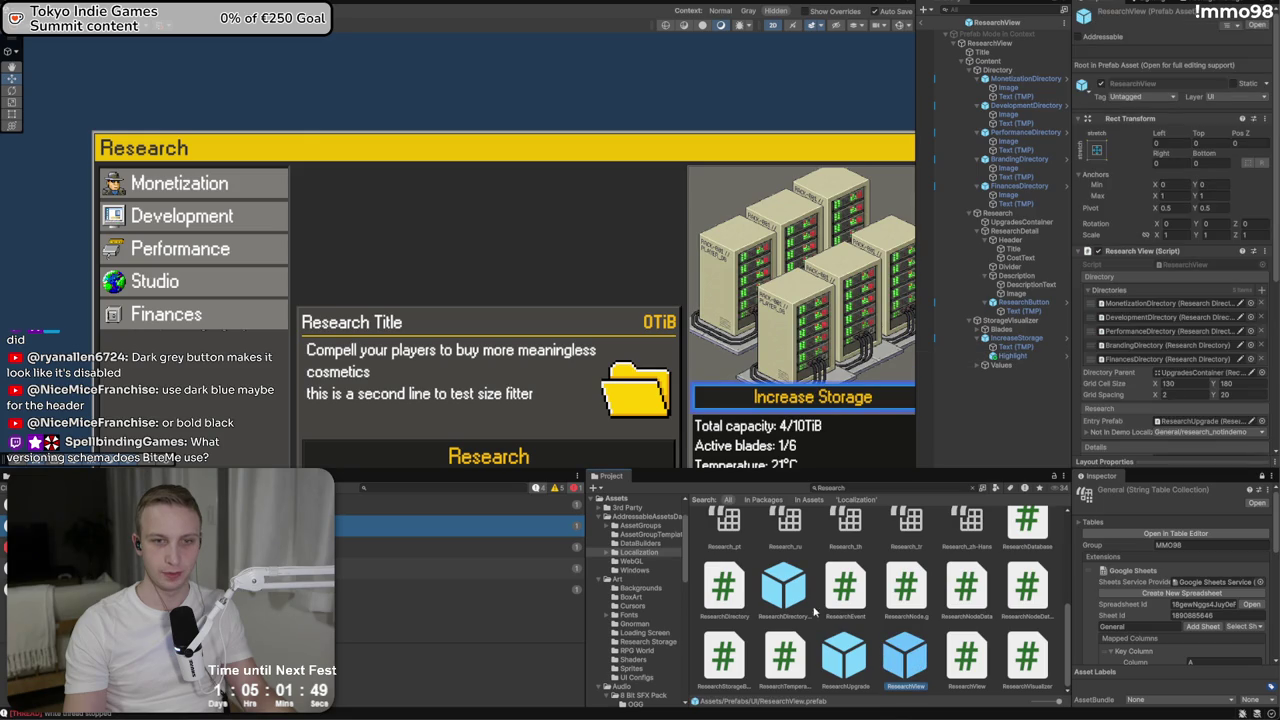
{"action": "left_click", "coordinate": [785, 590]}
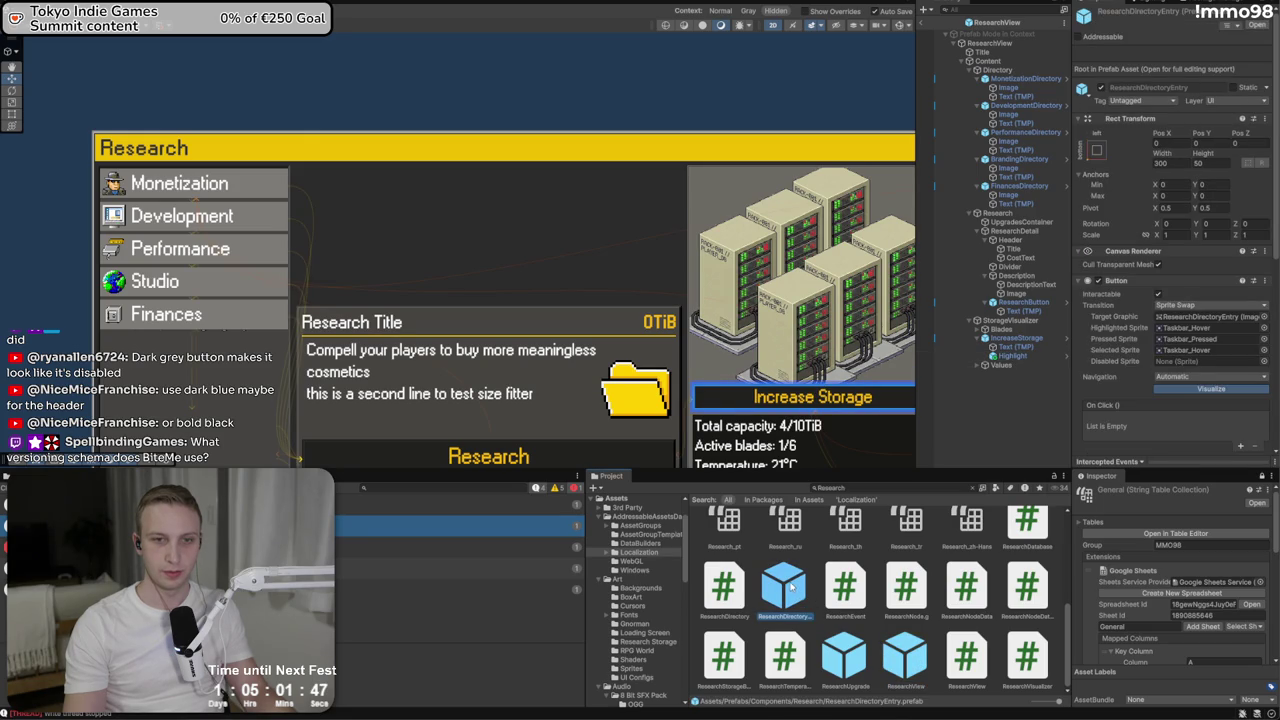
{"action": "left_click", "coordinate": [1020, 222]}
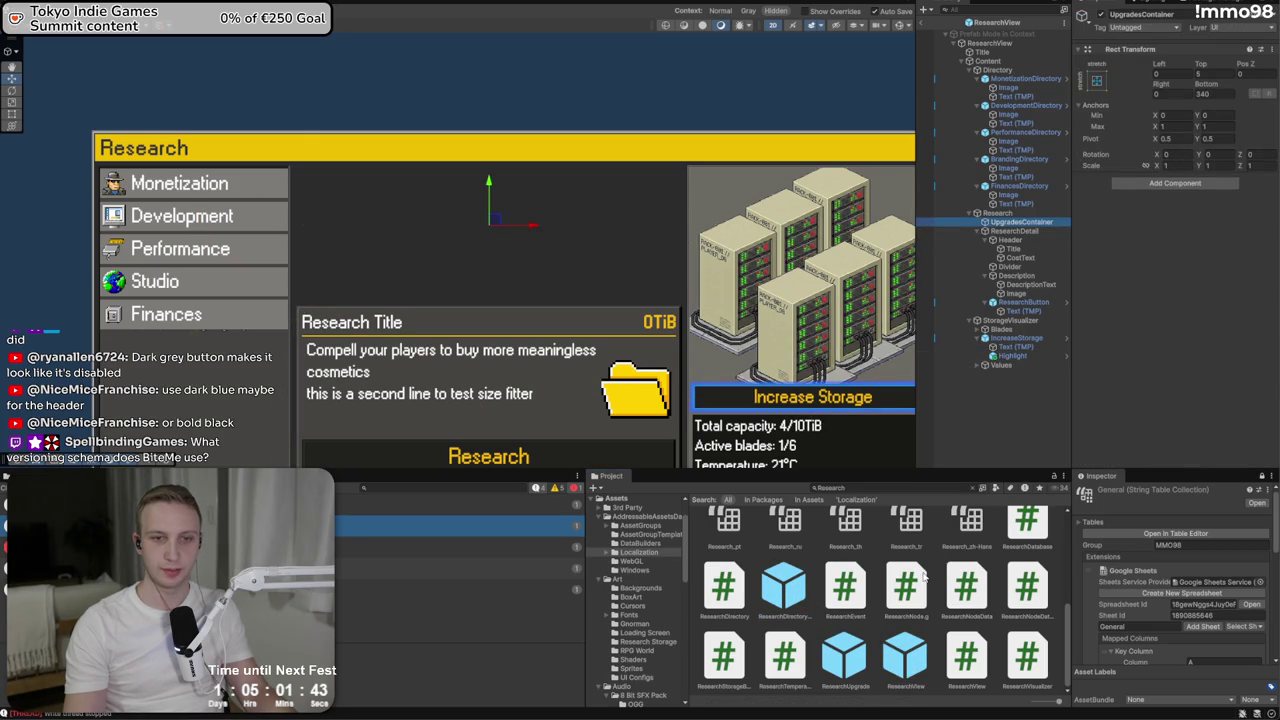
{"action": "scroll", "coordinate": [783, 622], "scroll_direction": "up", "scroll_amount": 2}
{"action": "scroll", "coordinate": [783, 622], "scroll_direction": "down", "scroll_amount": 2}
{"action": "left_click", "coordinate": [783, 618]}
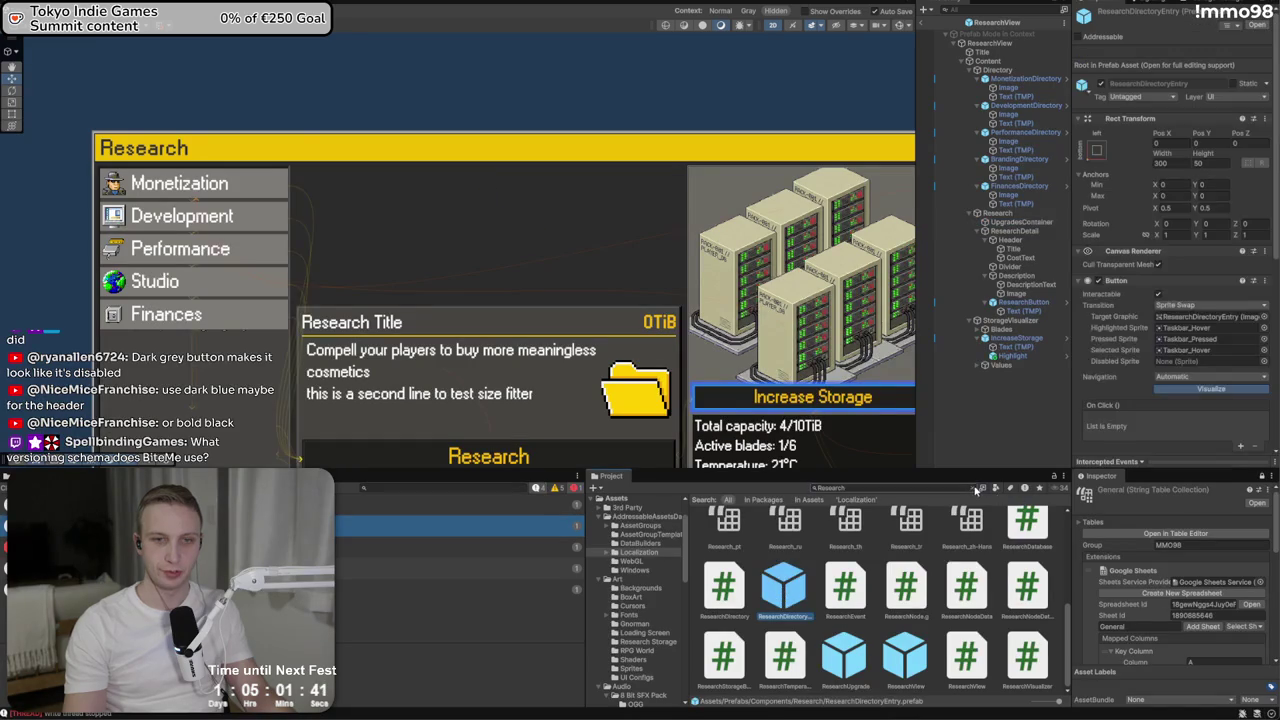
{"action": "left_click", "coordinate": [975, 487]}
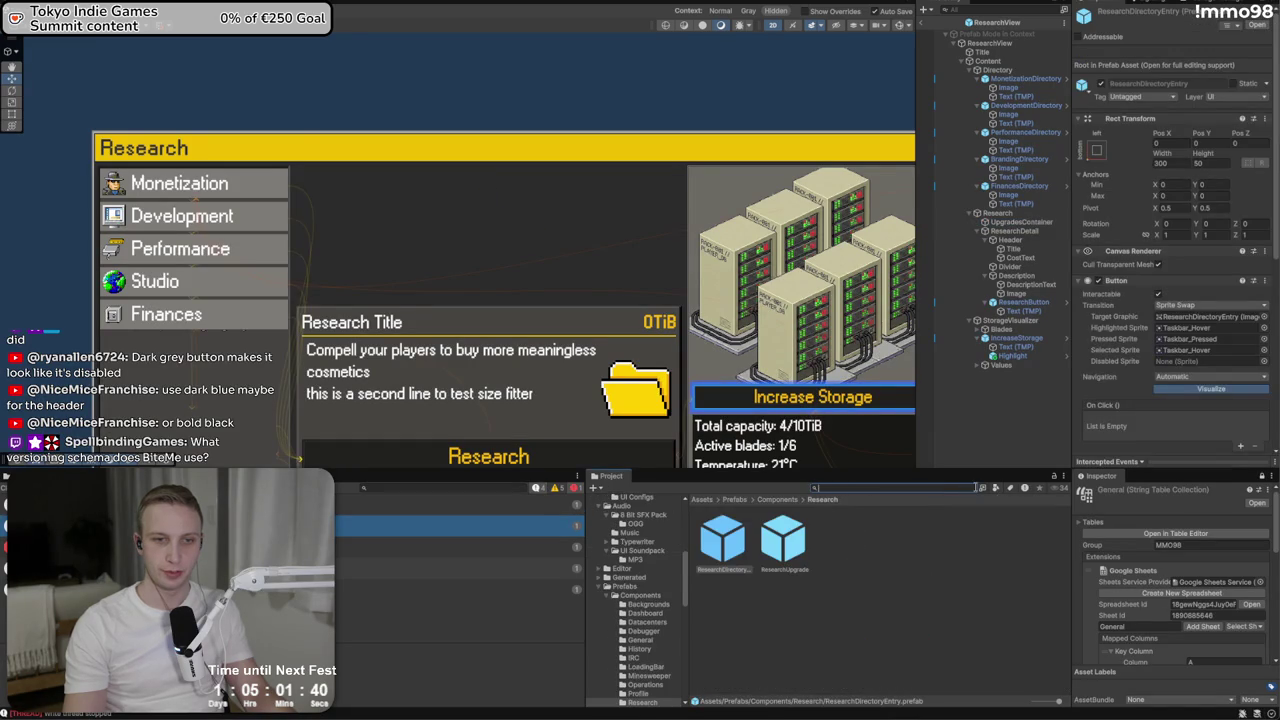
{"action": "left_click", "coordinate": [1026, 223]}
{"action": "left_click", "coordinate": [785, 499]}
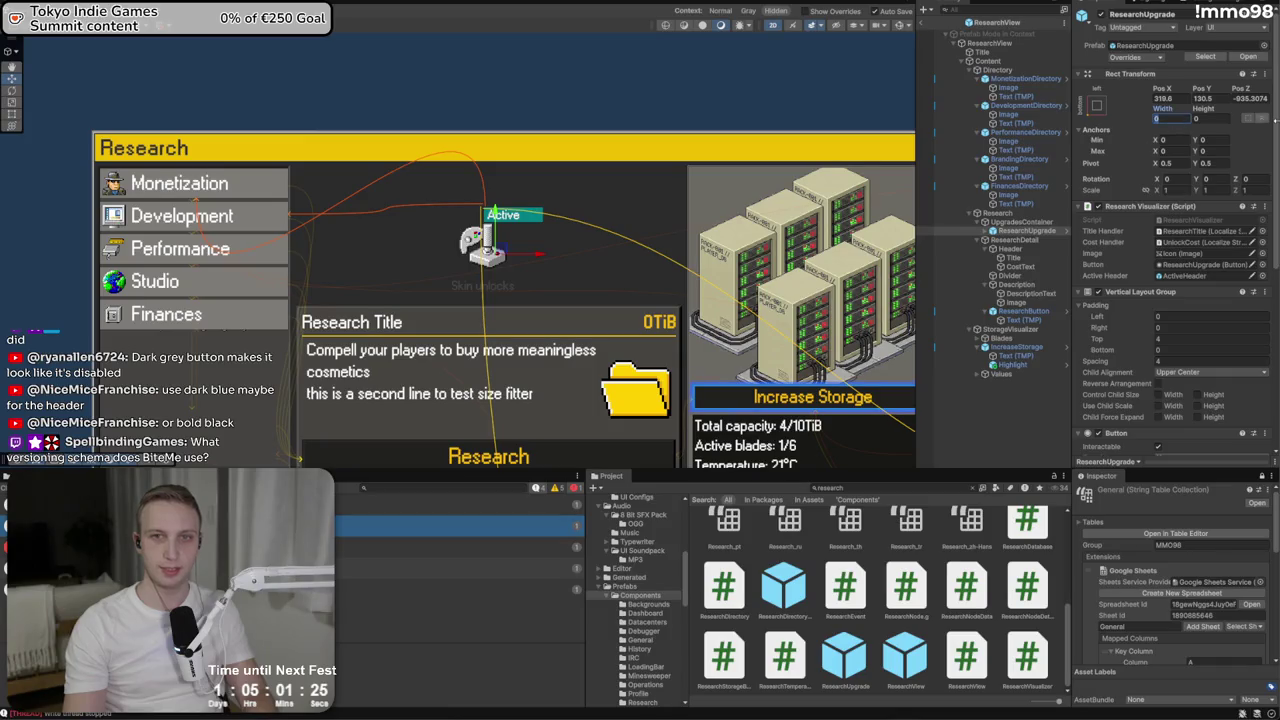
Set the card to Width 130, Height 180 and drag it to the upgrades area's top-left
{"action": "type", "text": "130"}
{"action": "key", "text": "Tab"}
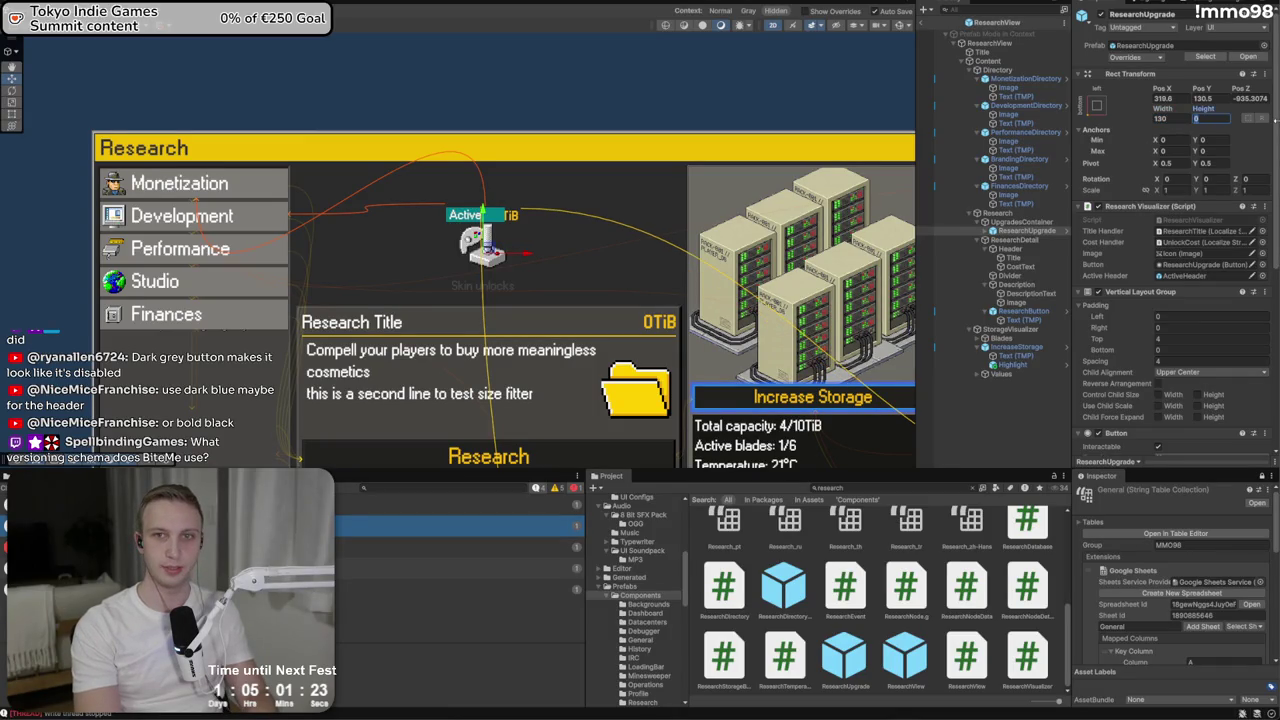
{"action": "type", "text": "180"}
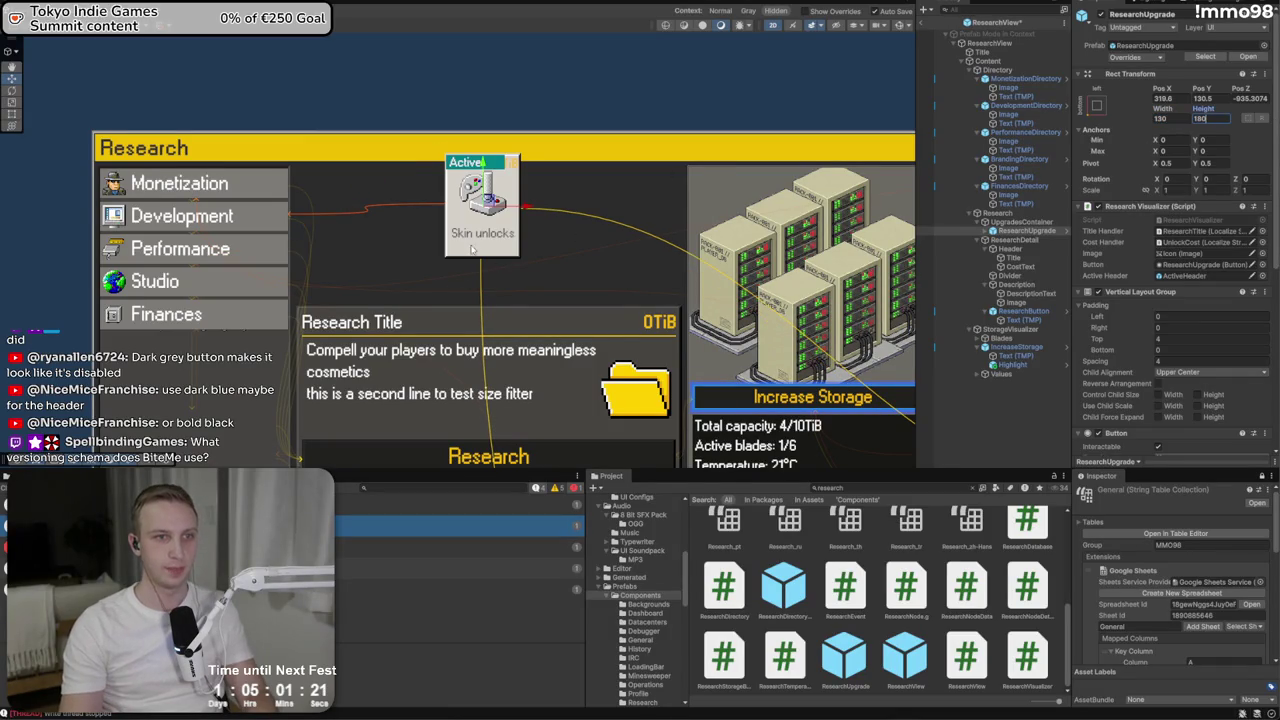
{"action": "left_click_drag", "start_coordinate": [488, 205], "coordinate": [341, 212]}
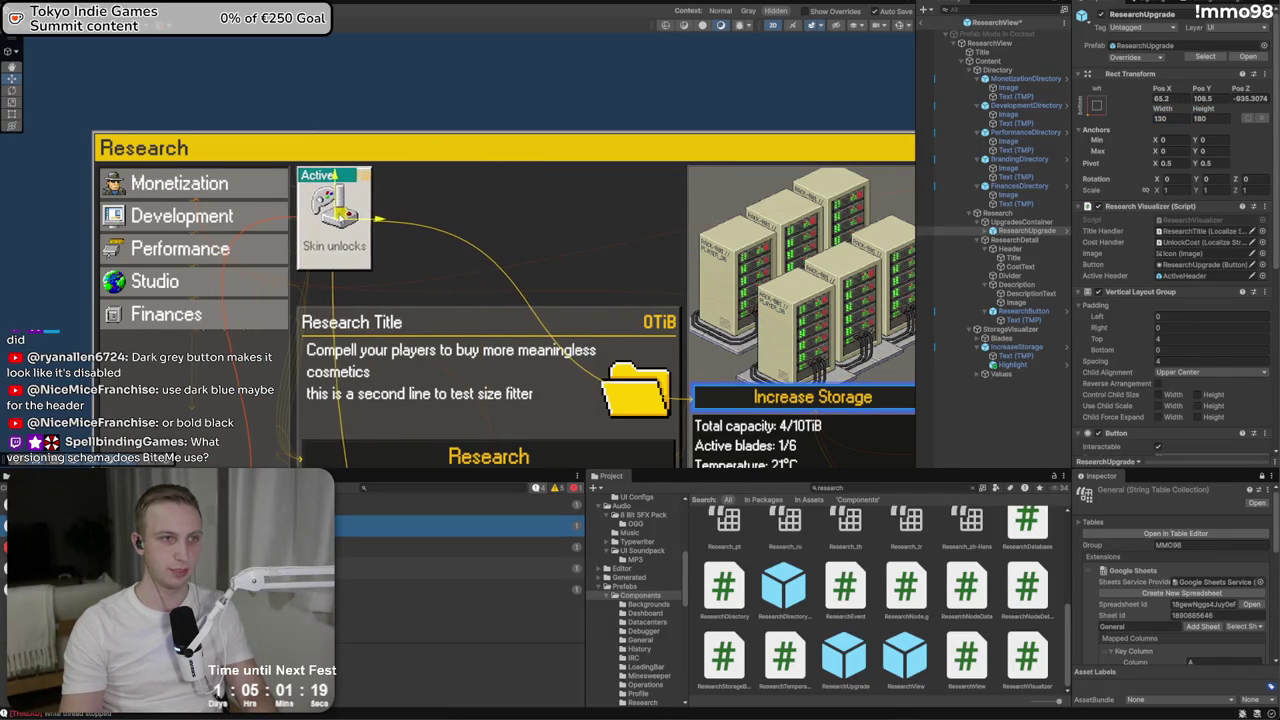
{"action": "scroll", "coordinate": [341, 212], "scroll_direction": "up", "scroll_amount": 10}
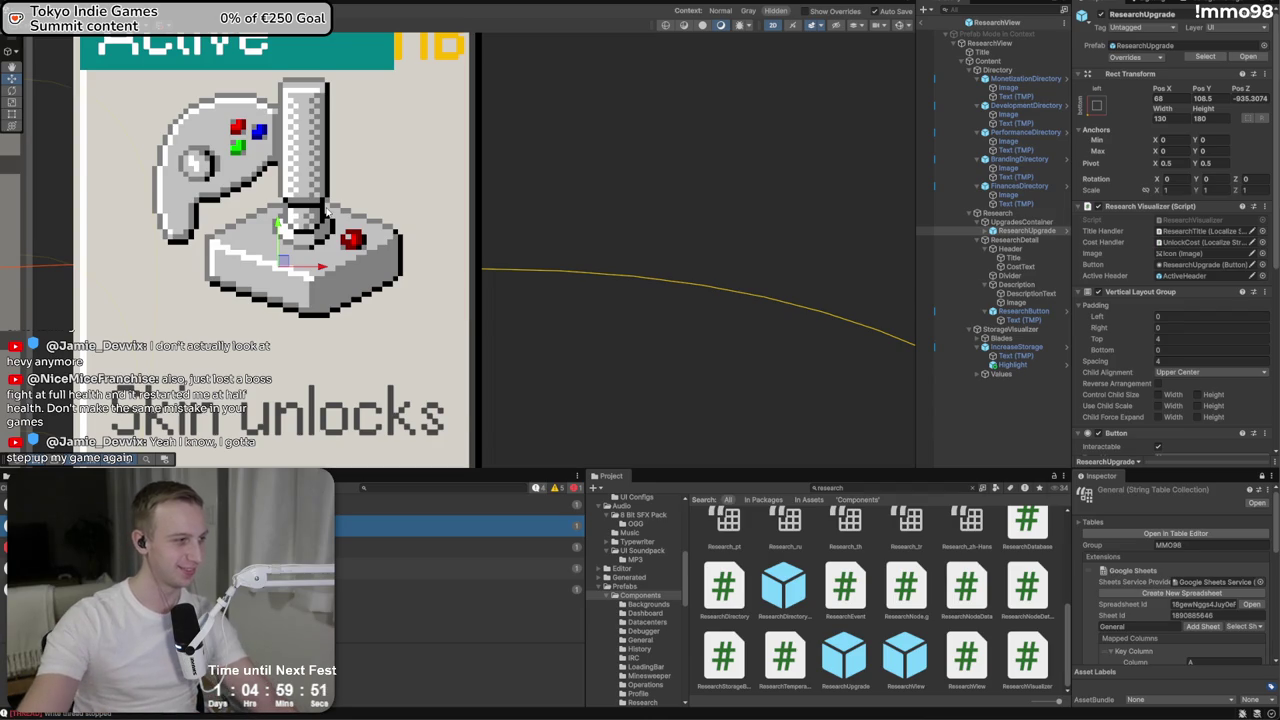
Re-centre the view on the Skin unlocks card and select its ActiveHeader object
{"action": "right_click", "coordinate": [336, 230]}
{"action": "left_click", "coordinate": [675, 384]}
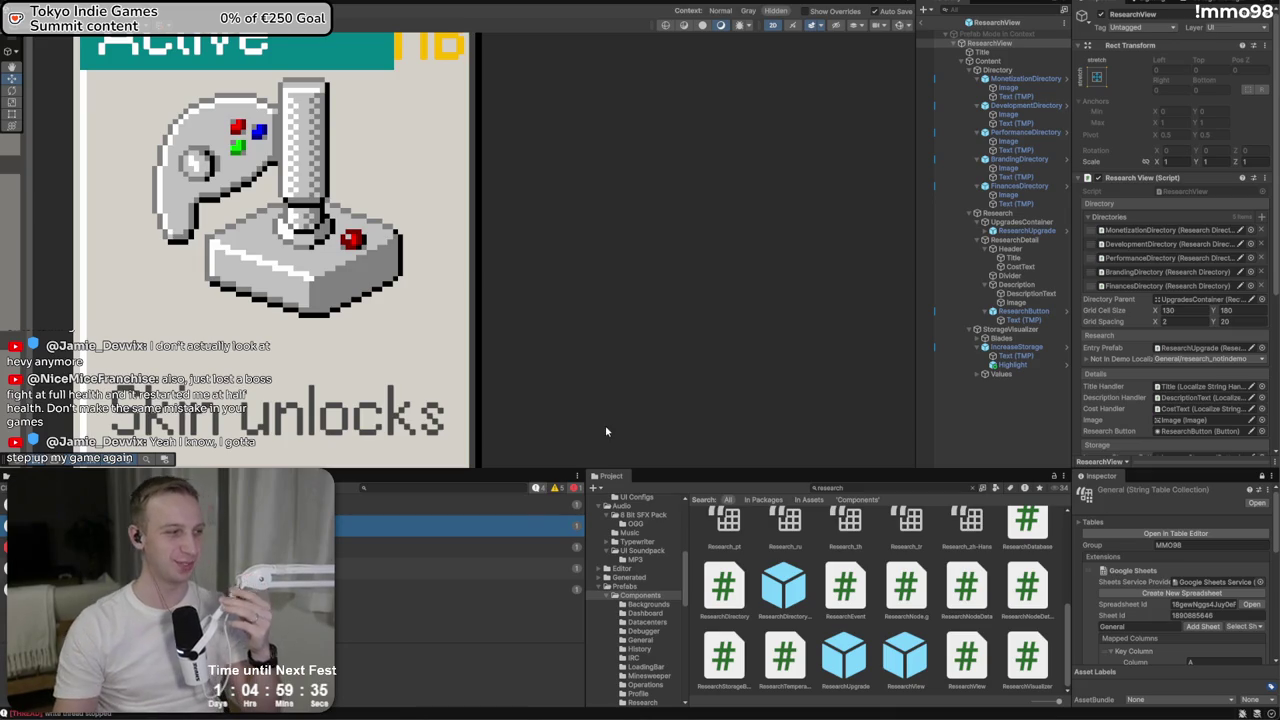
{"action": "scroll", "coordinate": [640, 128], "scroll_direction": "down", "scroll_amount": 2}
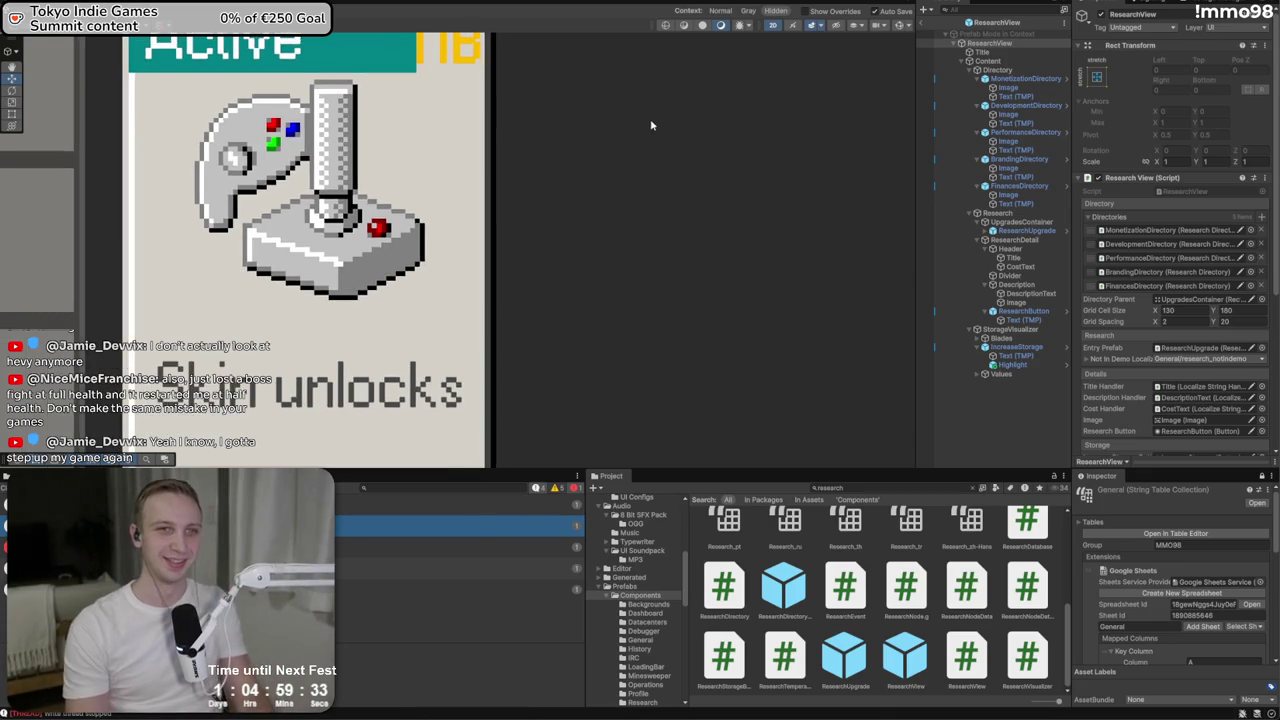
{"action": "mouse_move", "coordinate": [614, 142]}
{"action": "left_mouse_down"}
{"action": "mouse_move", "coordinate": [463, 369]}
{"action": "mouse_move", "coordinate": [711, 329]}
{"action": "mouse_move", "coordinate": [637, 329]}
{"action": "left_mouse_up"}
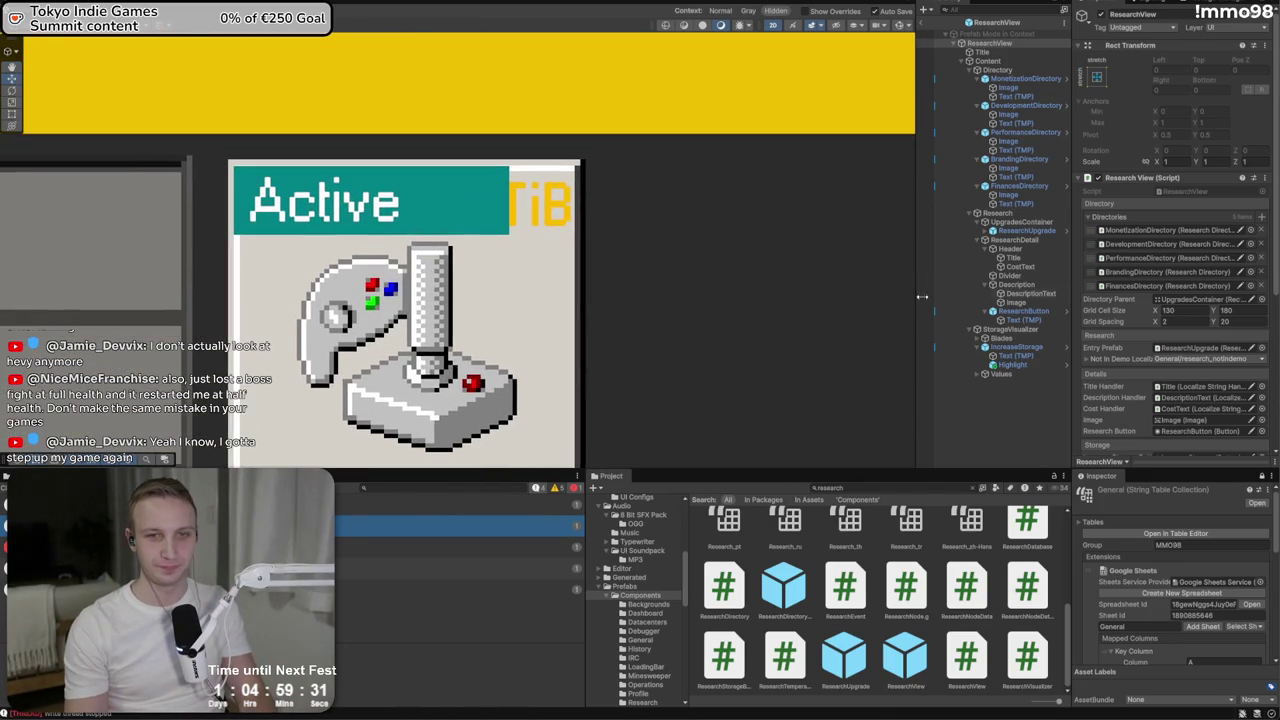
{"action": "left_click", "coordinate": [403, 224]}
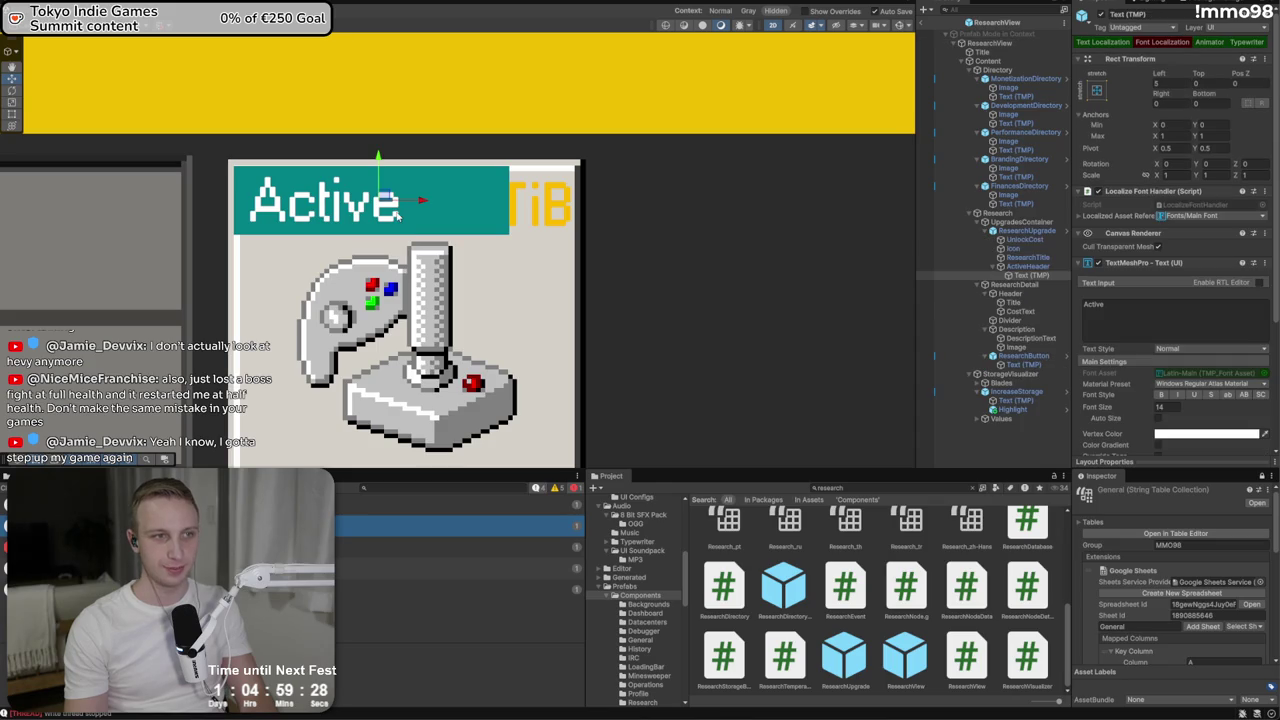
{"action": "left_click", "coordinate": [1015, 267]}
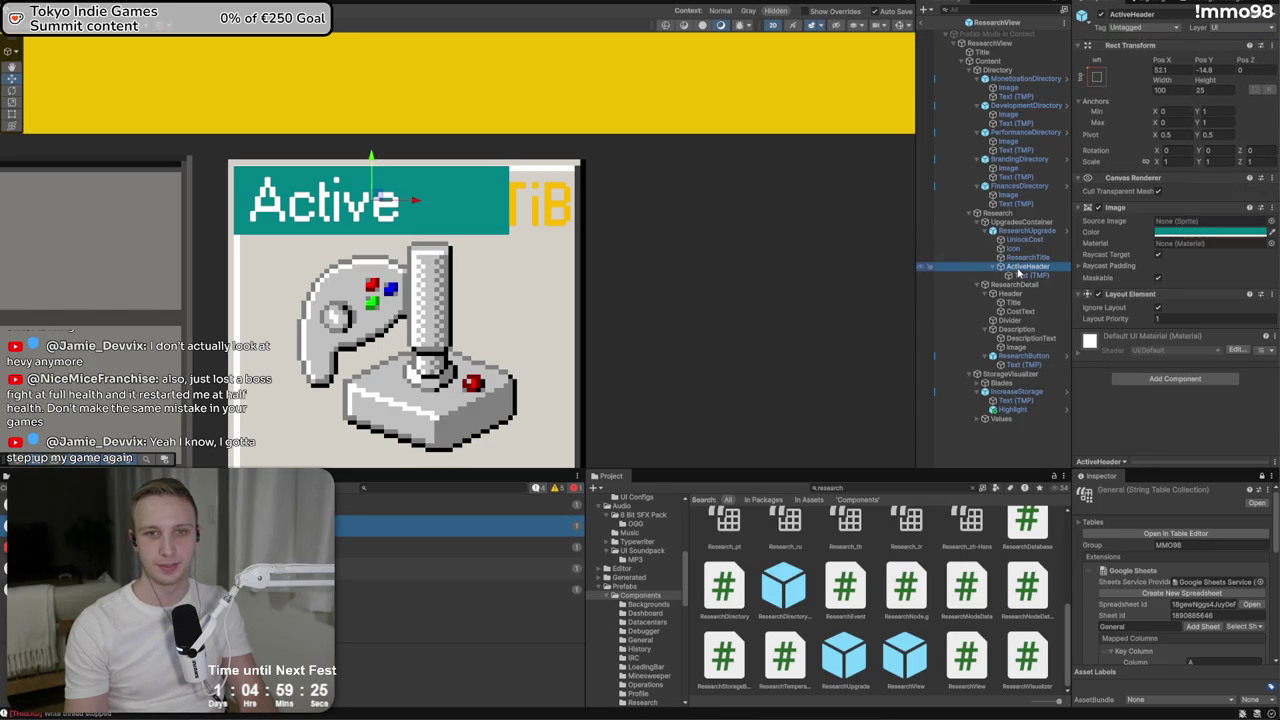
Toggle the ActiveHeader's visibility and set its Image colour to teal
{"action": "left_click", "coordinate": [1104, 15]}
{"action": "left_click", "coordinate": [1104, 15]}
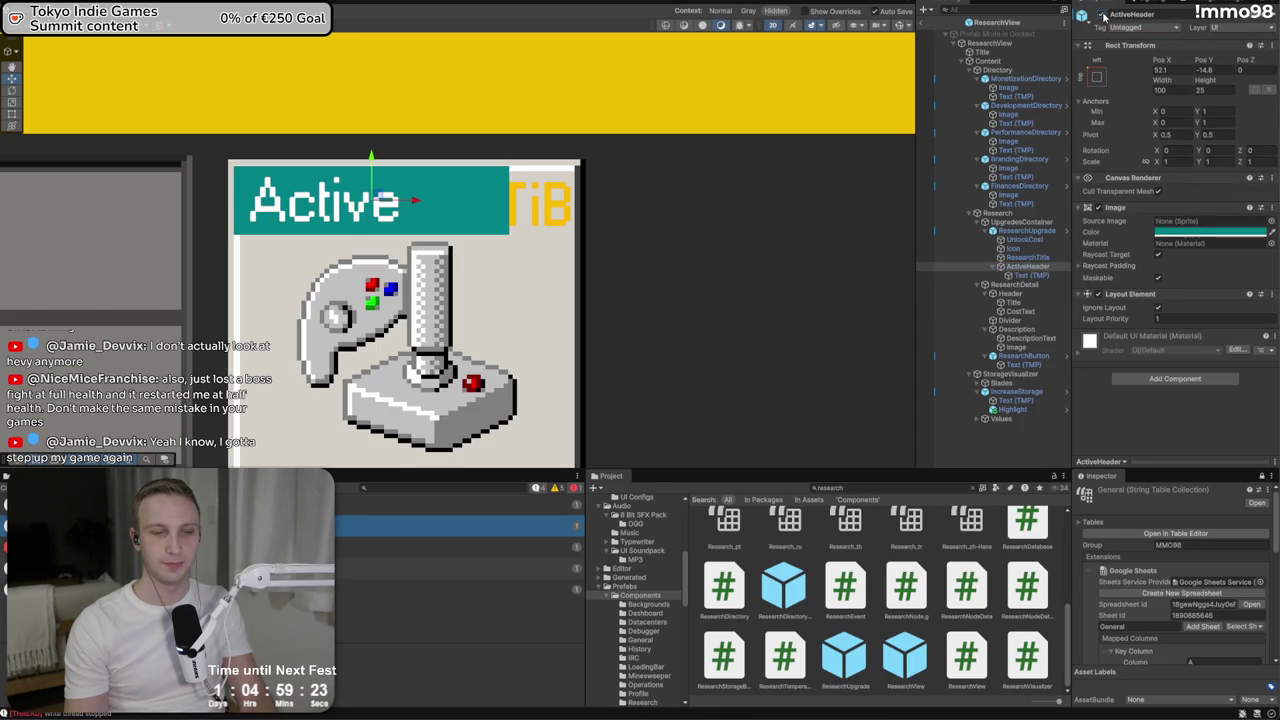
{"action": "left_click", "coordinate": [1104, 15]}
{"action": "left_click", "coordinate": [1104, 15]}
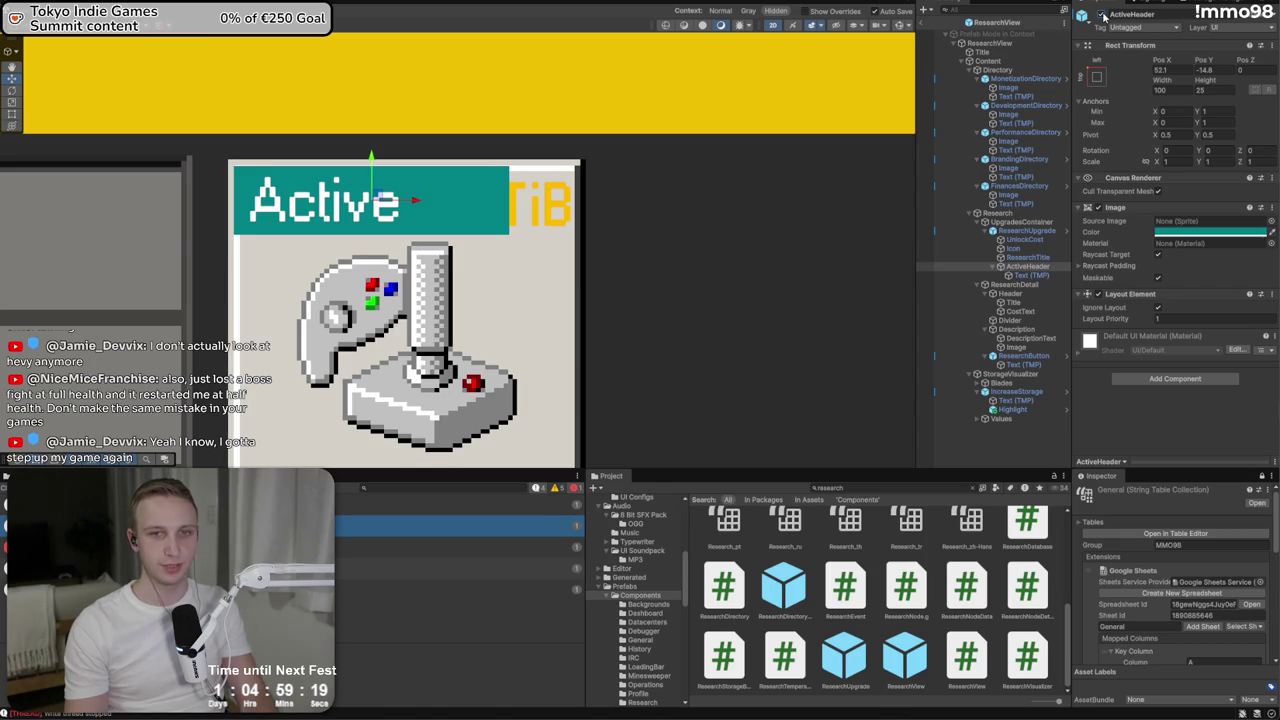
{"action": "left_click", "coordinate": [1210, 232]}
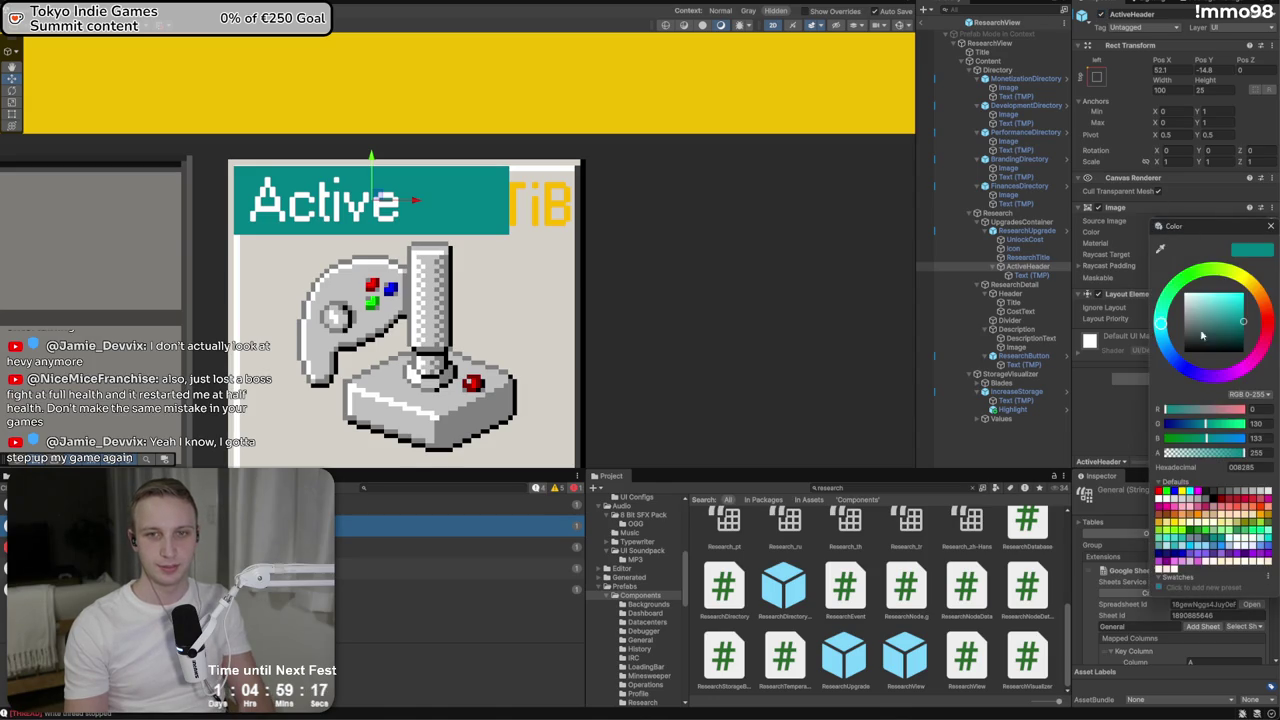
{"action": "left_click", "coordinate": [1270, 226]}
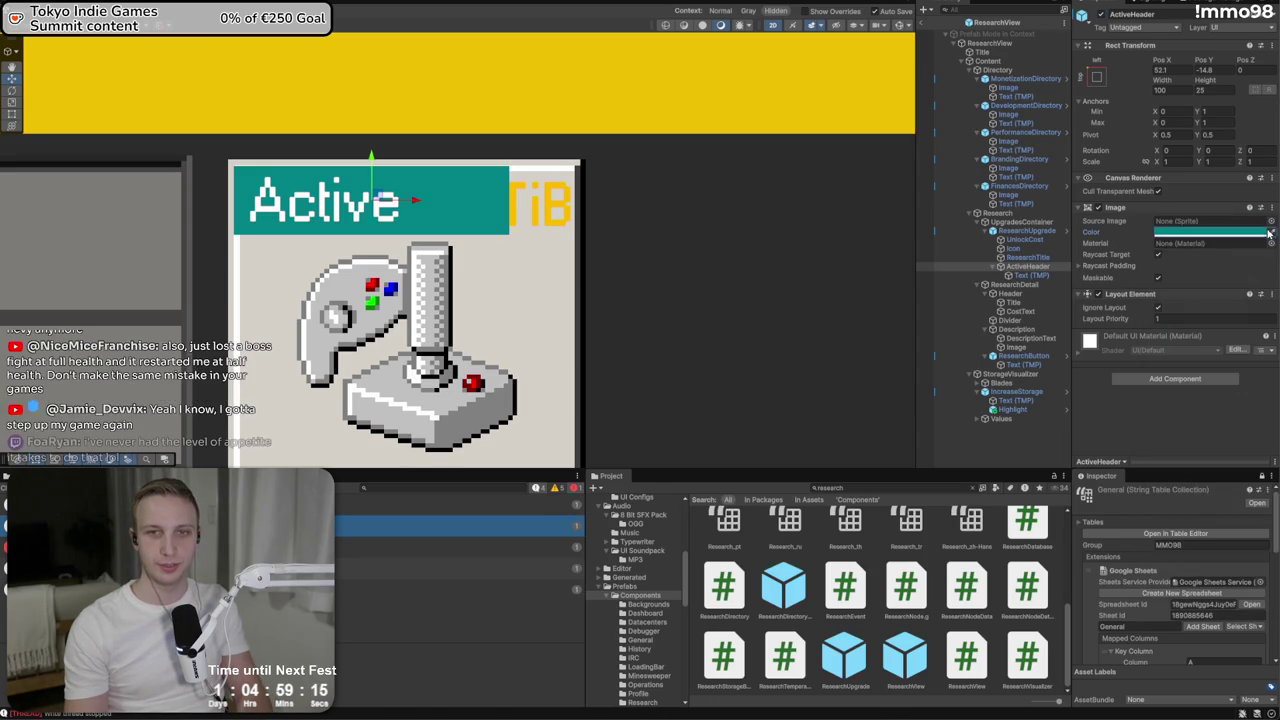
Hide the Active header and add a new UI Image inside ResearchUpgrade
{"action": "left_click", "coordinate": [1104, 15]}
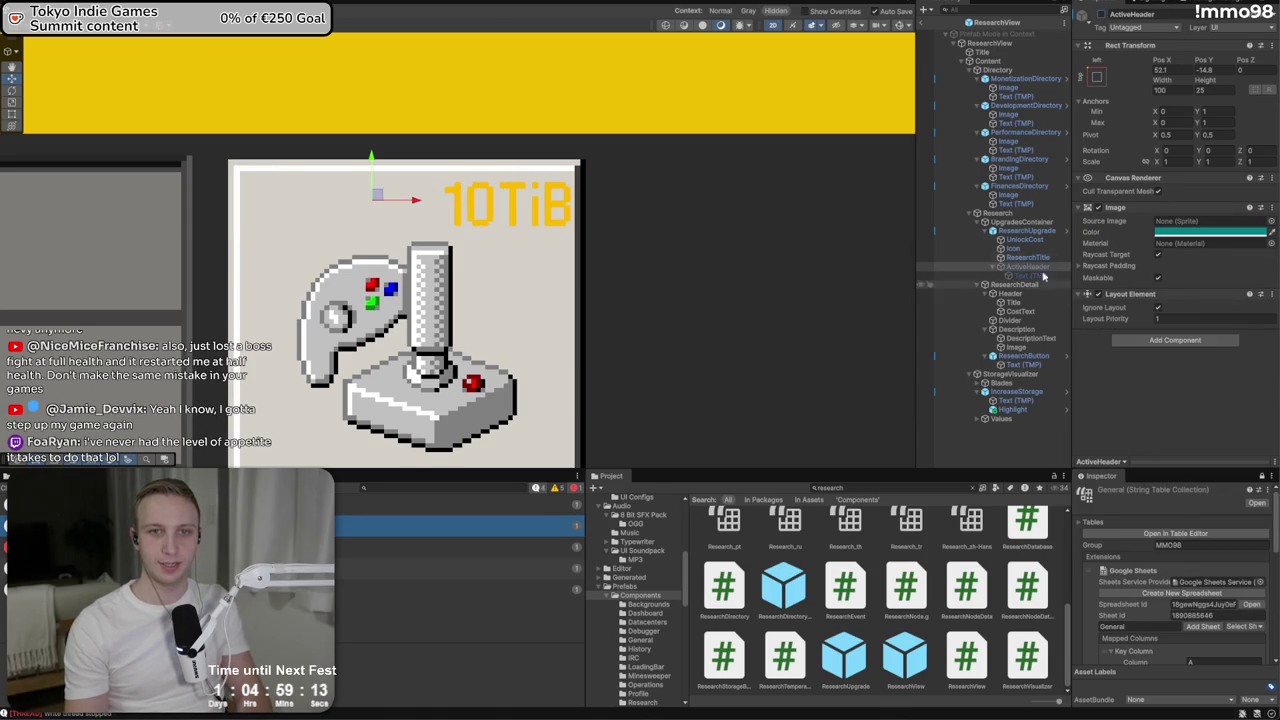
{"action": "left_click", "coordinate": [1030, 240]}
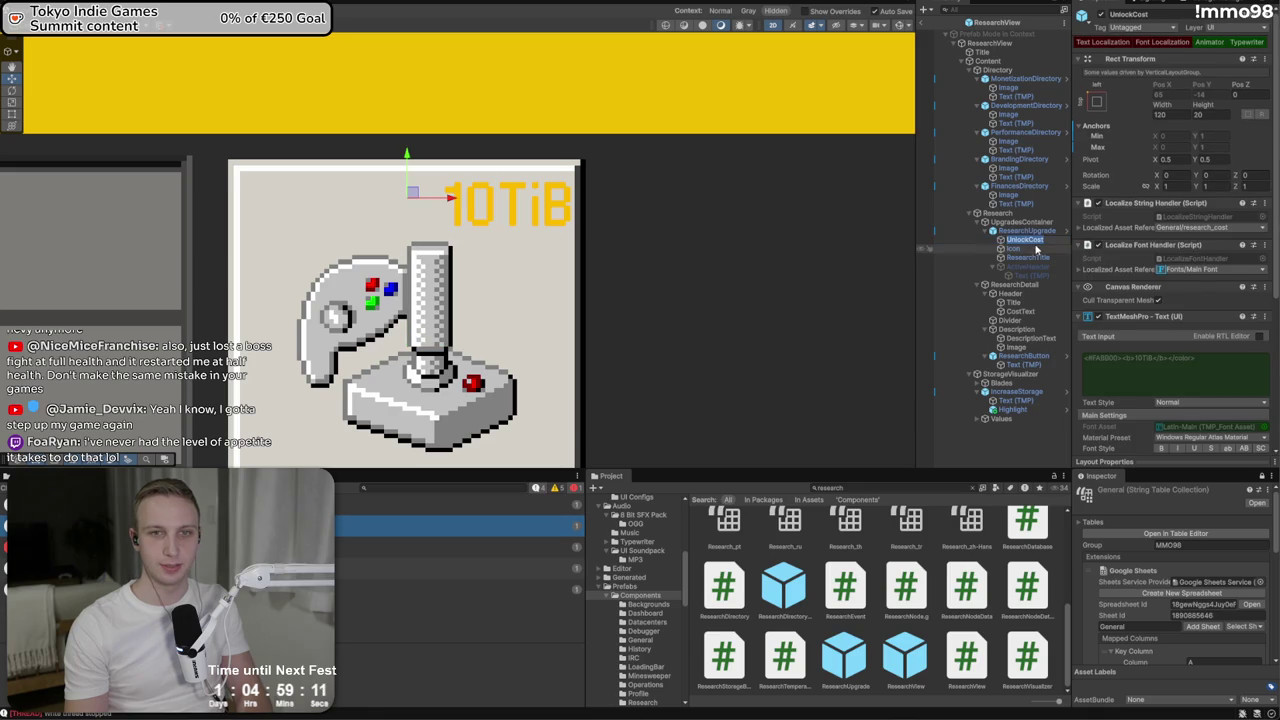
{"action": "right_click", "coordinate": [1034, 231]}
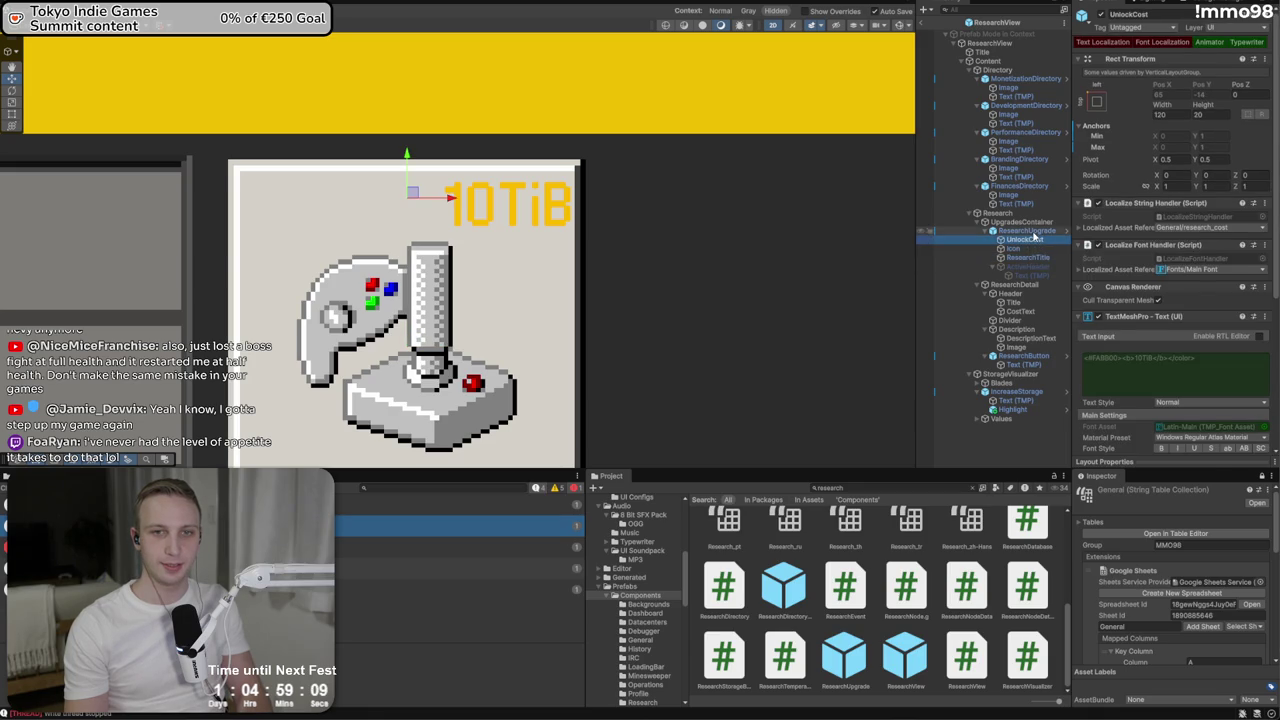
{"action": "mouse_move", "coordinate": [1065, 538]}
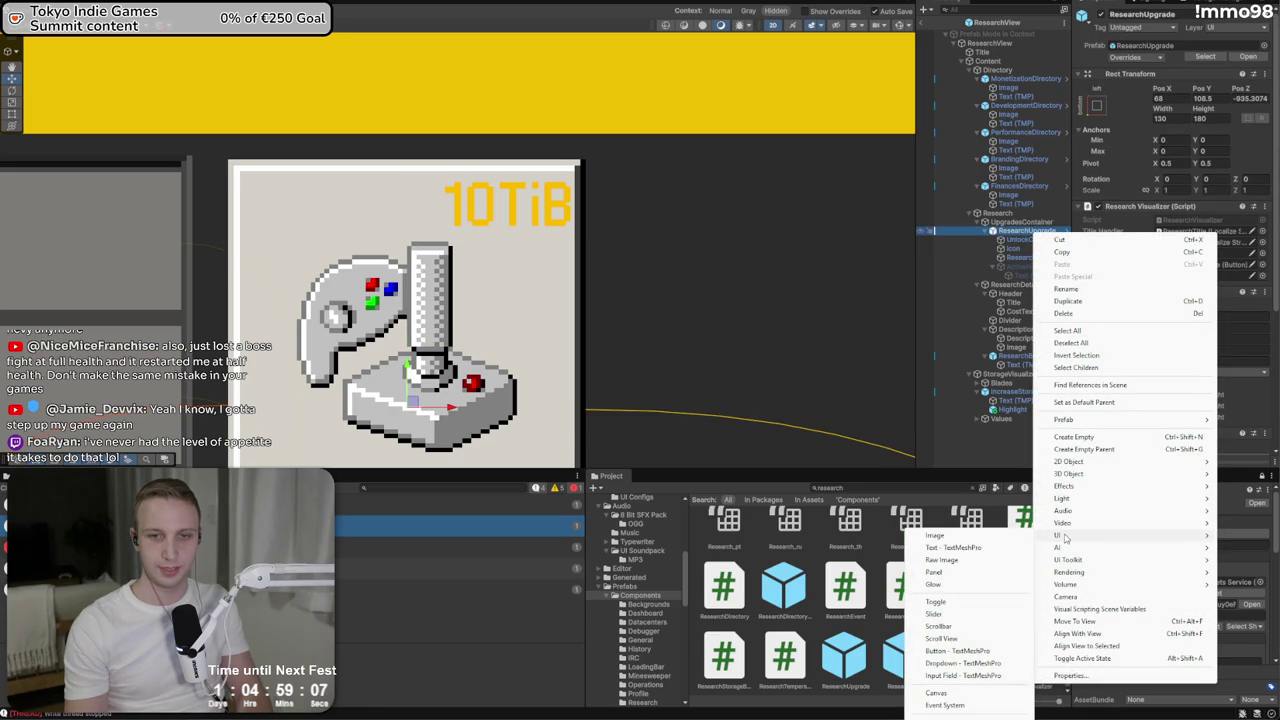
{"action": "left_click", "coordinate": [950, 535]}
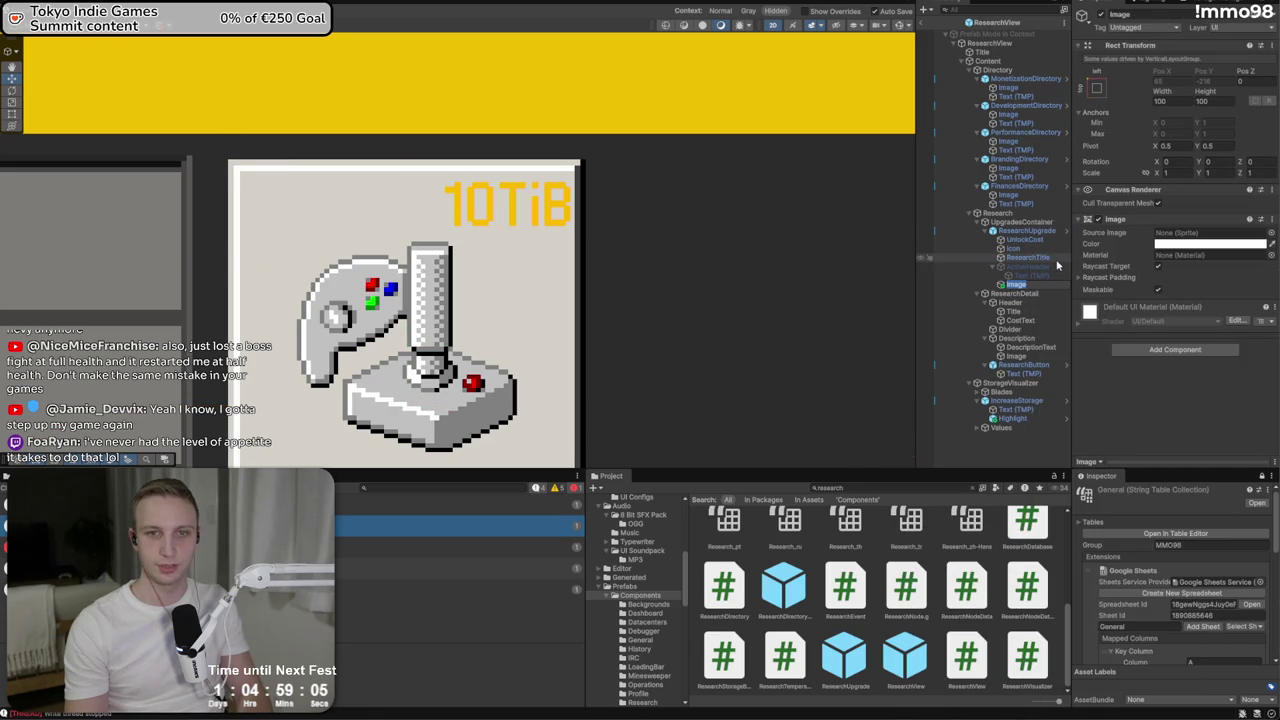
Colour the image teal 008285 and add a Layout Element set to Ignore Layout
{"action": "scroll", "coordinate": [643, 290], "scroll_direction": "down", "scroll_amount": 5}
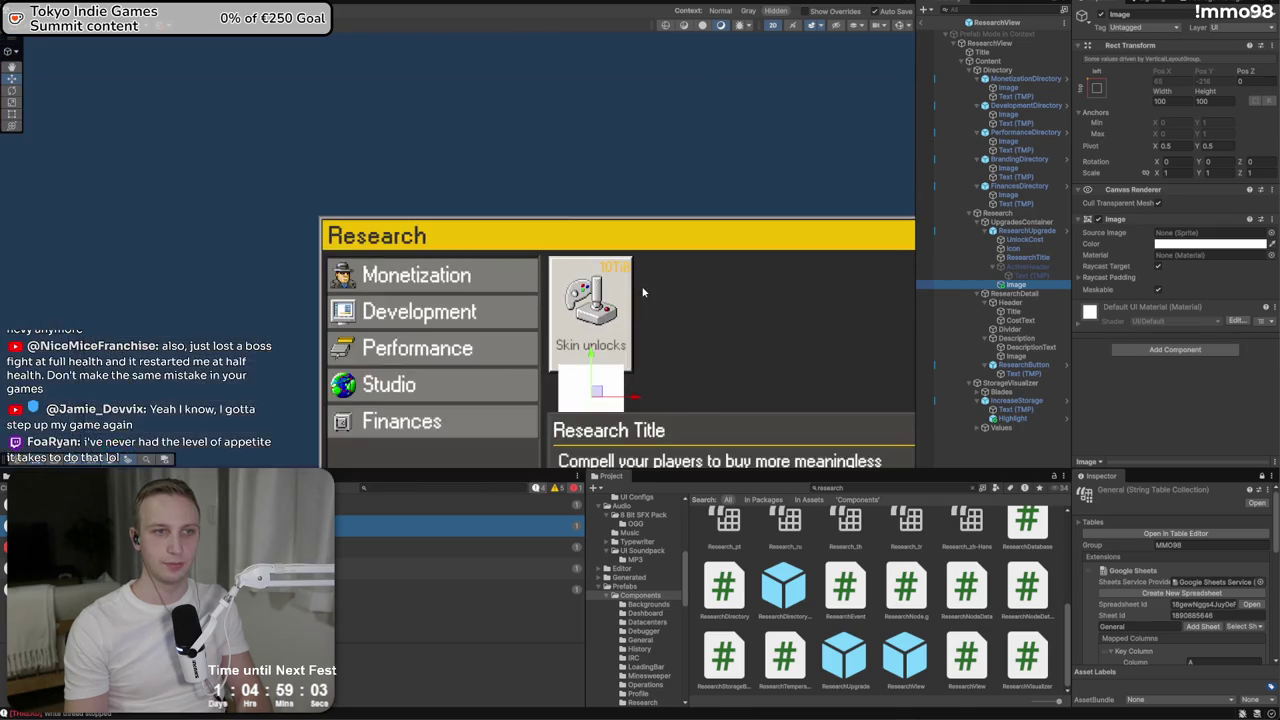
{"action": "left_click", "coordinate": [1210, 243]}
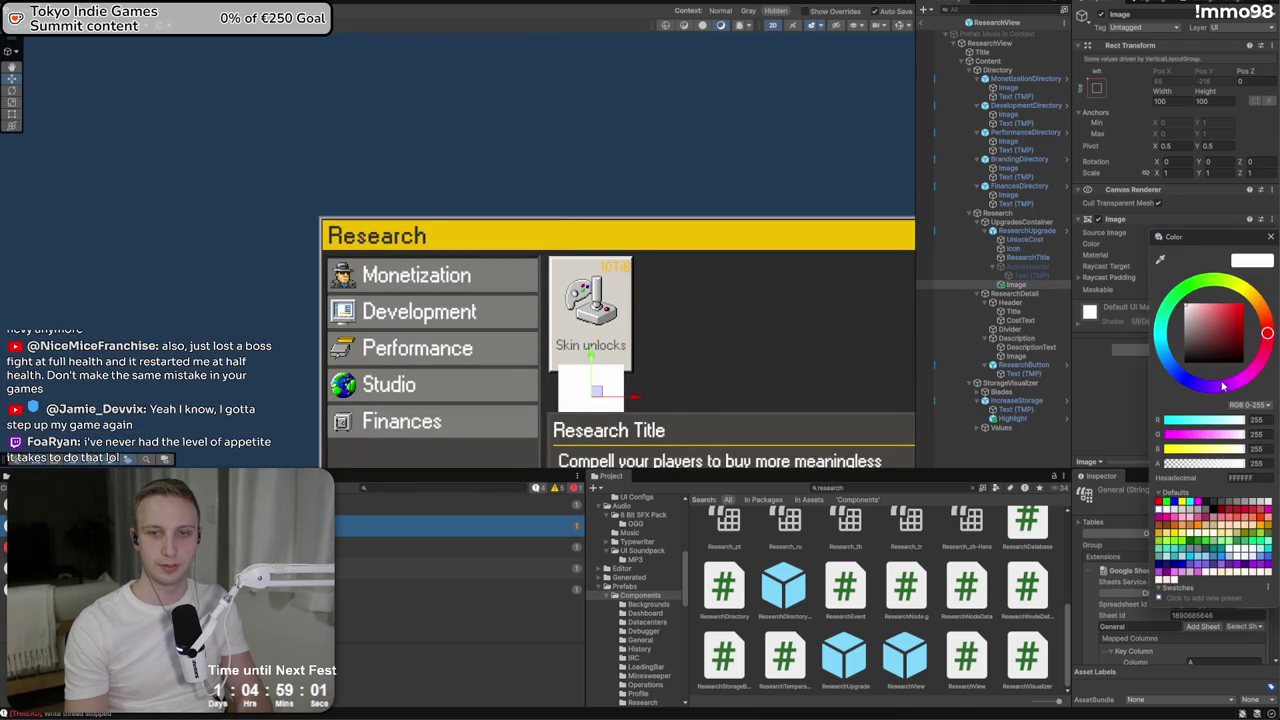
{"action": "key", "text": "ctrl+v"}
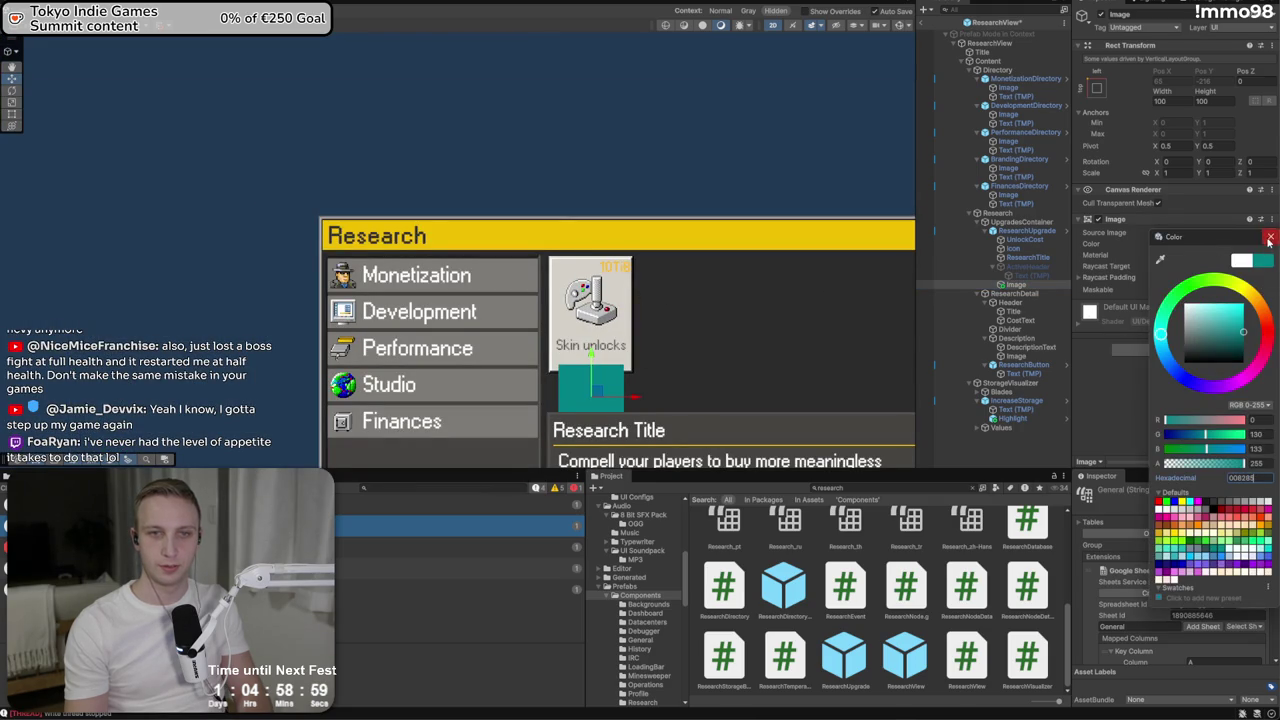
{"action": "left_click", "coordinate": [1269, 241]}
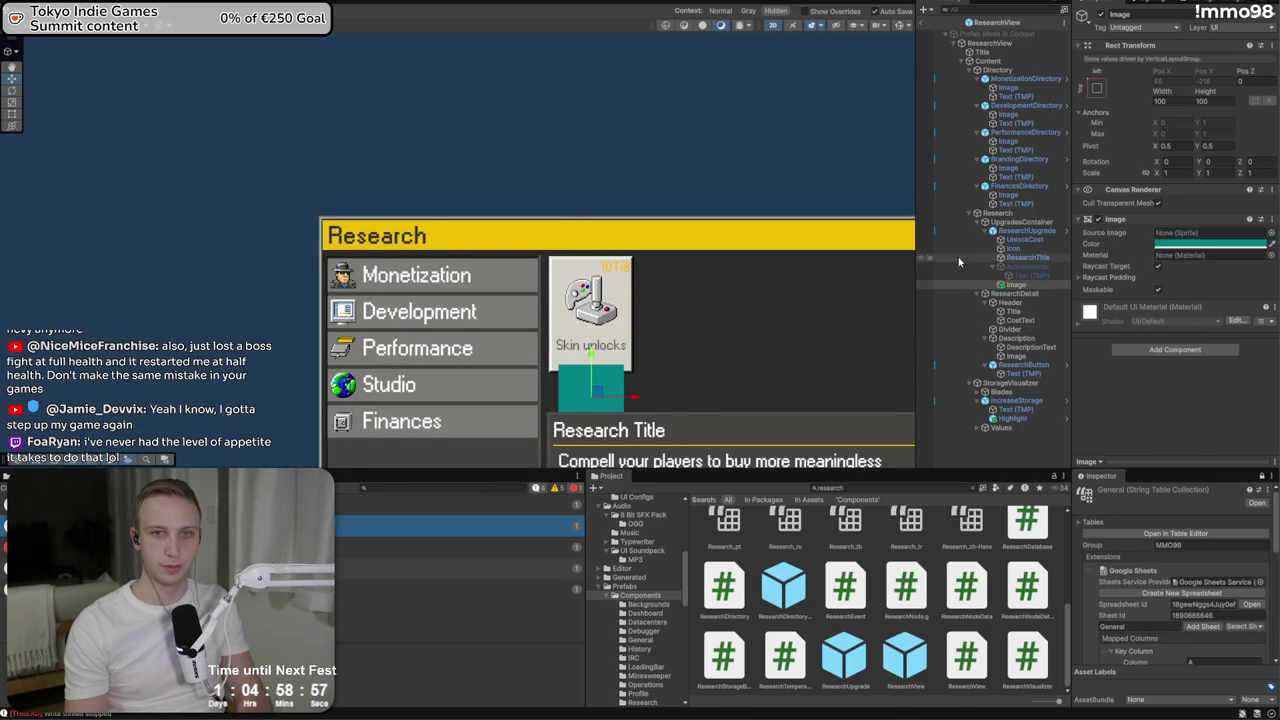
{"action": "left_click", "coordinate": [1140, 350]}
{"action": "type", "text": "layout"}
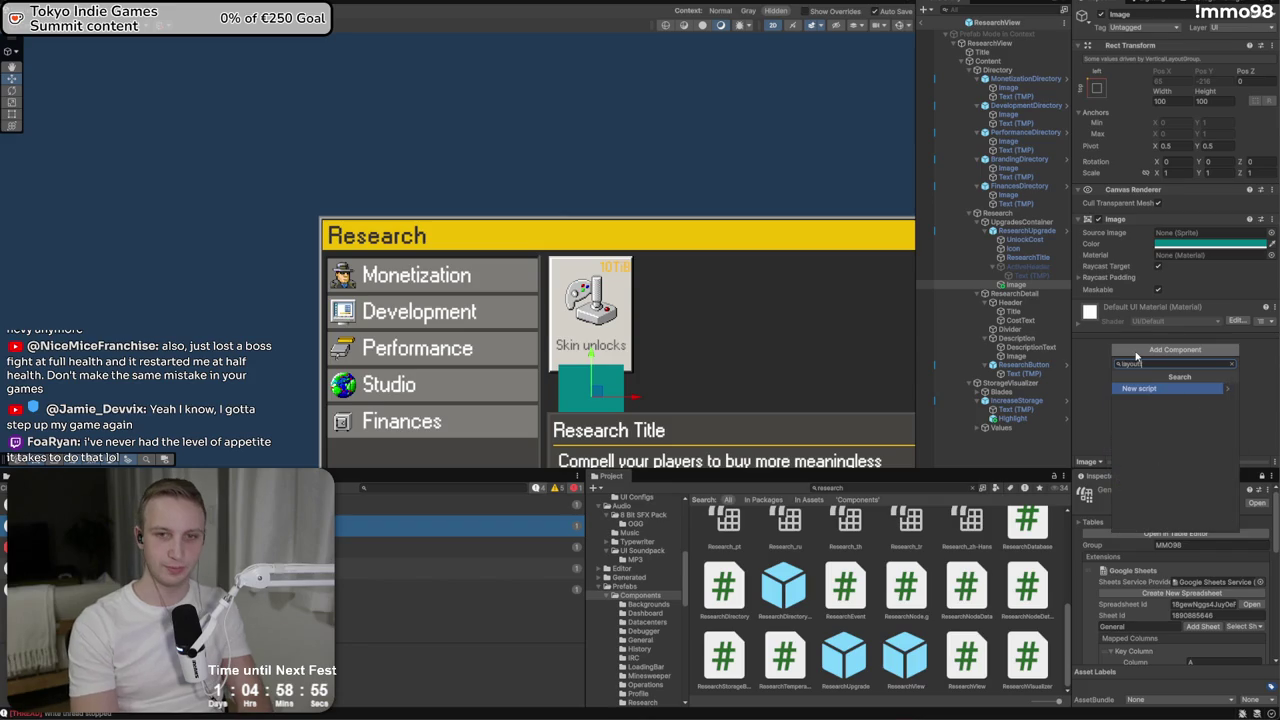
{"action": "key", "text": "Return"}
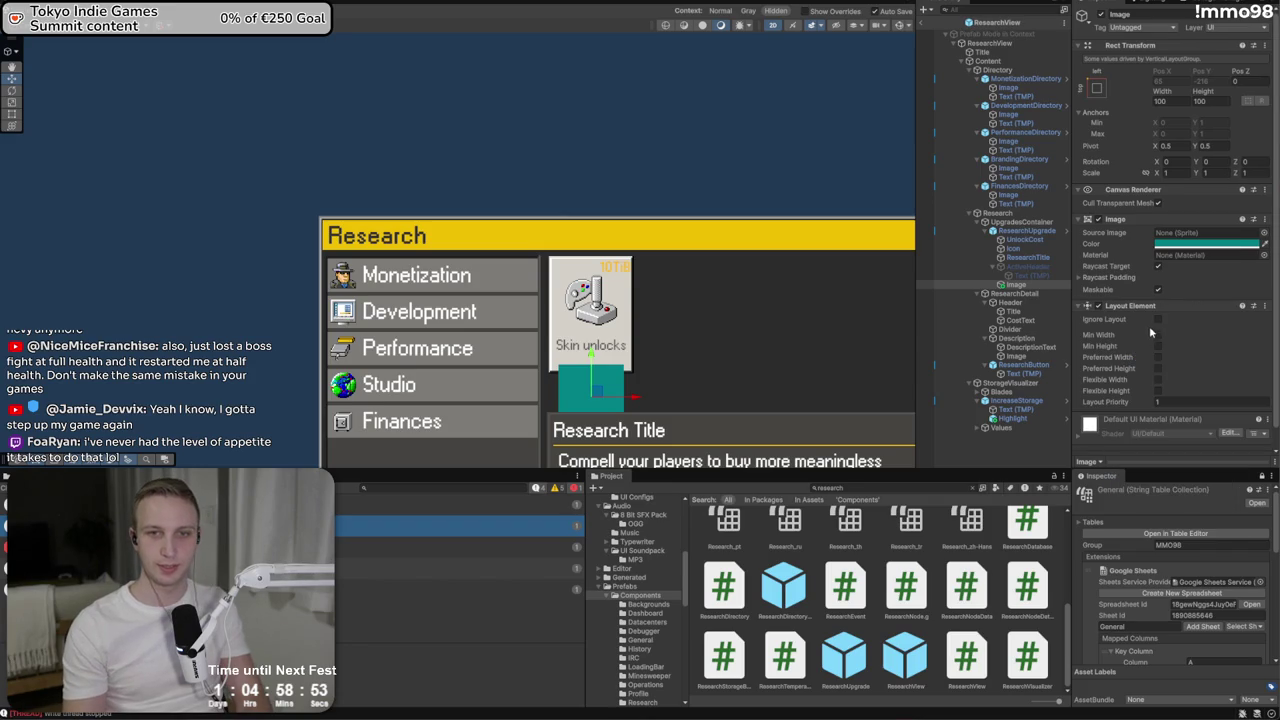
{"action": "left_click", "coordinate": [1157, 319]}
Resize the teal image into a top-right bar and place it behind UnlockCost
{"action": "mouse_move", "coordinate": [597, 395]}
{"action": "left_mouse_down"}
{"action": "mouse_move", "coordinate": [612, 291]}
{"action": "mouse_move", "coordinate": [570, 255]}
{"action": "left_mouse_up"}
{"action": "scroll", "coordinate": [612, 280], "scroll_direction": "up", "scroll_amount": 3}
{"action": "scroll", "coordinate": [594, 302], "scroll_direction": "up", "scroll_amount": 2}
{"action": "key", "text": "t"}
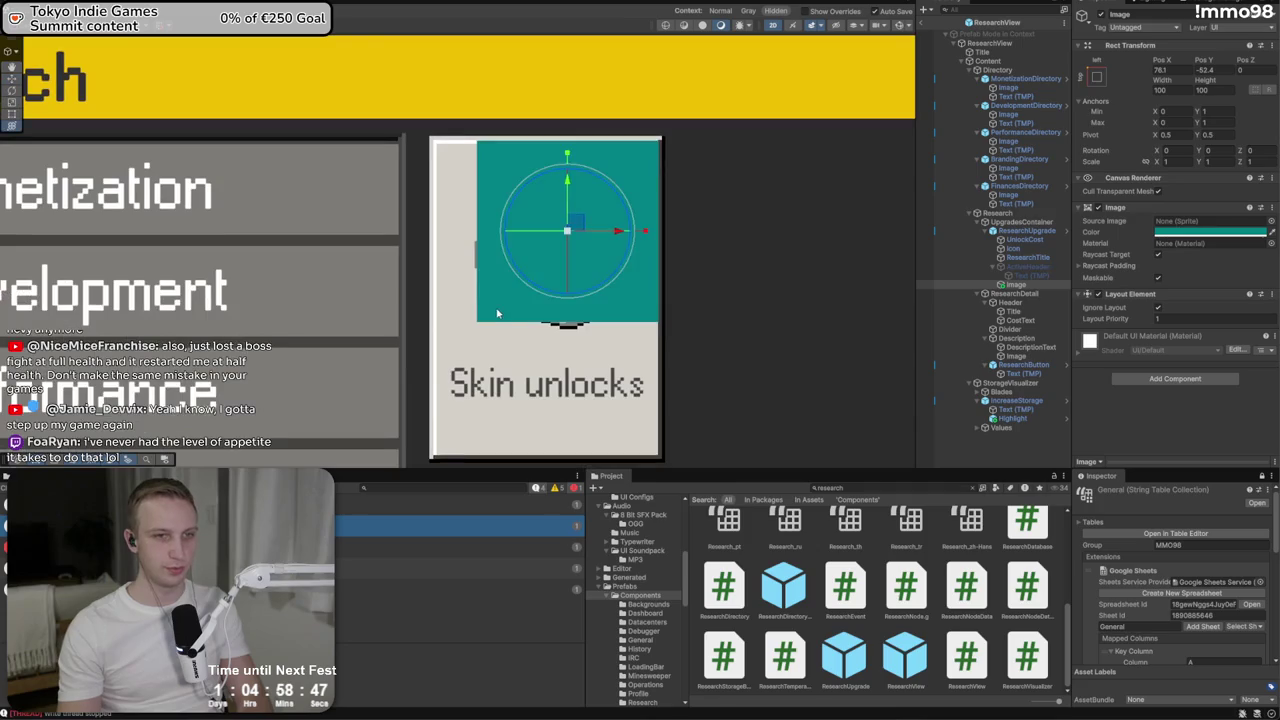
{"action": "mouse_move", "coordinate": [476, 316]}
{"action": "left_mouse_down"}
{"action": "mouse_move", "coordinate": [480, 243]}
{"action": "mouse_move", "coordinate": [566, 160]}
{"action": "mouse_move", "coordinate": [568, 182]}
{"action": "left_mouse_up"}
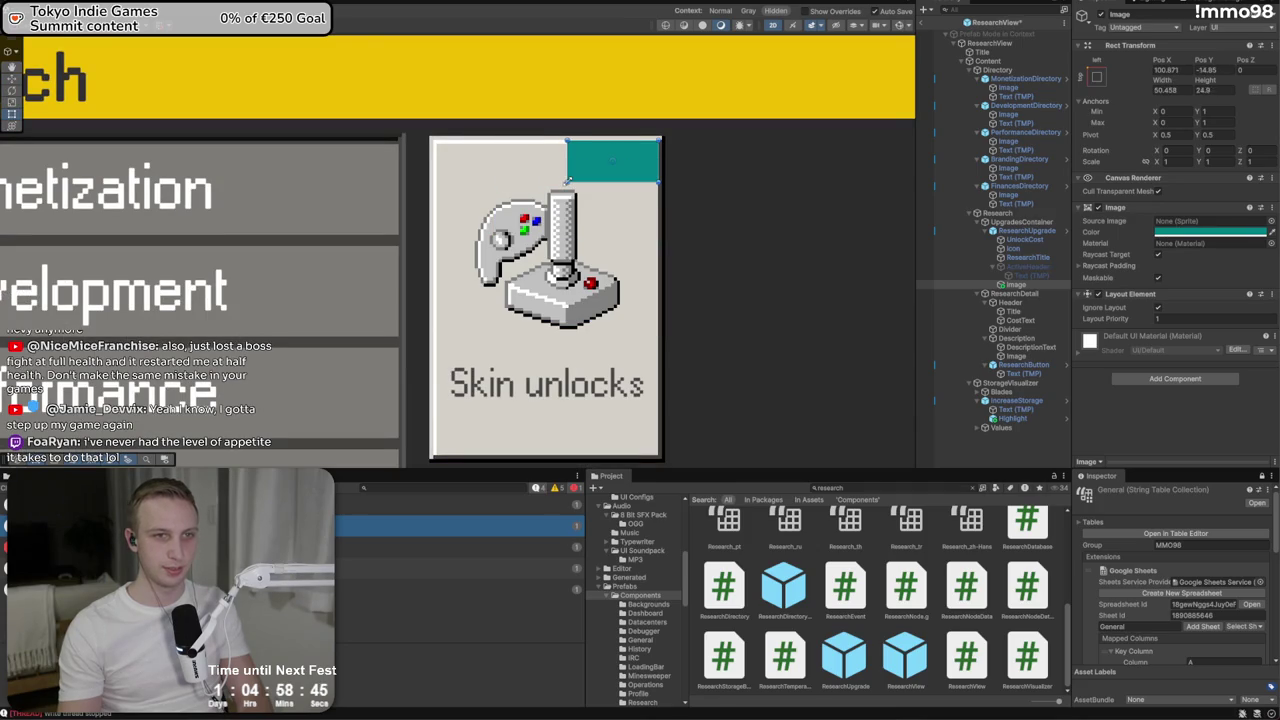
{"action": "left_click_drag", "start_coordinate": [1010, 285], "coordinate": [1015, 243]}
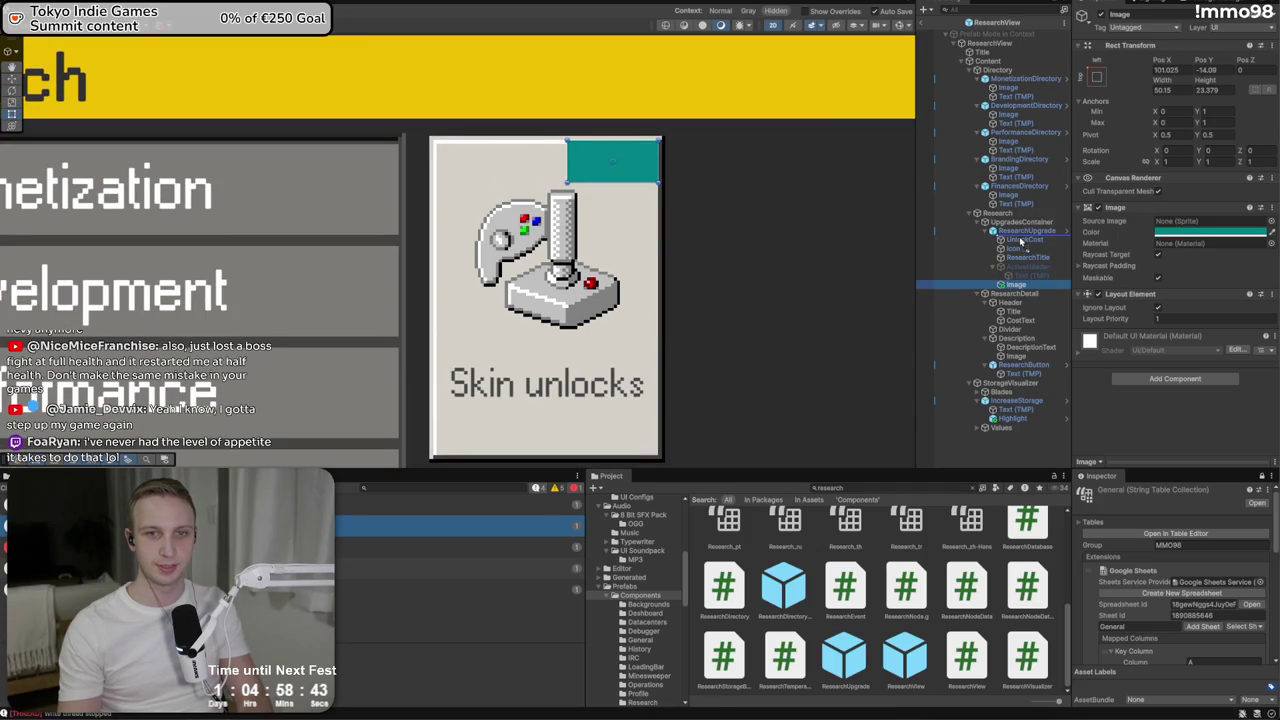
{"action": "scroll", "coordinate": [636, 152], "scroll_direction": "up", "scroll_amount": 1}
{"action": "scroll", "coordinate": [636, 152], "scroll_direction": "up", "scroll_amount": 2}
{"action": "scroll", "coordinate": [650, 170], "scroll_direction": "up", "scroll_amount": 1}
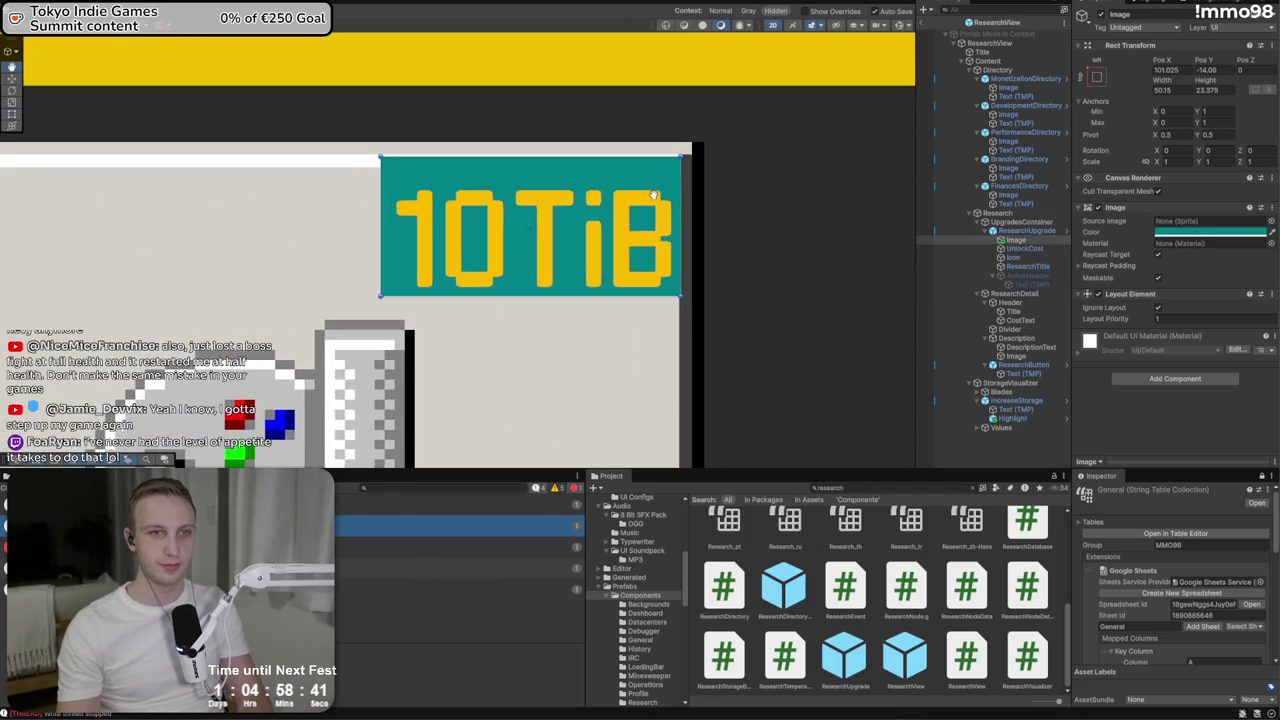
{"action": "left_click_drag", "start_coordinate": [656, 178], "coordinate": [654, 177]}
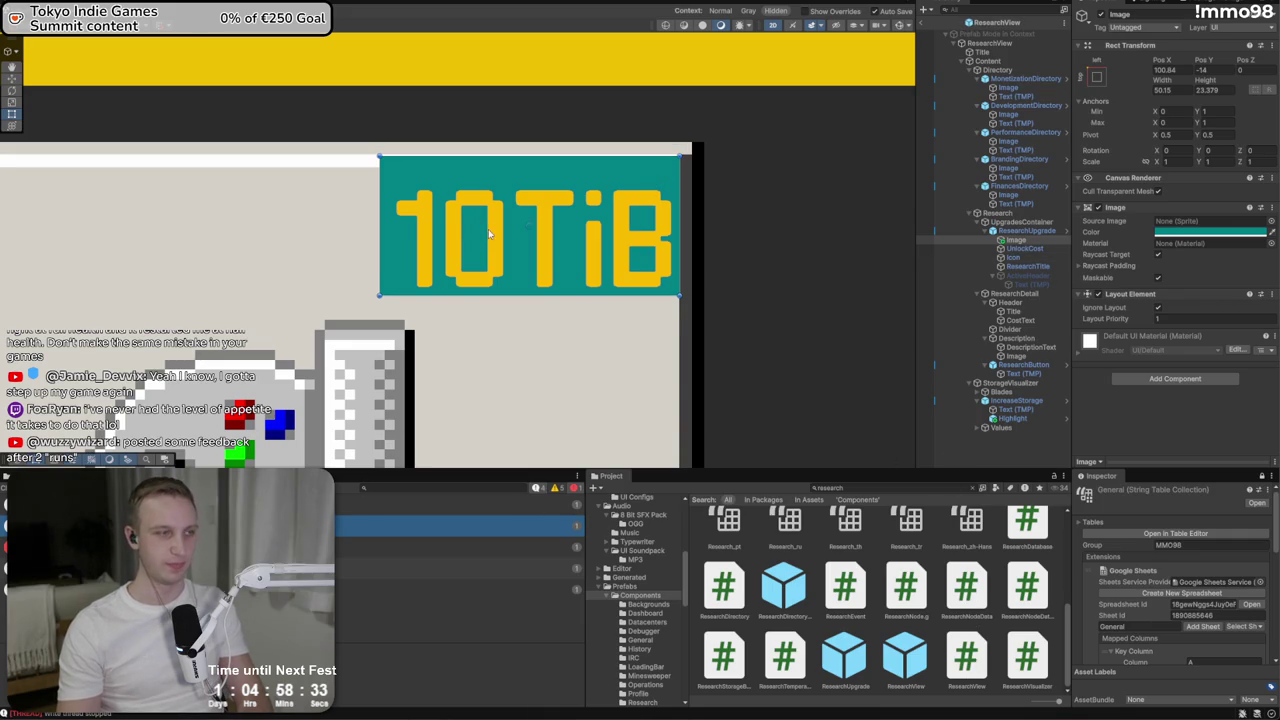
{"action": "left_click", "coordinate": [908, 487]}
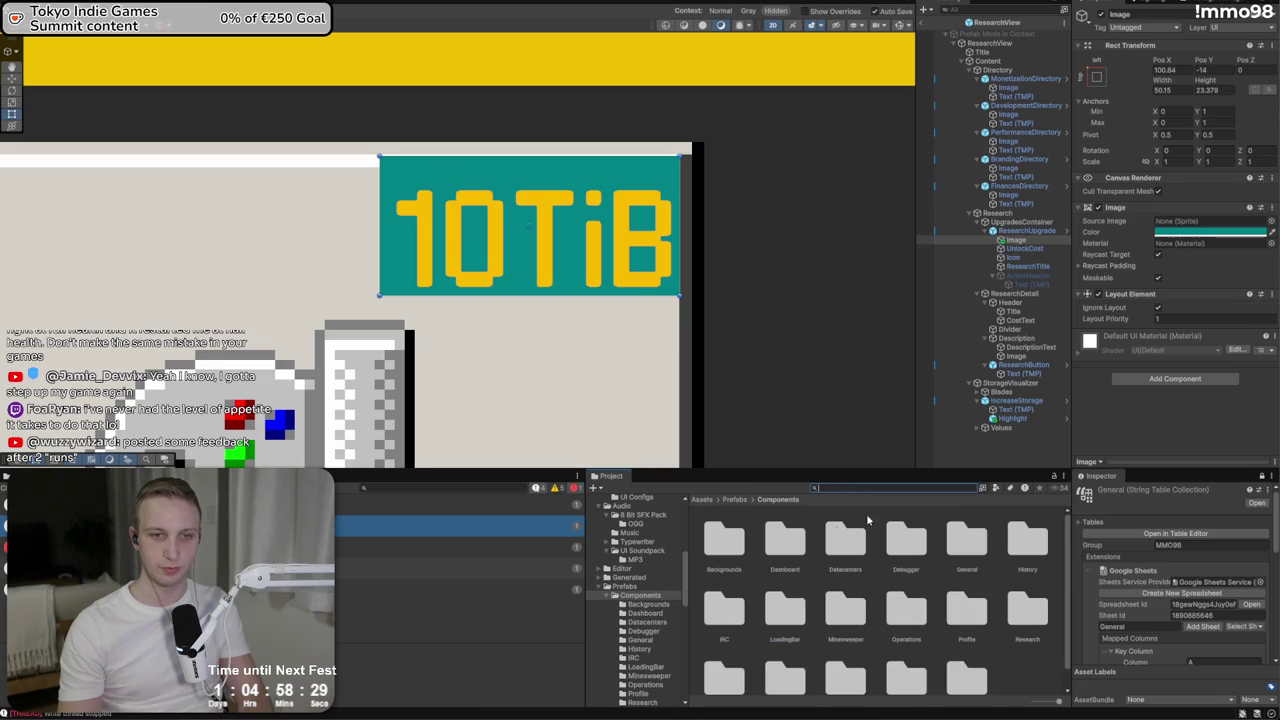
Open the Localization Settings asset in AddressableAssetsData/Localization
{"action": "left_click", "coordinate": [701, 499]}
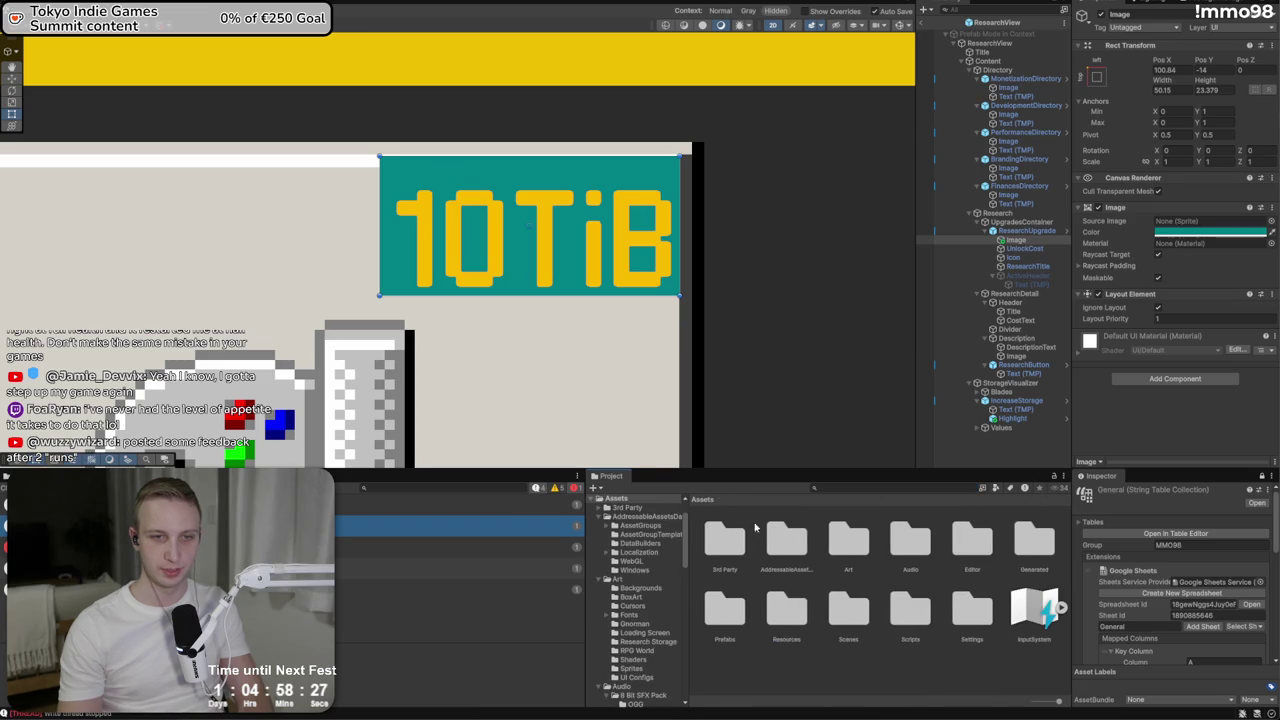
{"action": "left_click", "coordinate": [845, 545]}
{"action": "double_click", "coordinate": [790, 545]}
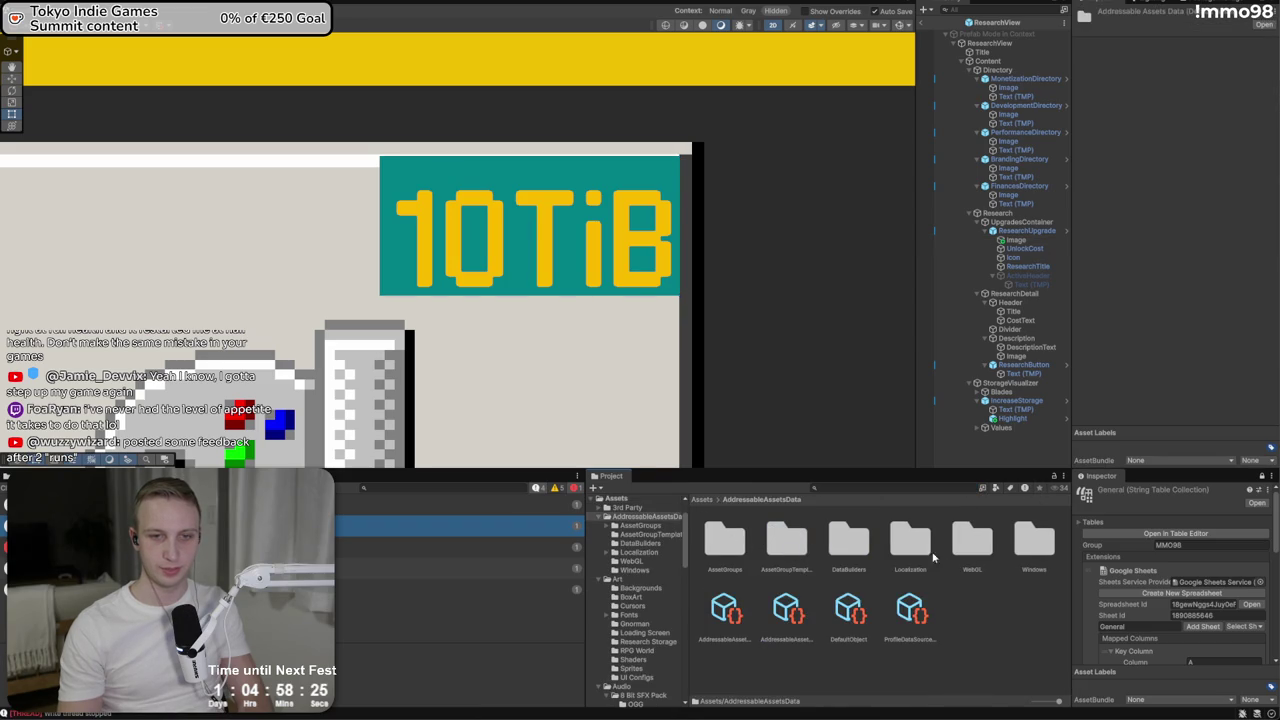
{"action": "double_click", "coordinate": [913, 548]}
{"action": "left_click", "coordinate": [725, 610]}
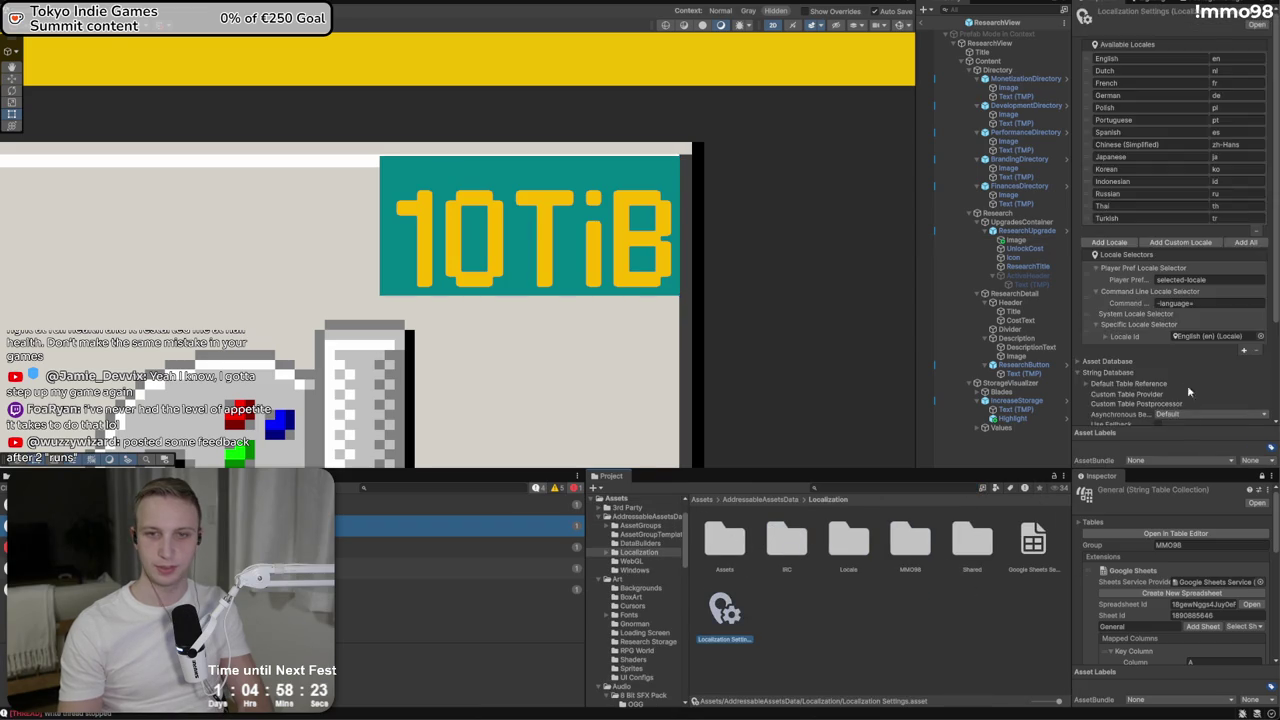
Remove the bold tags from the Smart Format data template value
{"action": "left_click", "coordinate": [1100, 331]}
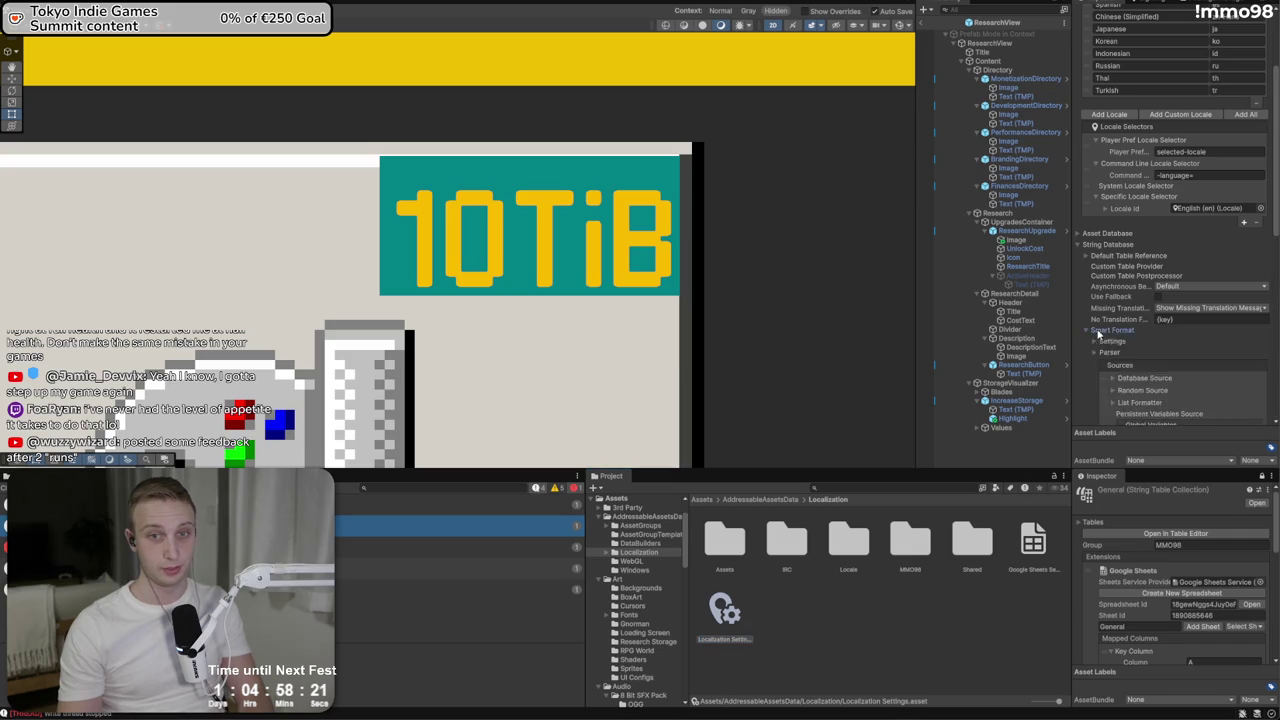
{"action": "scroll", "coordinate": [1124, 341], "scroll_direction": "down", "scroll_amount": 10}
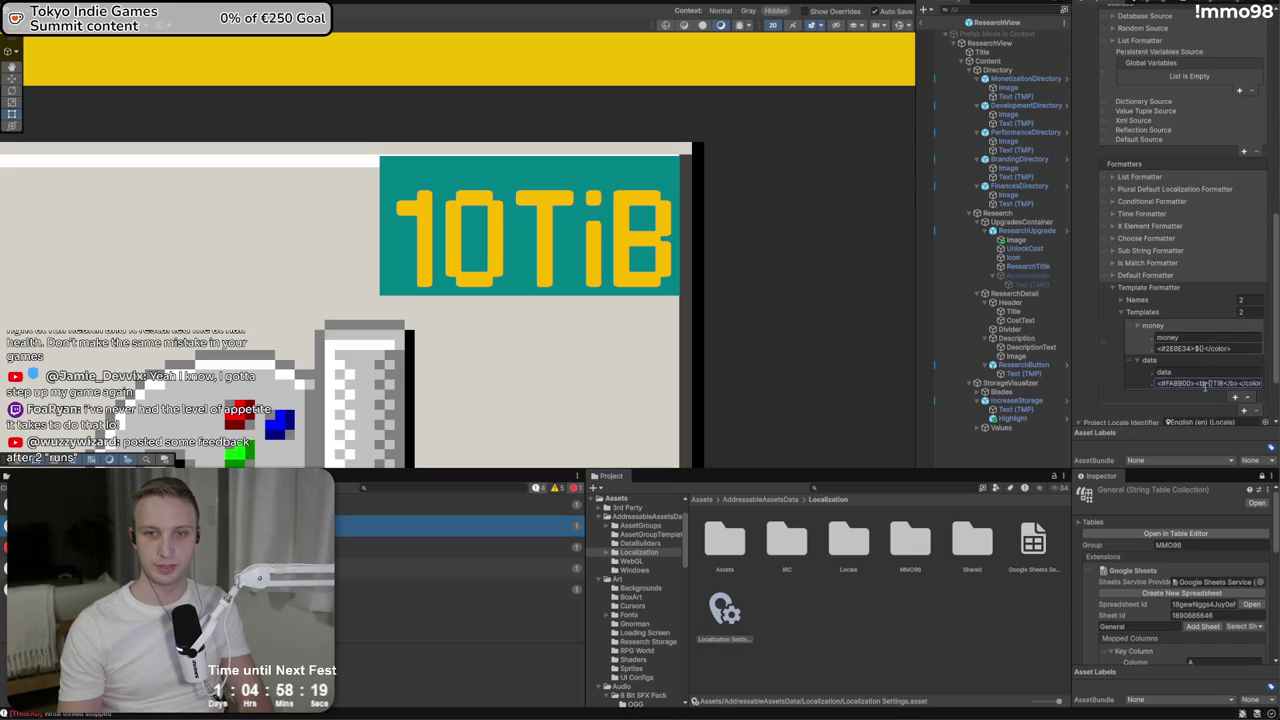
{"action": "left_click", "coordinate": [1210, 383]}
{"action": "key", "text": "BackSpace"}
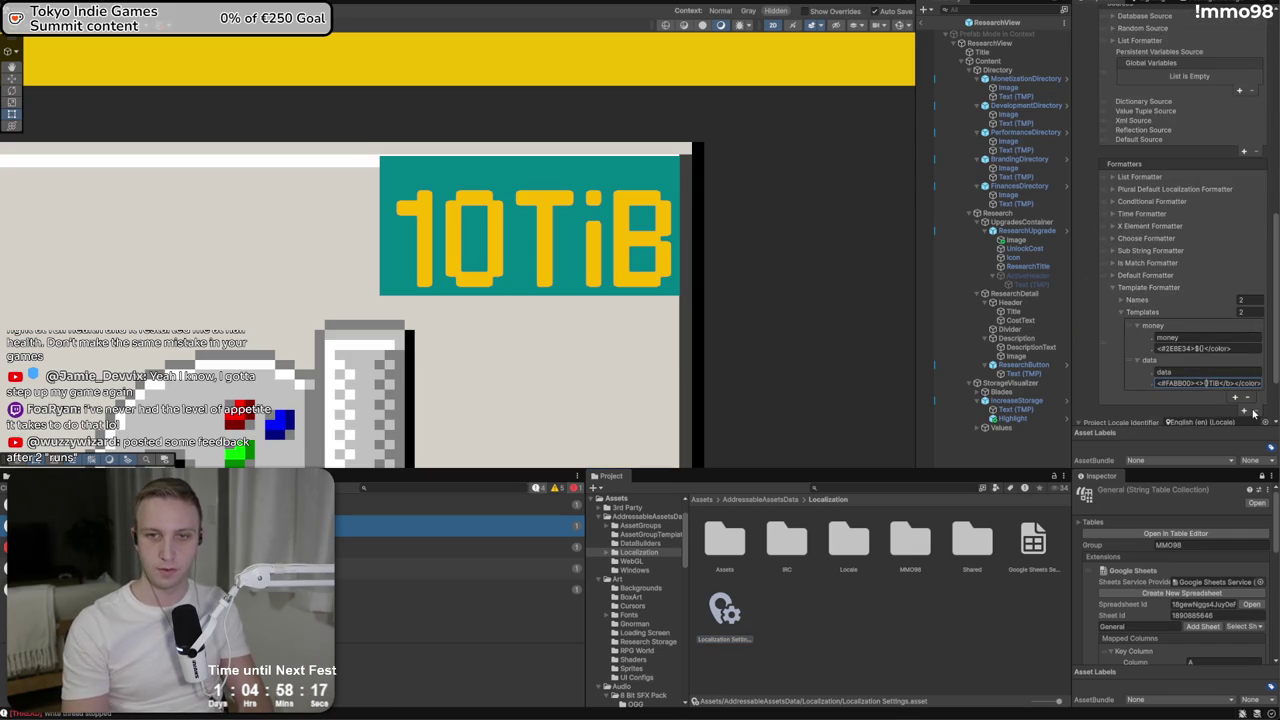
{"action": "key", "text": "BackSpace"}
{"action": "key", "text": "BackSpace"}
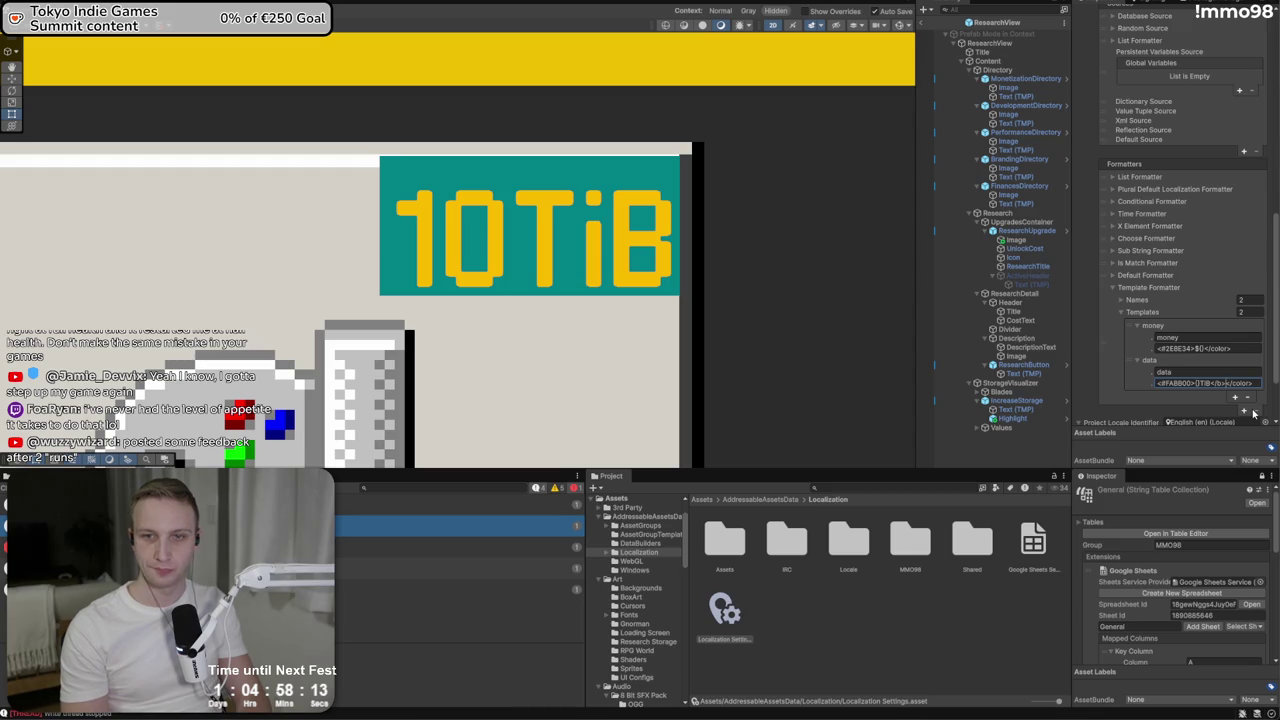
{"action": "key", "text": "BackSpace"}
{"action": "key", "text": "BackSpace"}
{"action": "key", "text": "BackSpace"}
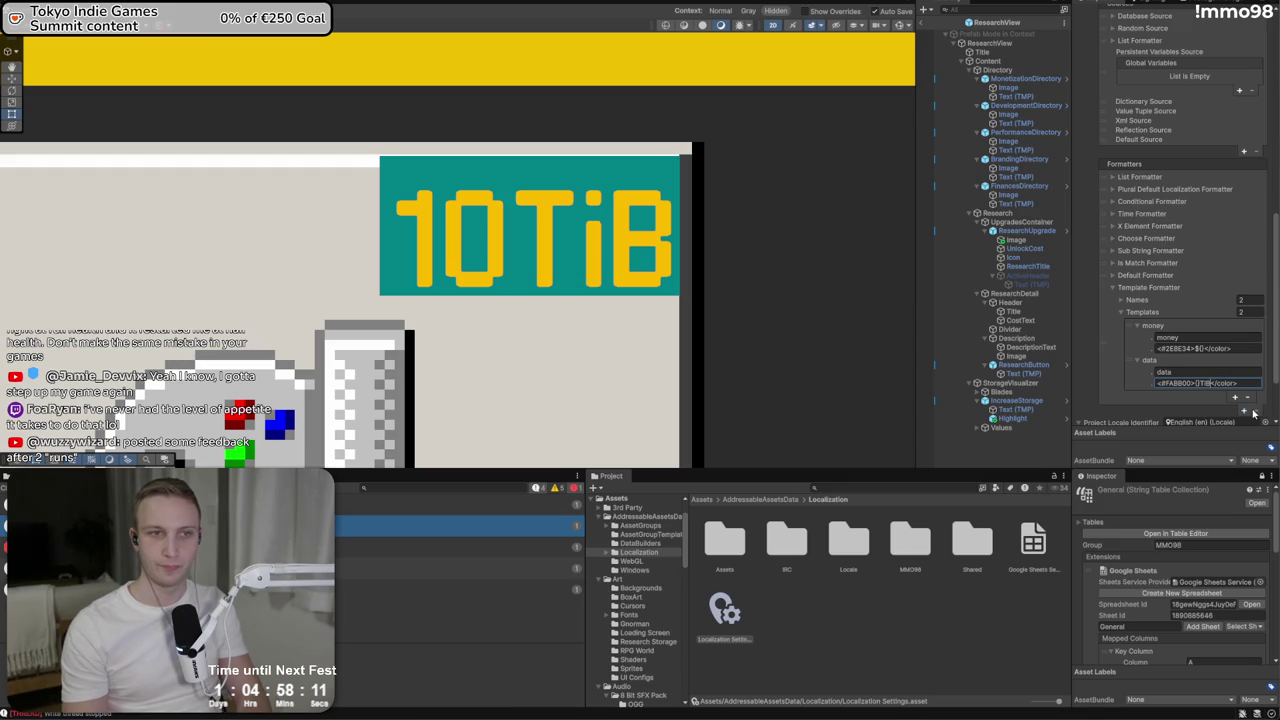
Check the 10TiB cost text, then switch to the Discord community forum
{"action": "left_click", "coordinate": [466, 333]}
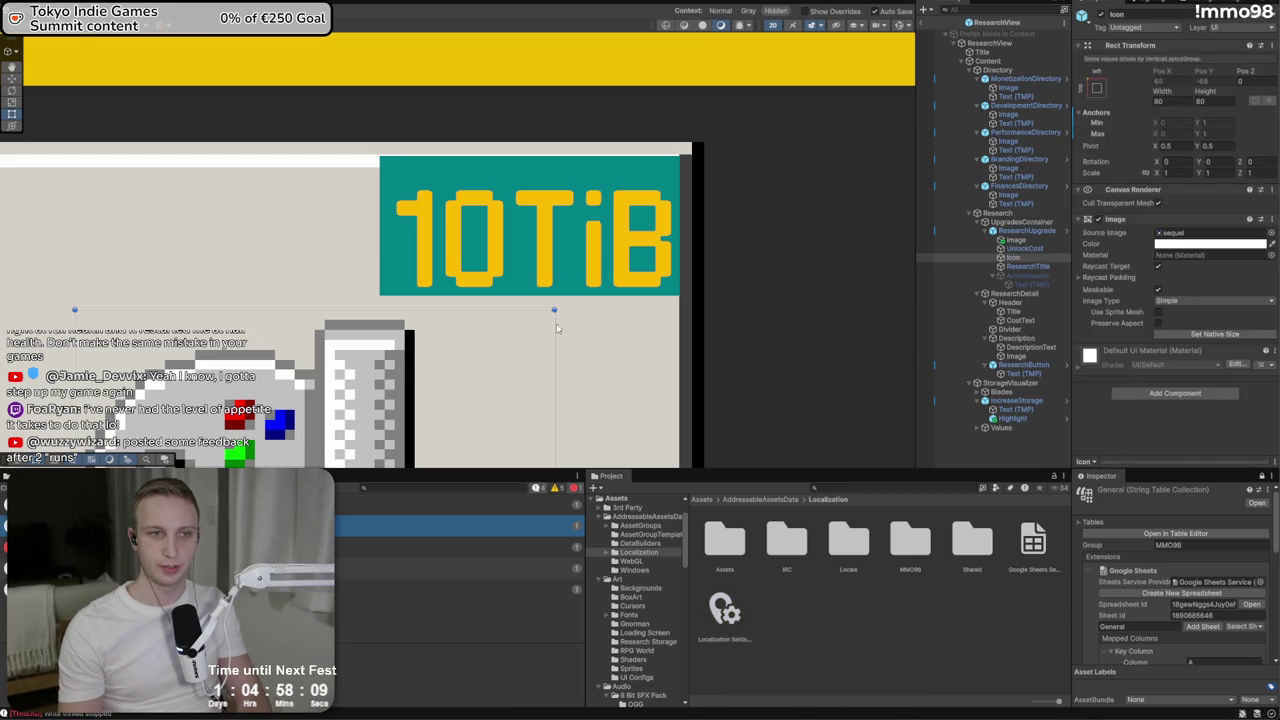
{"action": "left_click", "coordinate": [556, 323]}
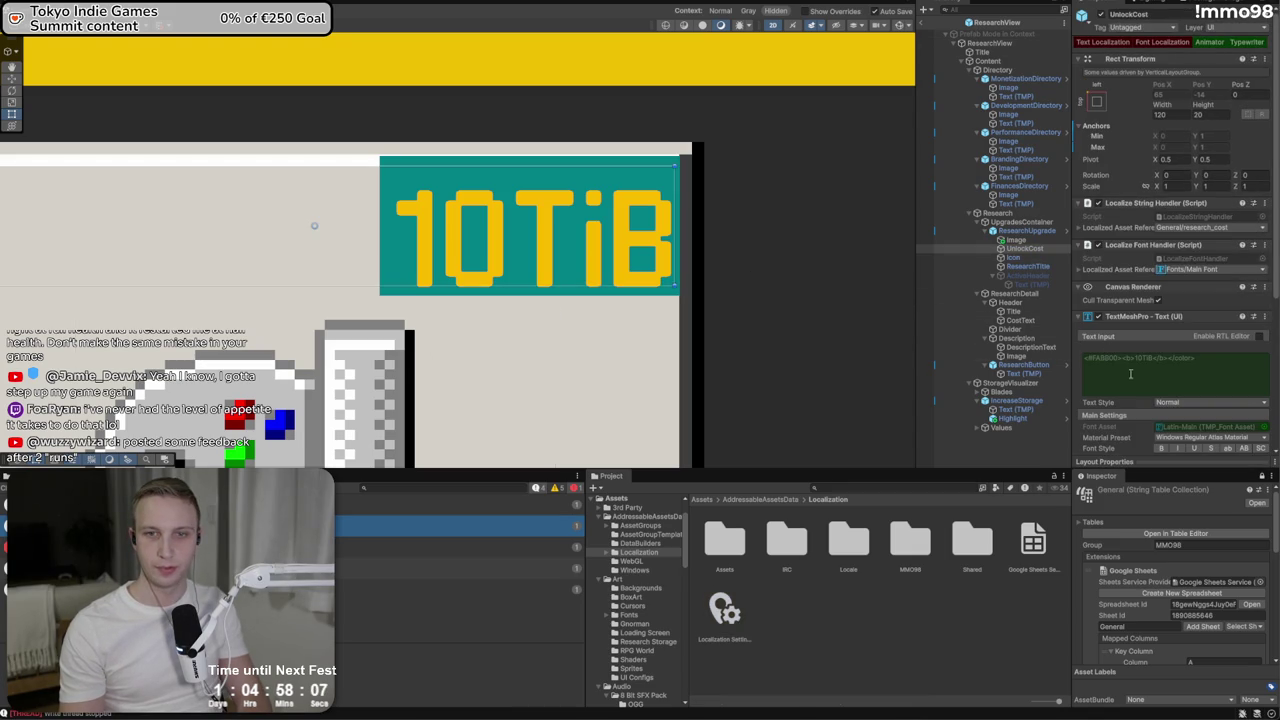
{"action": "scroll", "coordinate": [1131, 374], "scroll_direction": "down", "scroll_amount": 3}
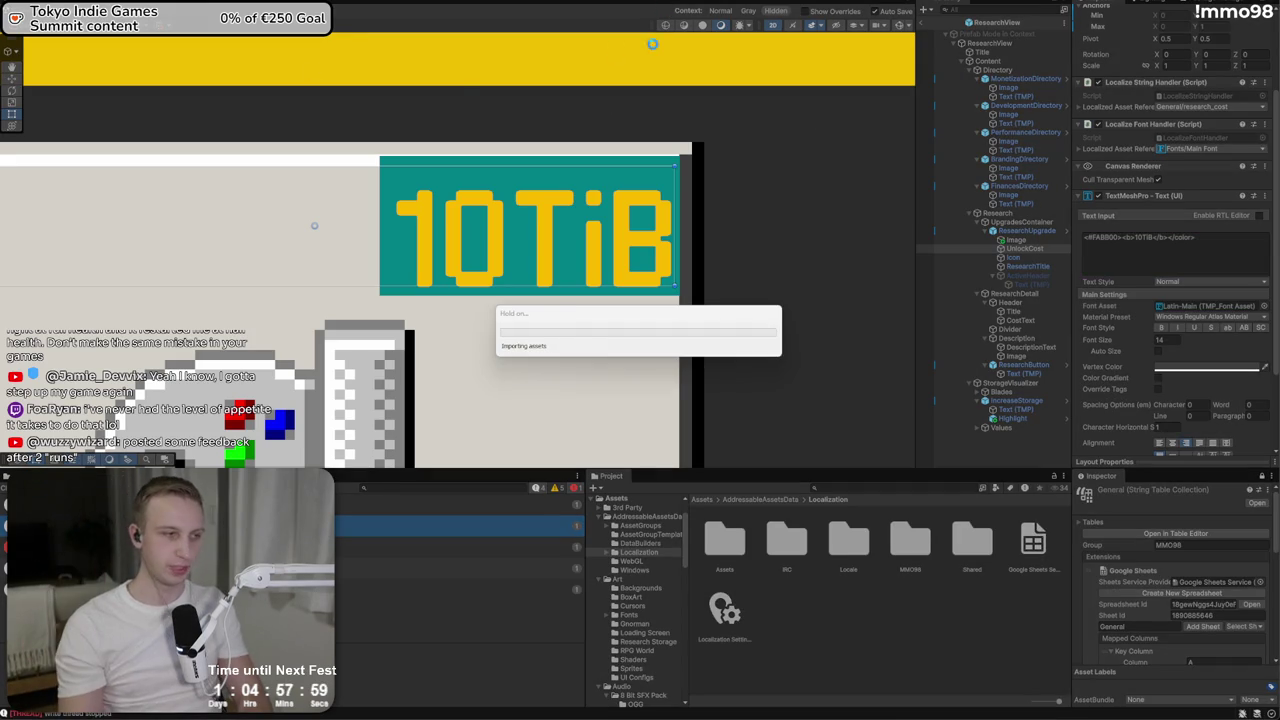
{"action": "key", "text": "alt+Tab"}
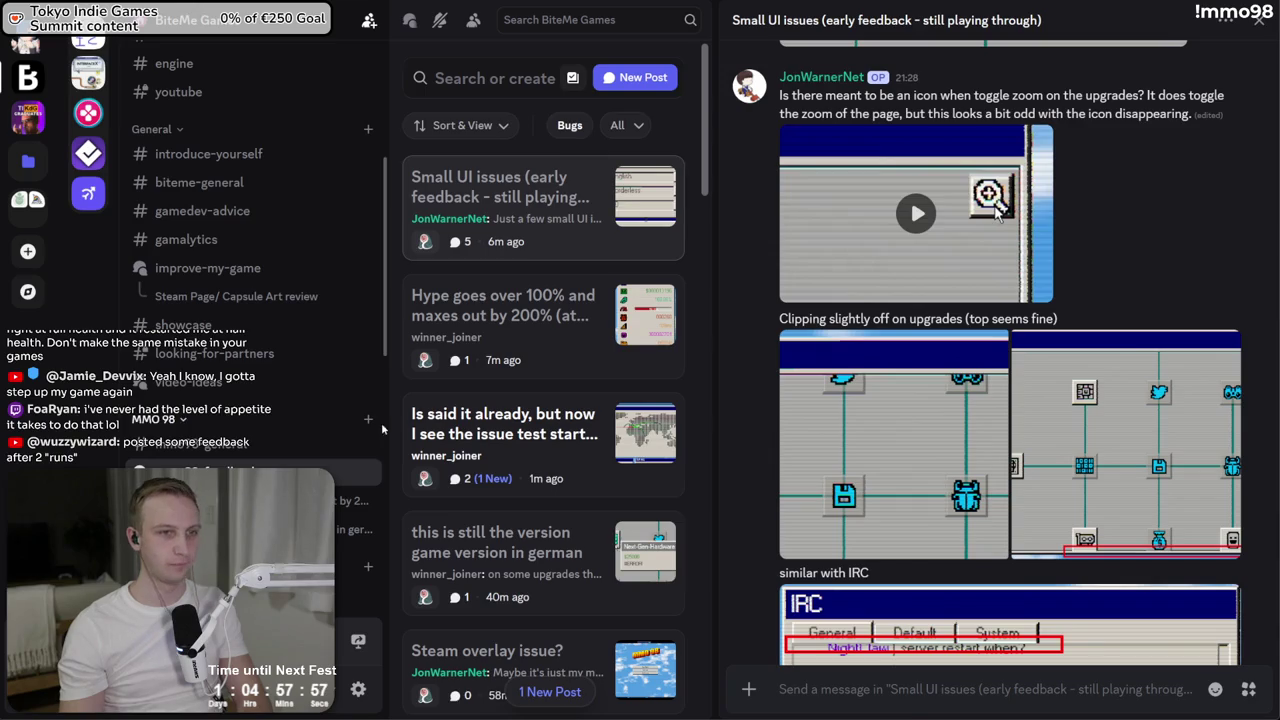
Open the new Feedback post and read its income, pacing and marketing blast complaints
{"action": "left_click", "coordinate": [540, 692]}
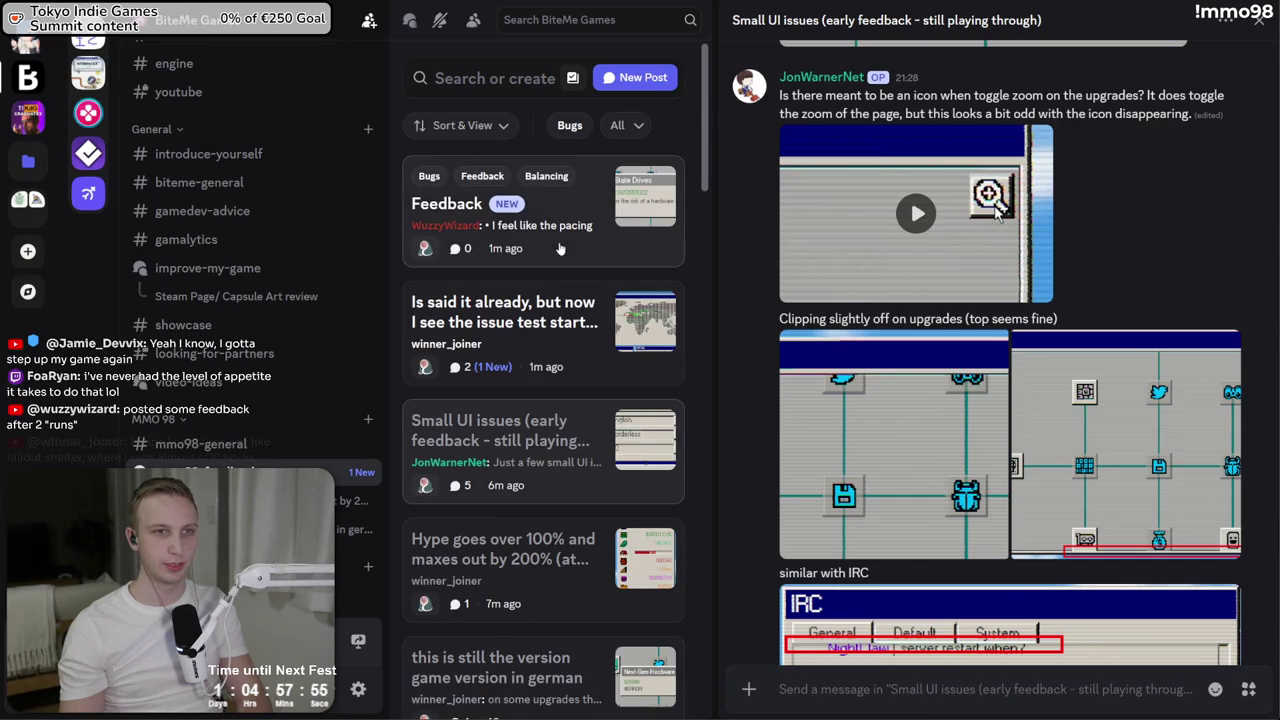
{"action": "left_click", "coordinate": [557, 245]}
{"action": "mouse_move", "coordinate": [1156, 293]}
{"action": "left_mouse_down"}
{"action": "mouse_move", "coordinate": [793, 256]}
{"action": "mouse_move", "coordinate": [1026, 252]}
{"action": "mouse_move", "coordinate": [790, 256]}
{"action": "mouse_move", "coordinate": [1085, 275]}
{"action": "left_mouse_up"}
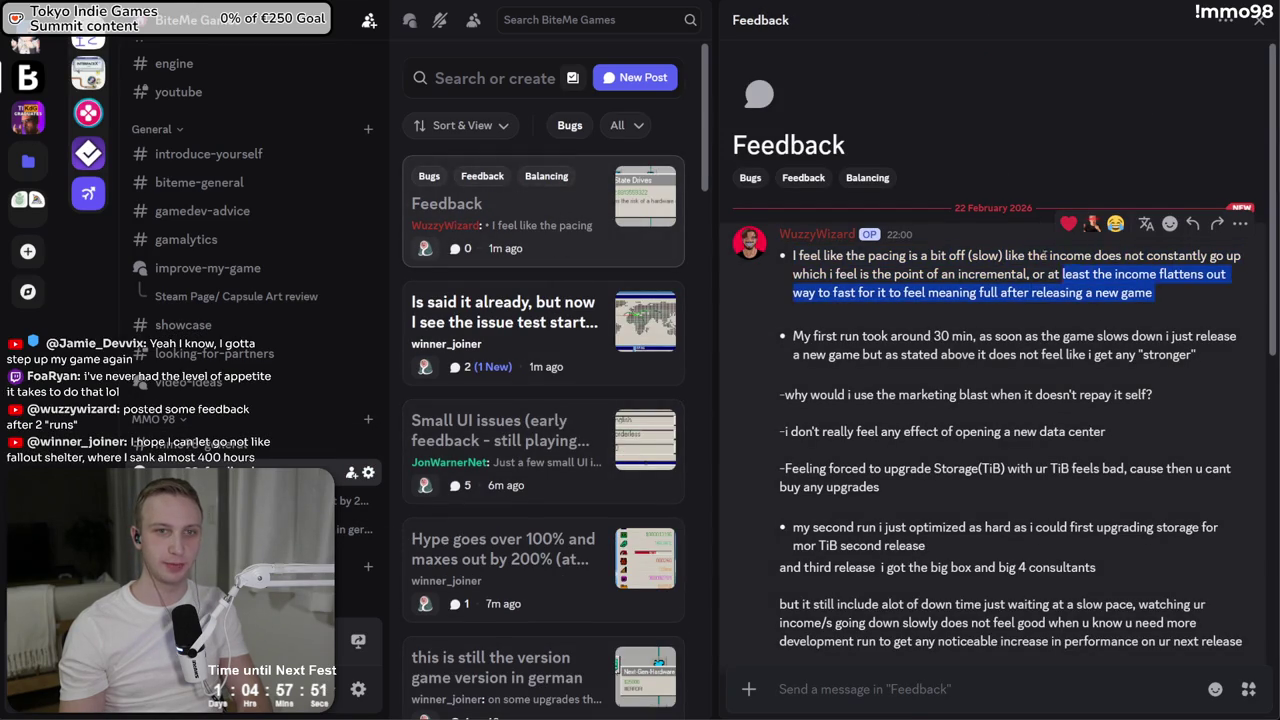
{"action": "mouse_move", "coordinate": [1000, 237]}
{"action": "left_mouse_down"}
{"action": "mouse_move", "coordinate": [1016, 313]}
{"action": "mouse_move", "coordinate": [1000, 274]}
{"action": "left_mouse_up"}
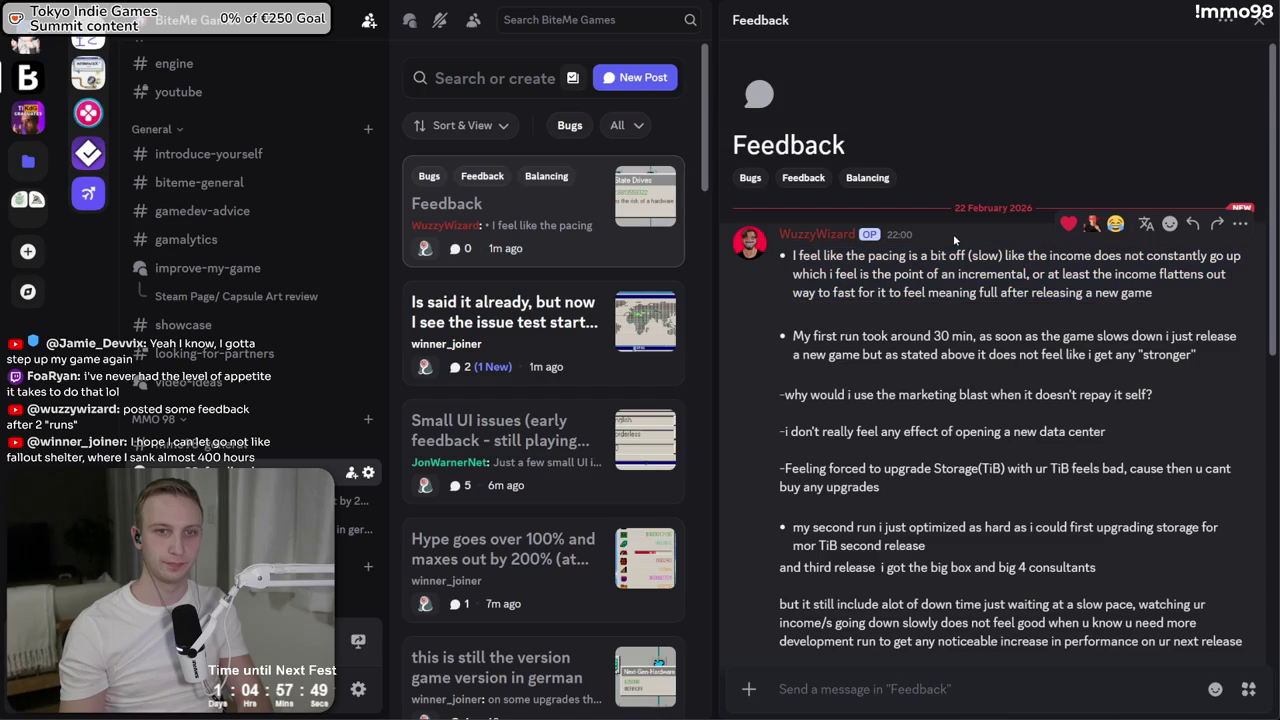
{"action": "mouse_move", "coordinate": [792, 337]}
{"action": "left_mouse_down"}
{"action": "mouse_move", "coordinate": [976, 356]}
{"action": "mouse_move", "coordinate": [967, 320]}
{"action": "left_mouse_up"}
{"action": "left_click", "coordinate": [978, 371]}
{"action": "mouse_move", "coordinate": [1198, 356]}
{"action": "left_mouse_down"}
{"action": "mouse_move", "coordinate": [795, 330]}
{"action": "mouse_move", "coordinate": [918, 400]}
{"action": "mouse_move", "coordinate": [1110, 445]}
{"action": "mouse_move", "coordinate": [780, 392]}
{"action": "mouse_move", "coordinate": [786, 449]}
{"action": "mouse_move", "coordinate": [801, 410]}
{"action": "left_mouse_up"}
{"action": "left_click", "coordinate": [777, 396]}
{"action": "left_click", "coordinate": [784, 447]}
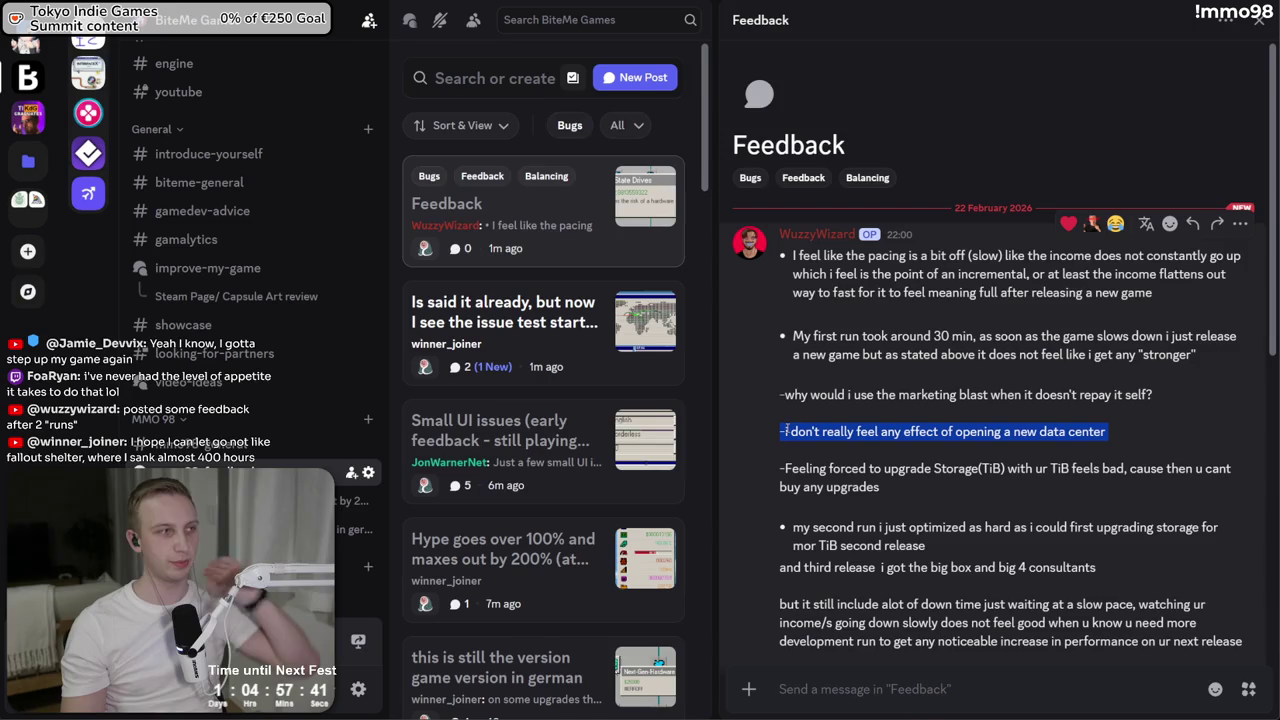
{"action": "left_click", "coordinate": [801, 410]}
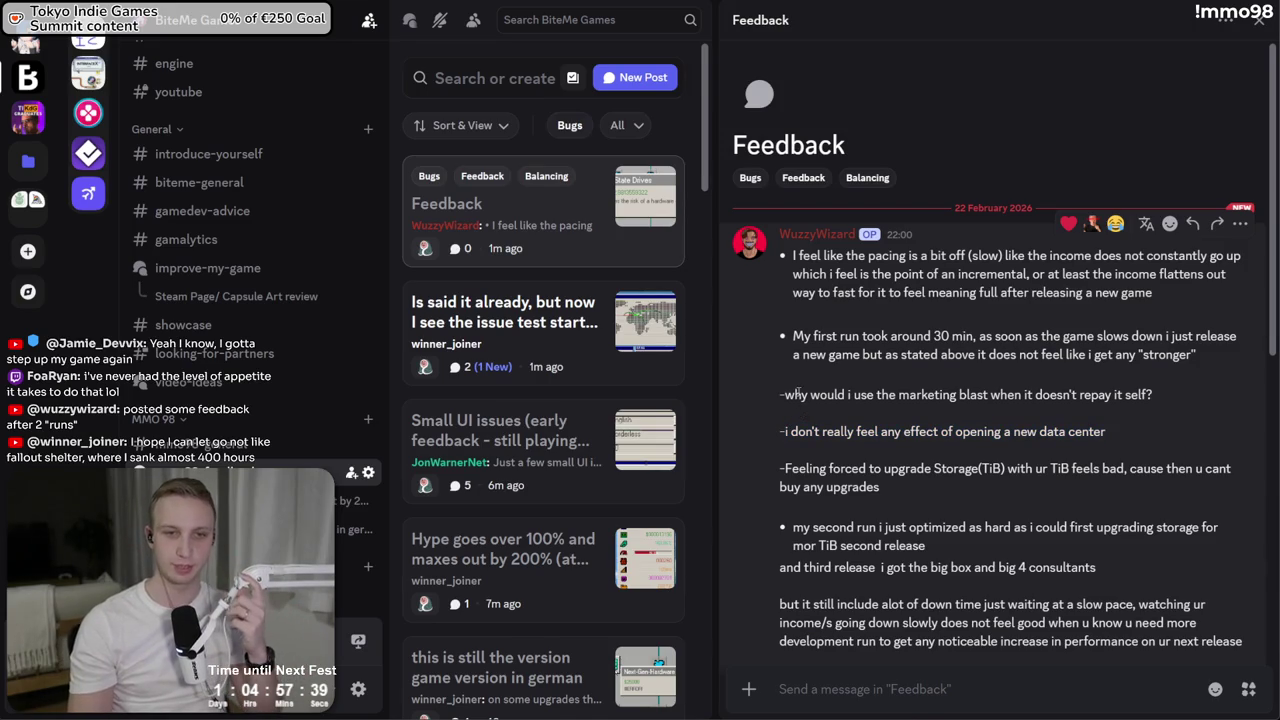
Read the data center, forced storage upgrade, second-run and down-time paragraphs
{"action": "left_click_drag", "start_coordinate": [816, 431], "coordinate": [834, 468]}
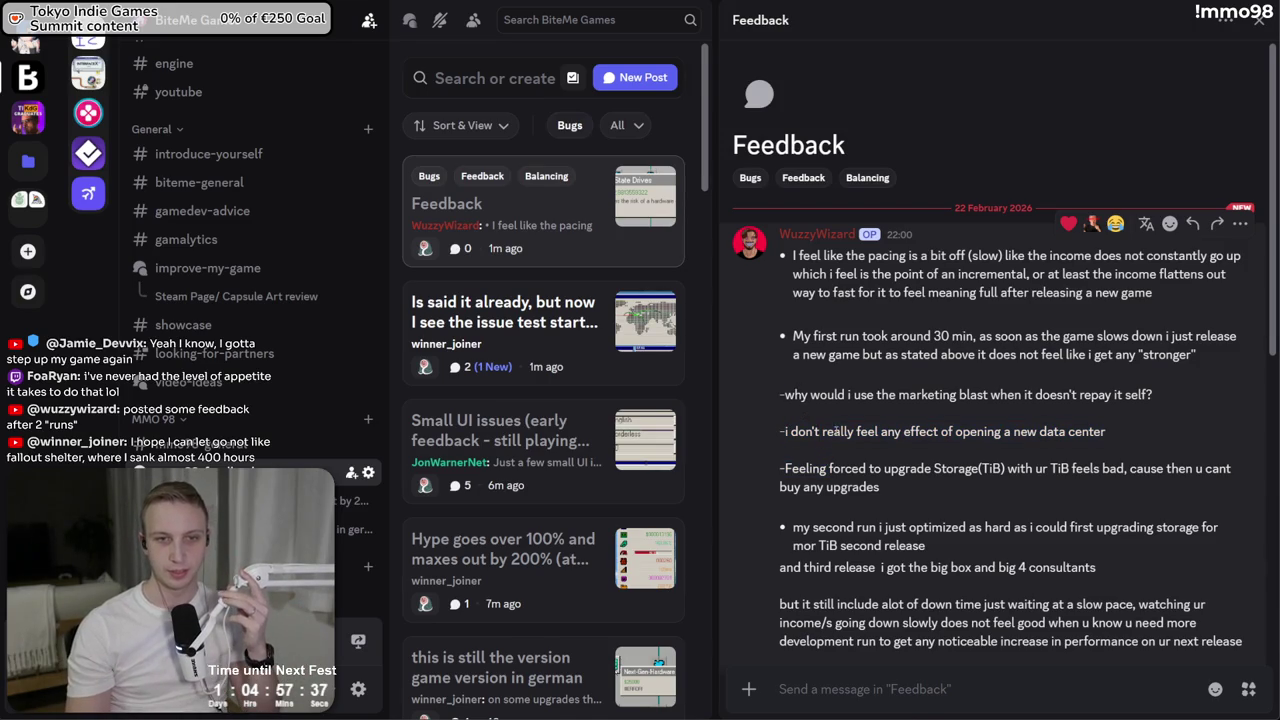
{"action": "mouse_move", "coordinate": [781, 410]}
{"action": "left_mouse_down"}
{"action": "mouse_move", "coordinate": [885, 490]}
{"action": "mouse_move", "coordinate": [780, 468]}
{"action": "mouse_move", "coordinate": [895, 470]}
{"action": "mouse_move", "coordinate": [934, 492]}
{"action": "mouse_move", "coordinate": [774, 469]}
{"action": "left_mouse_up"}
{"action": "left_click", "coordinate": [920, 486]}
{"action": "left_click", "coordinate": [892, 488]}
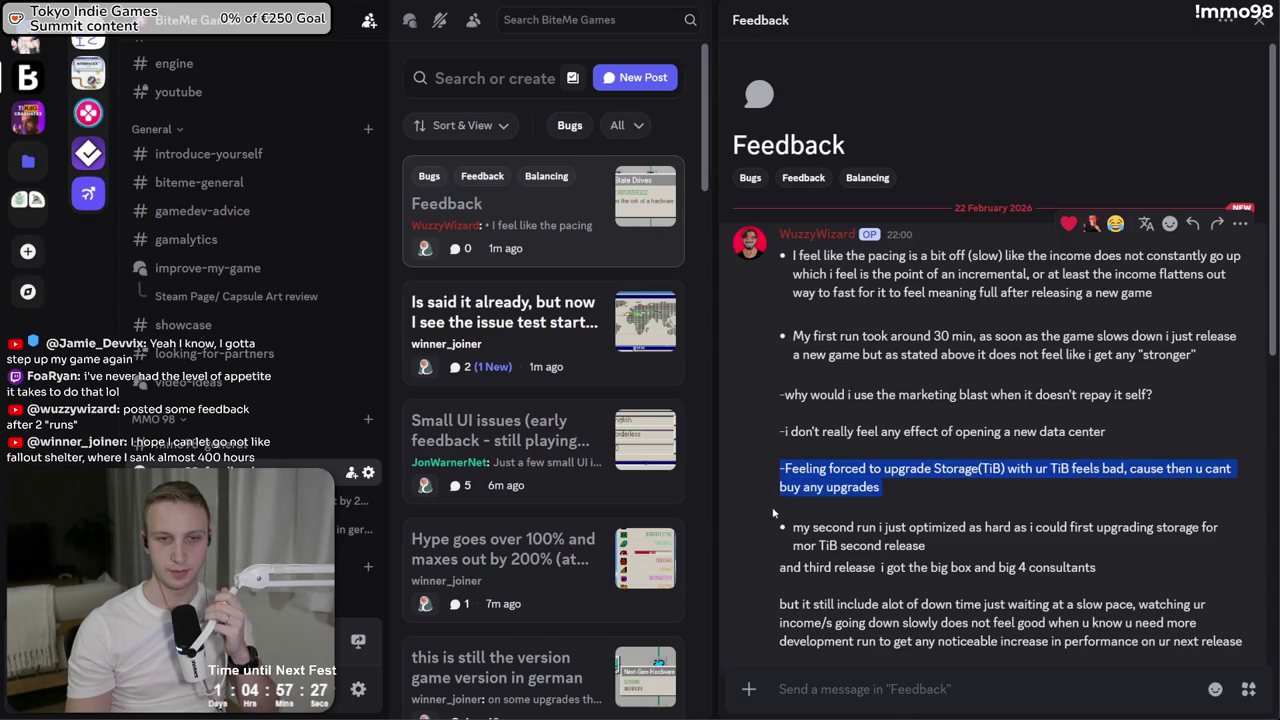
{"action": "left_click_drag", "start_coordinate": [773, 513], "coordinate": [783, 562]}
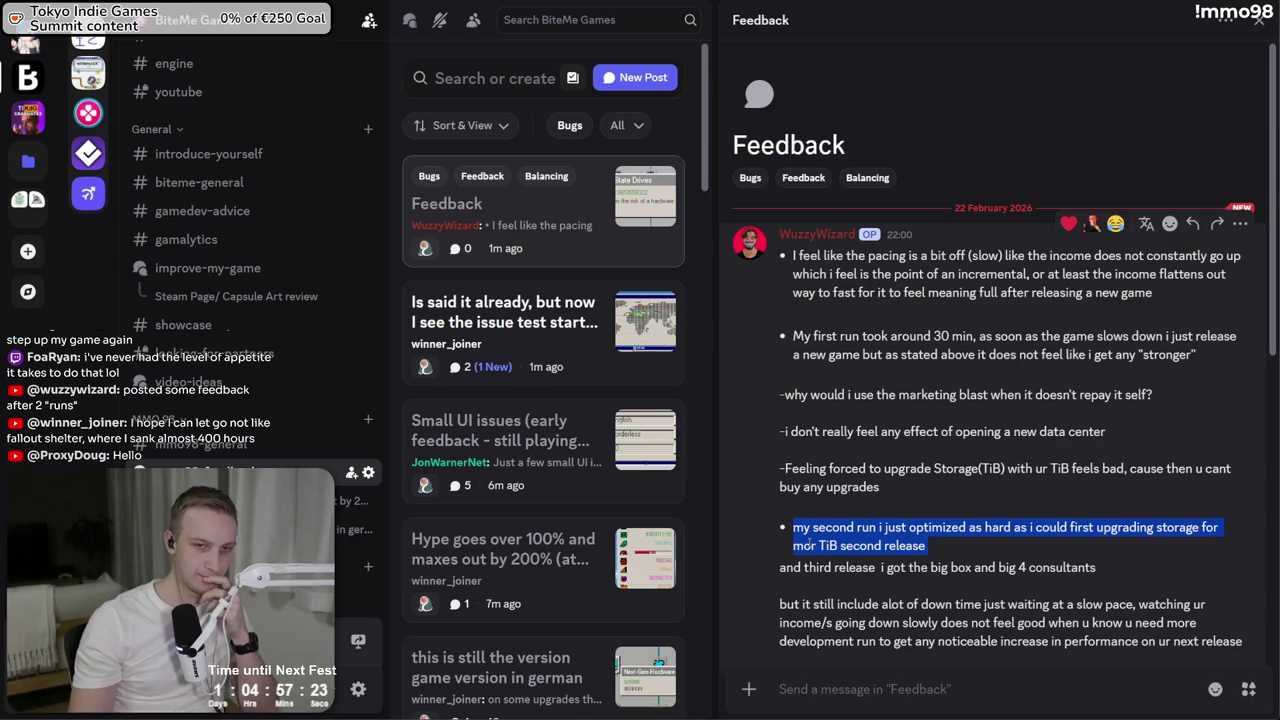
{"action": "left_click", "coordinate": [807, 533]}
{"action": "mouse_move", "coordinate": [795, 531]}
{"action": "left_mouse_down"}
{"action": "mouse_move", "coordinate": [928, 546]}
{"action": "mouse_move", "coordinate": [936, 510]}
{"action": "left_mouse_up"}
{"action": "scroll", "coordinate": [936, 510], "scroll_direction": "down", "scroll_amount": 3}
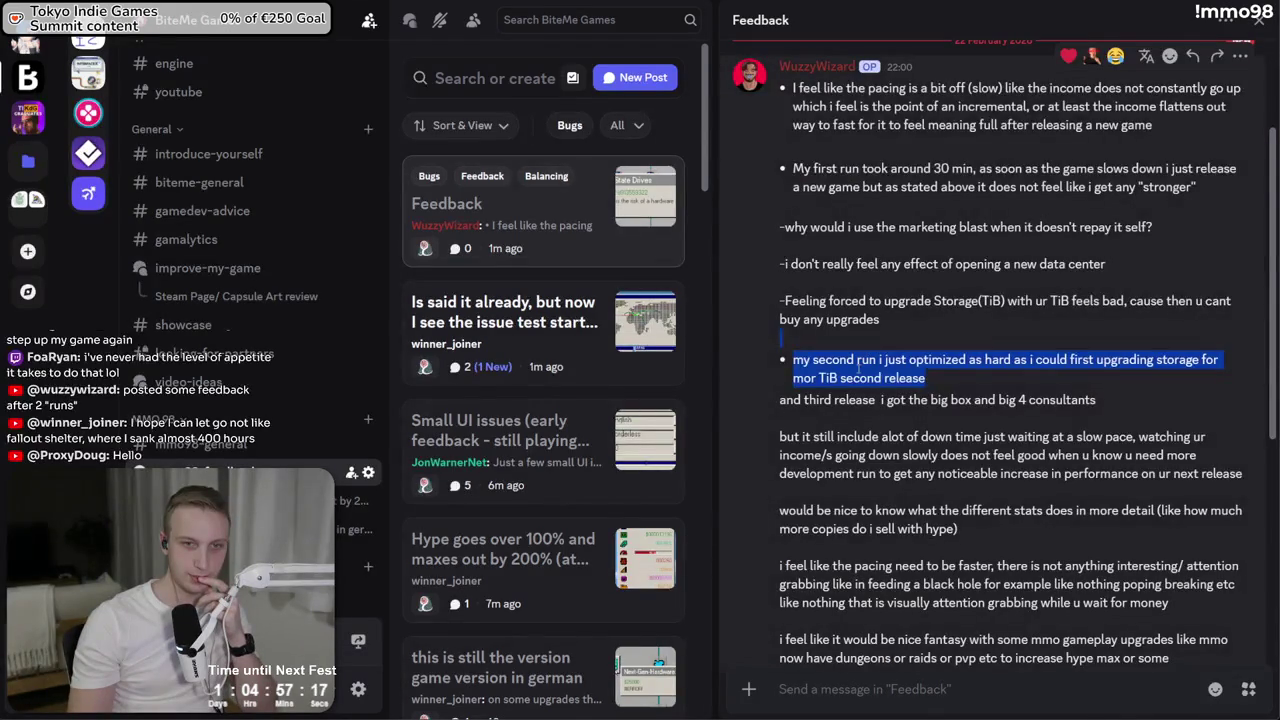
{"action": "left_click_drag", "start_coordinate": [801, 433], "coordinate": [849, 476]}
{"action": "mouse_move", "coordinate": [801, 433]}
{"action": "left_mouse_down"}
{"action": "mouse_move", "coordinate": [846, 440]}
{"action": "mouse_move", "coordinate": [849, 476]}
{"action": "mouse_move", "coordinate": [849, 432]}
{"action": "mouse_move", "coordinate": [836, 476]}
{"action": "left_mouse_up"}
{"action": "left_click", "coordinate": [826, 511]}
Read the paragraphs asking for stat details and for faster pacing
{"action": "triple_click", "coordinate": [822, 512]}
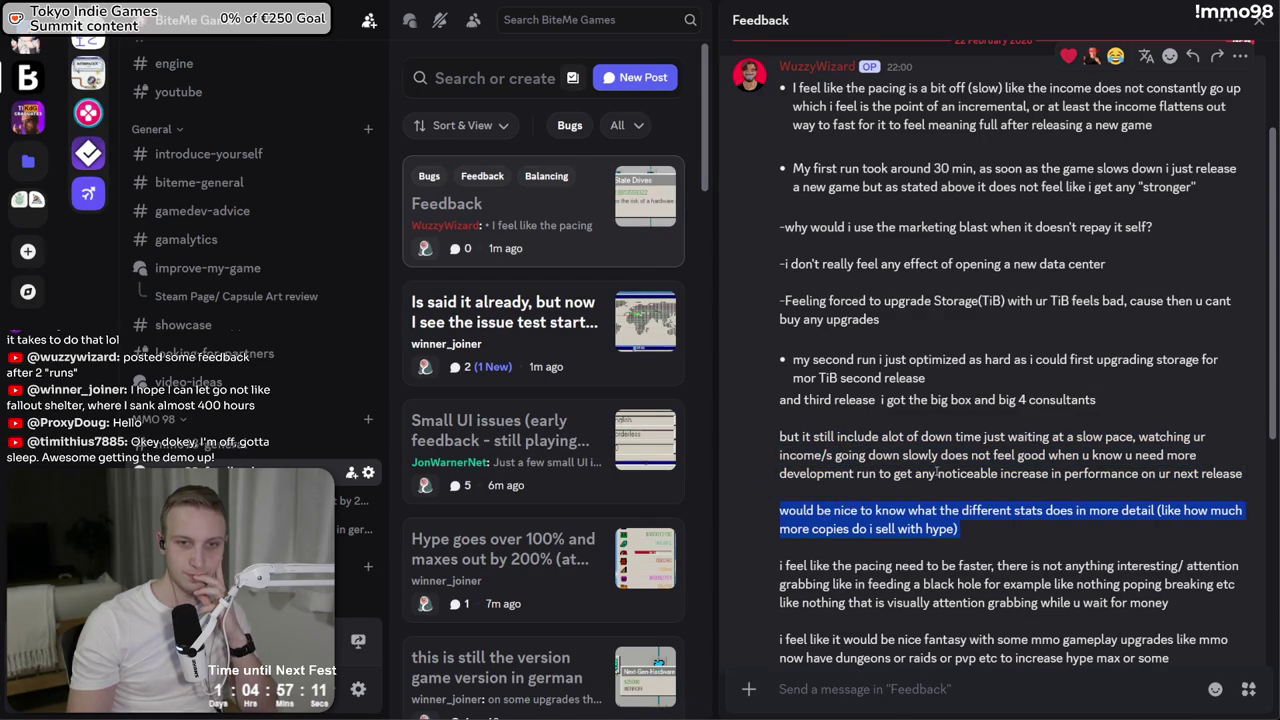
{"action": "left_click", "coordinate": [937, 474]}
{"action": "mouse_move", "coordinate": [891, 508]}
{"action": "left_mouse_down"}
{"action": "mouse_move", "coordinate": [876, 568]}
{"action": "mouse_move", "coordinate": [971, 528]}
{"action": "mouse_move", "coordinate": [1016, 566]}
{"action": "mouse_move", "coordinate": [1013, 602]}
{"action": "left_mouse_up"}
{"action": "left_click_drag", "start_coordinate": [1170, 603], "coordinate": [997, 566]}
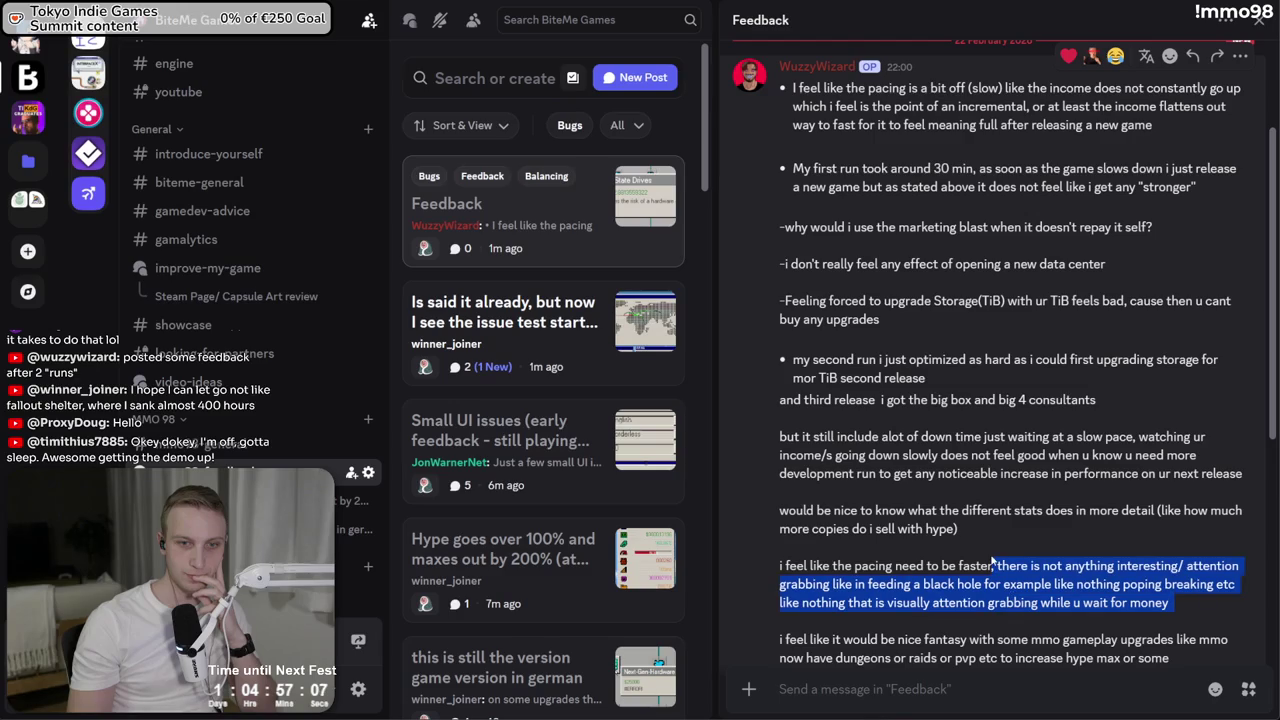
{"action": "triple_click", "coordinate": [993, 563]}
{"action": "scroll", "coordinate": [985, 617], "scroll_direction": "down", "scroll_amount": 3}
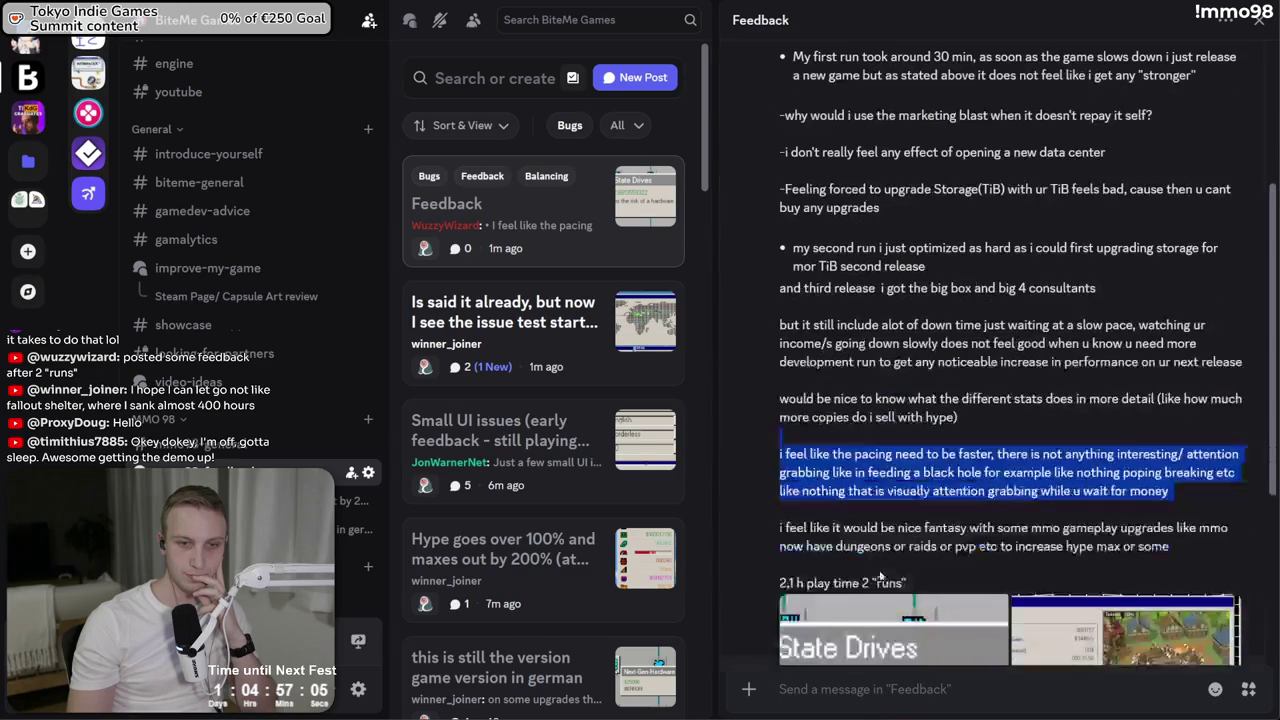
{"action": "left_click", "coordinate": [815, 525]}
{"action": "triple_click", "coordinate": [815, 528]}
{"action": "left_click", "coordinate": [806, 508]}
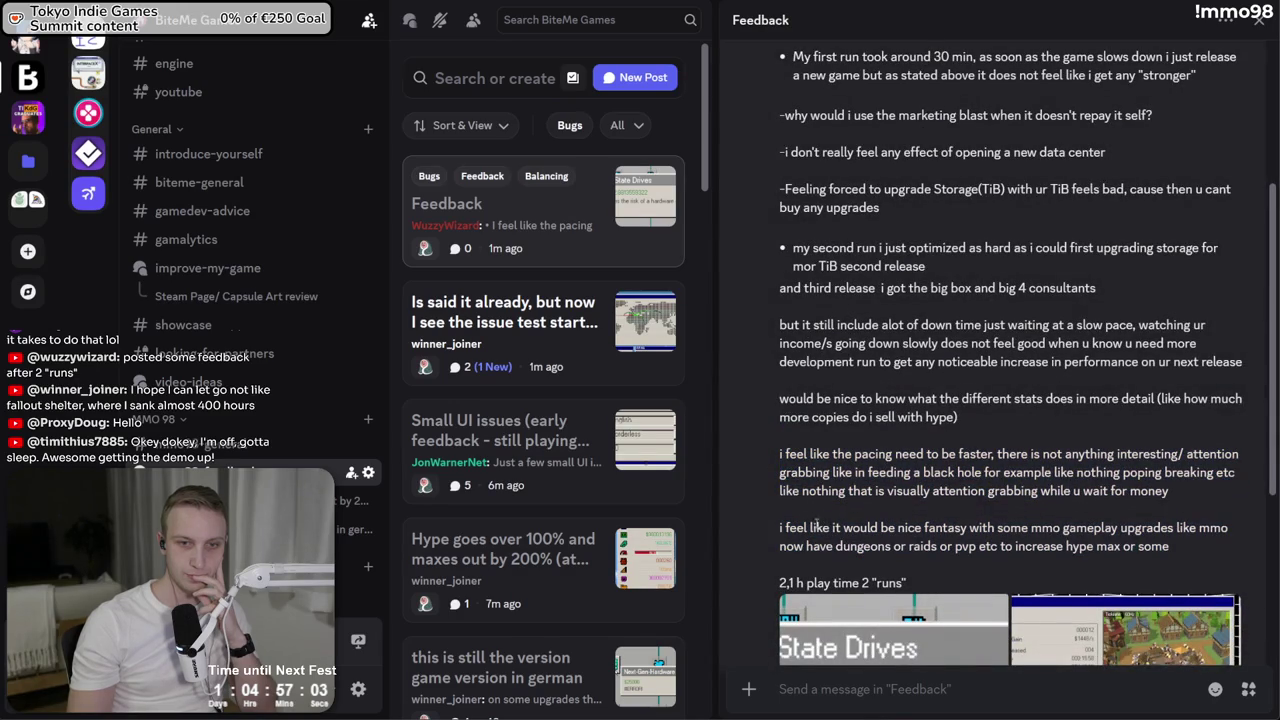
Read the 2,1 h play time and MMO gameplay upgrades notes, then enlarge the attached screenshot
{"action": "scroll", "coordinate": [816, 529], "scroll_direction": "down", "scroll_amount": 4}
{"action": "triple_click", "coordinate": [788, 416]}
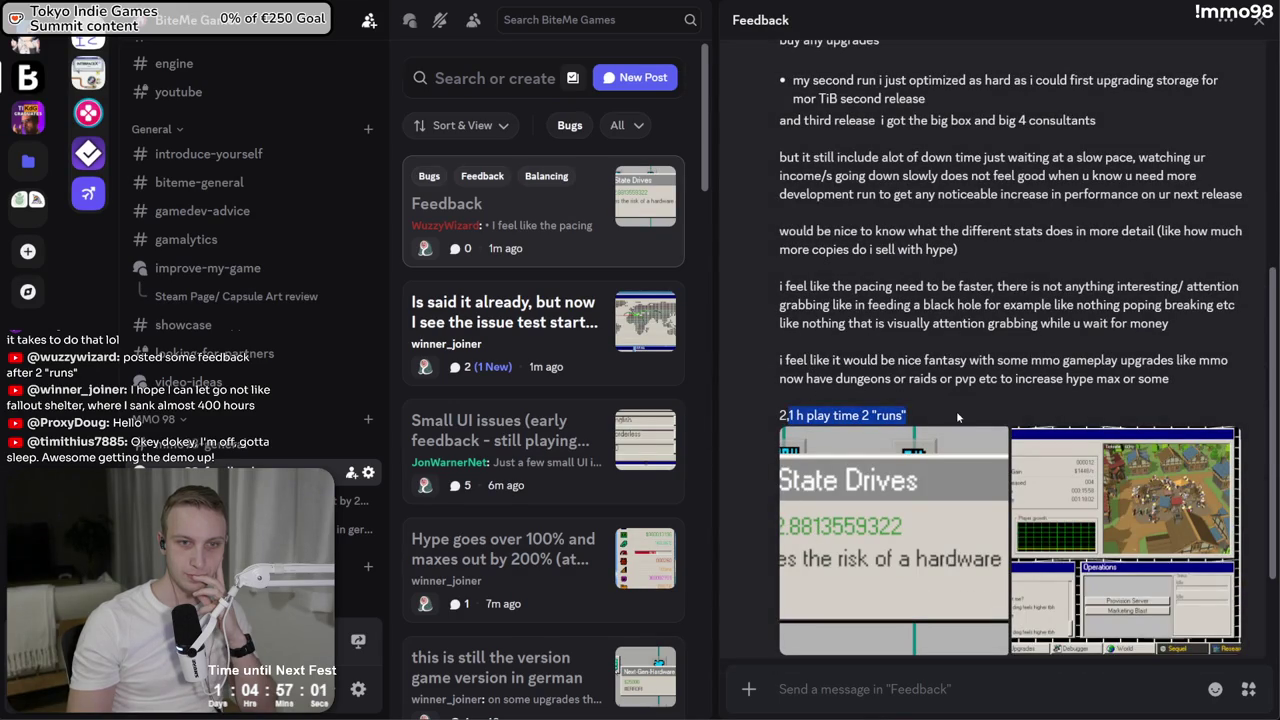
{"action": "left_click_drag", "start_coordinate": [956, 410], "coordinate": [944, 345]}
{"action": "left_click", "coordinate": [943, 347]}
{"action": "triple_click", "coordinate": [943, 340]}
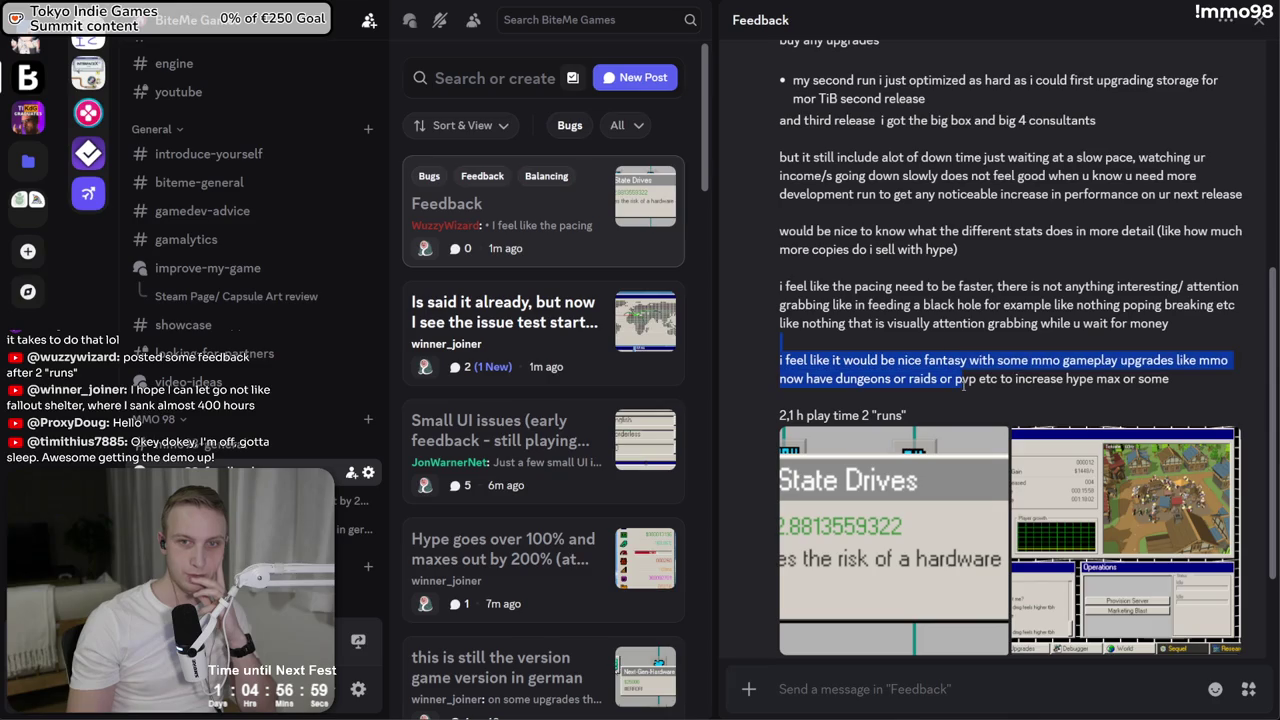
{"action": "triple_click", "coordinate": [917, 337]}
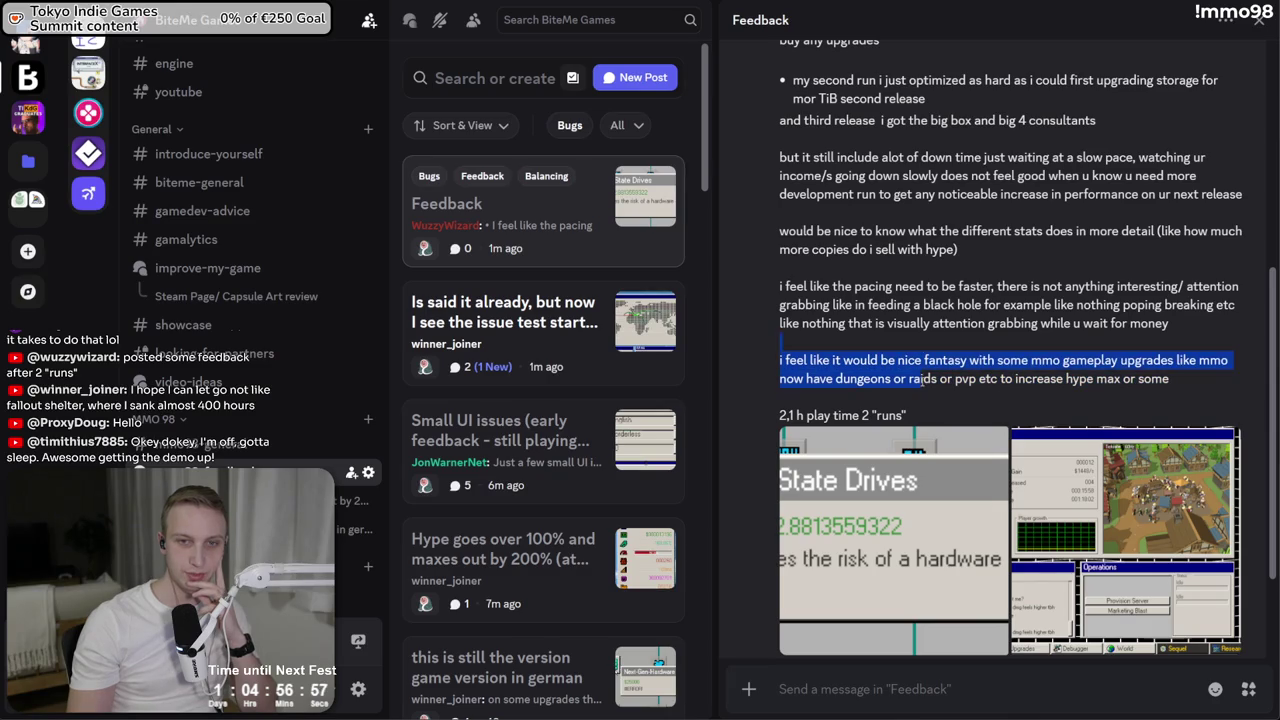
{"action": "left_click", "coordinate": [900, 338]}
{"action": "scroll", "coordinate": [883, 339], "scroll_direction": "down", "scroll_amount": 3}
{"action": "left_click", "coordinate": [956, 372]}
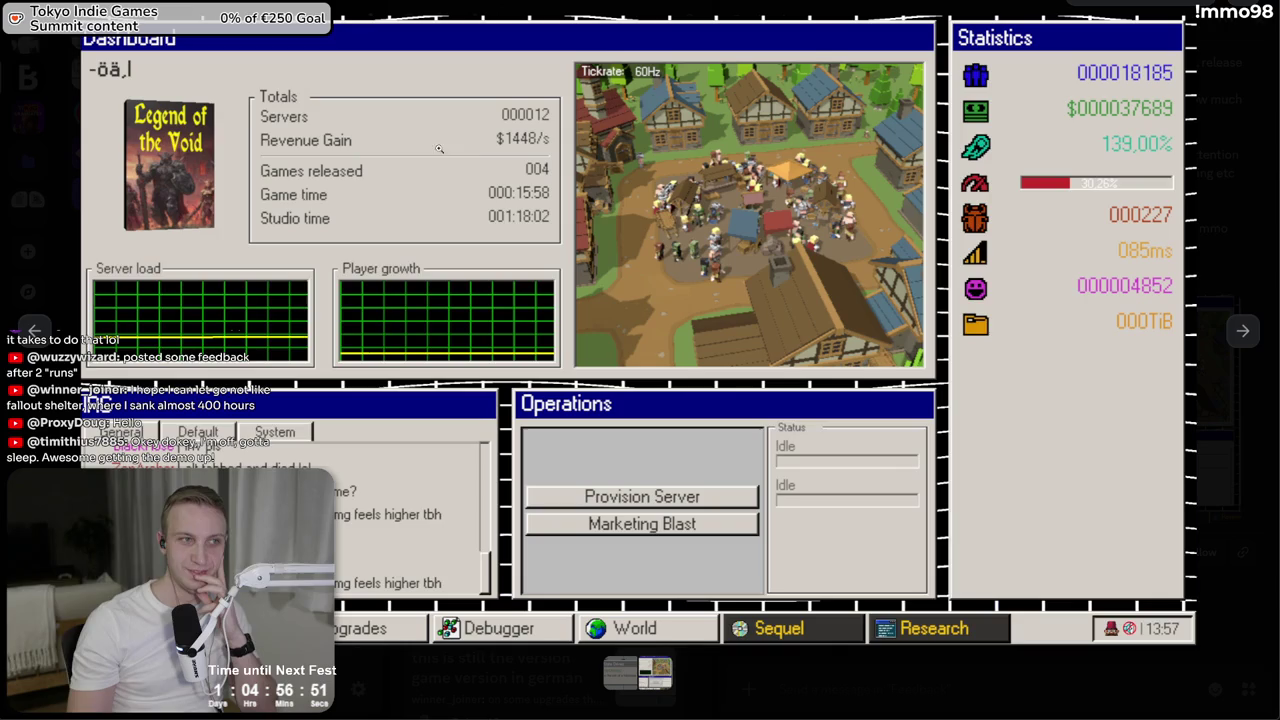
Zoom into the screenshot's Dashboard totals: 004 games released and $1448/s revenue
{"action": "left_click", "coordinate": [104, 70]}
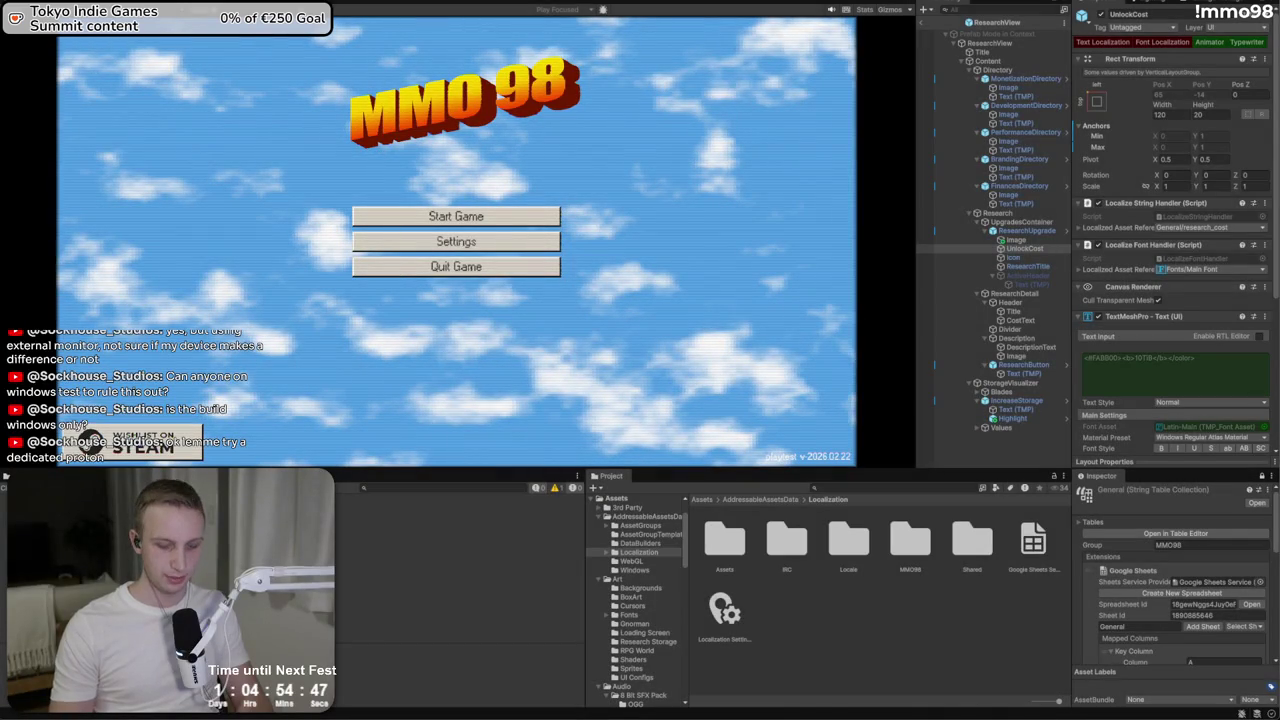
Leave the modified GameScene from the Scene view, choosing Don't Save for its changes
{"action": "key", "text": "ctrl+1"}
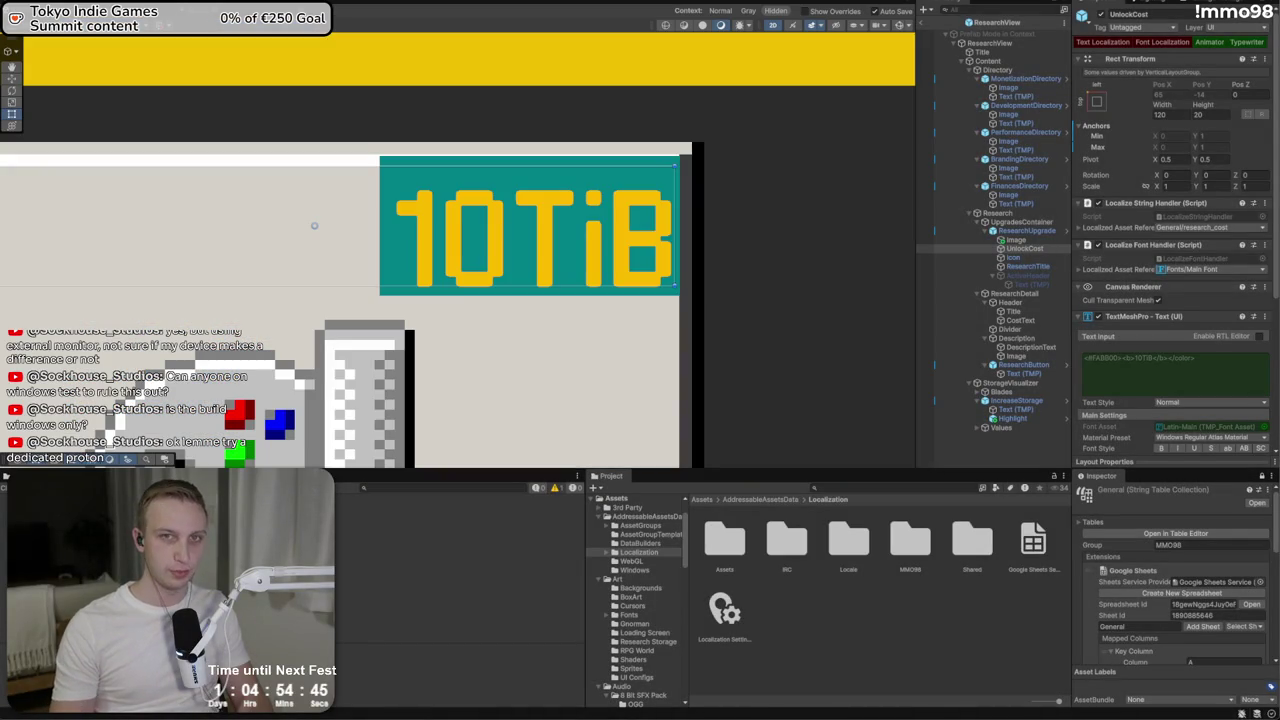
{"action": "key", "text": "ctrl+b"}
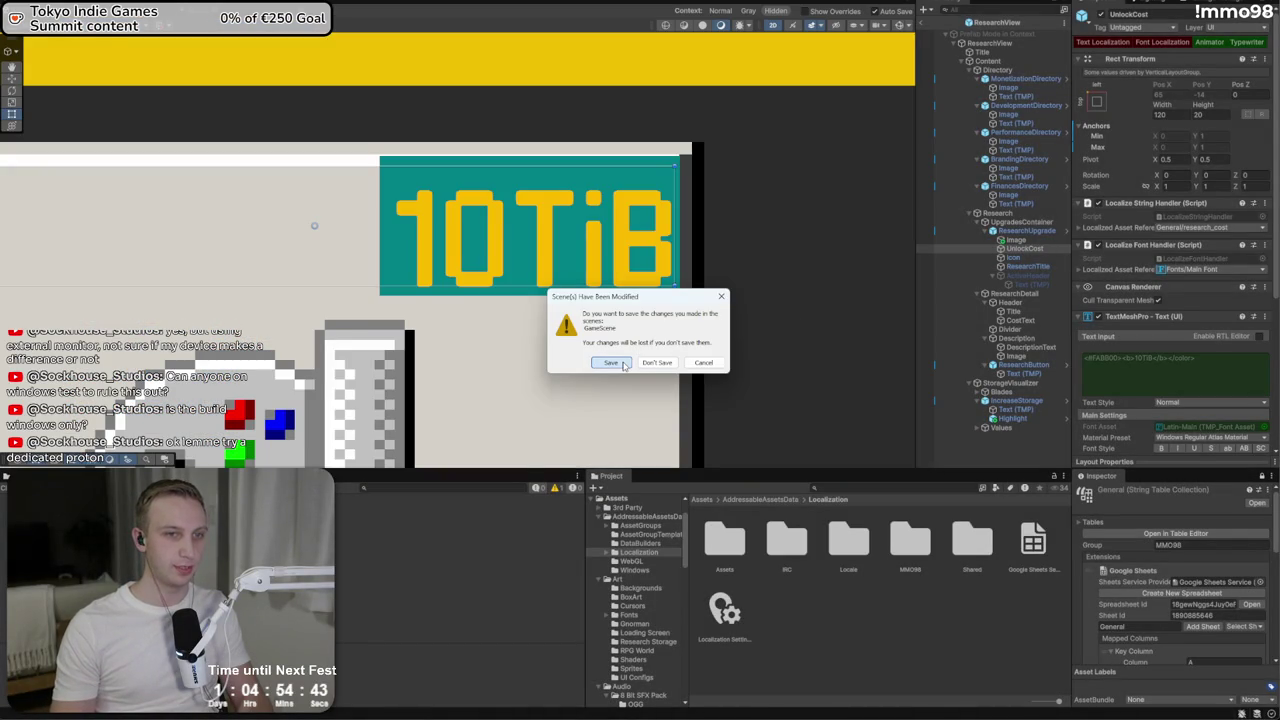
{"action": "left_click", "coordinate": [655, 366]}
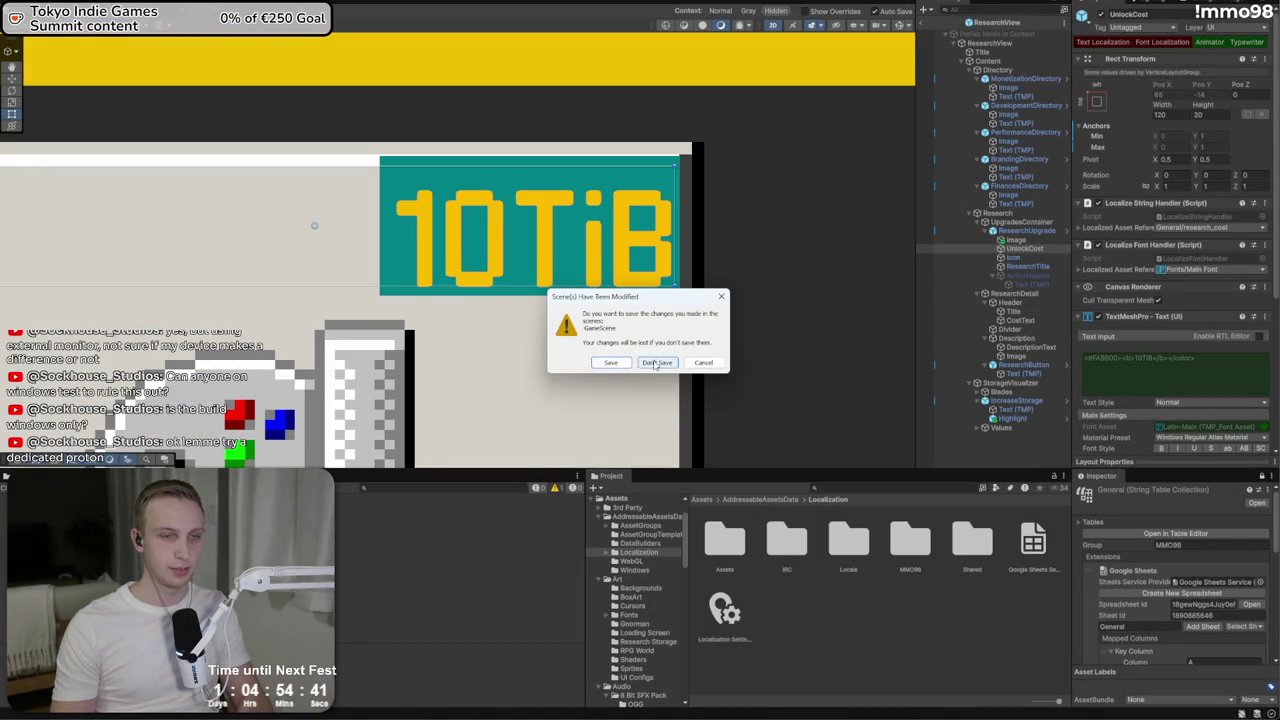
{"action": "key", "text": "alt+Tab"}
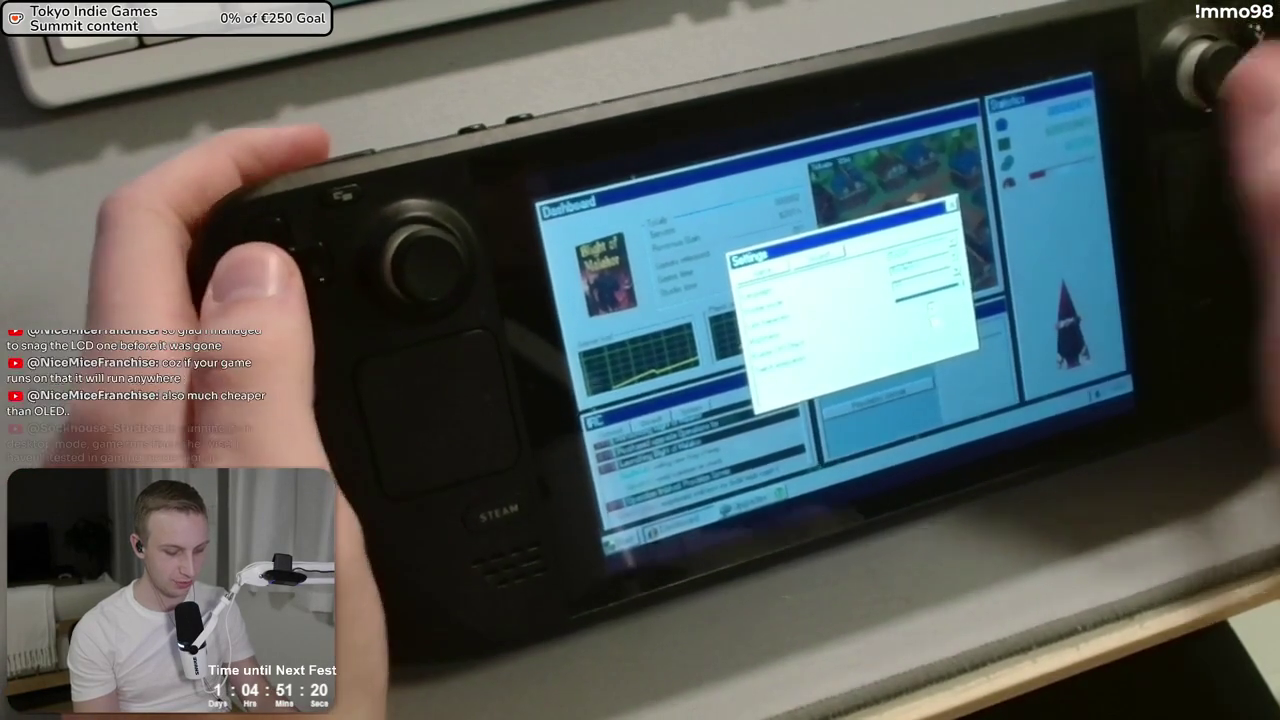
Close the in-game Settings window, reopening and closing it from the start menu
{"action": "left_click", "coordinate": [948, 205]}
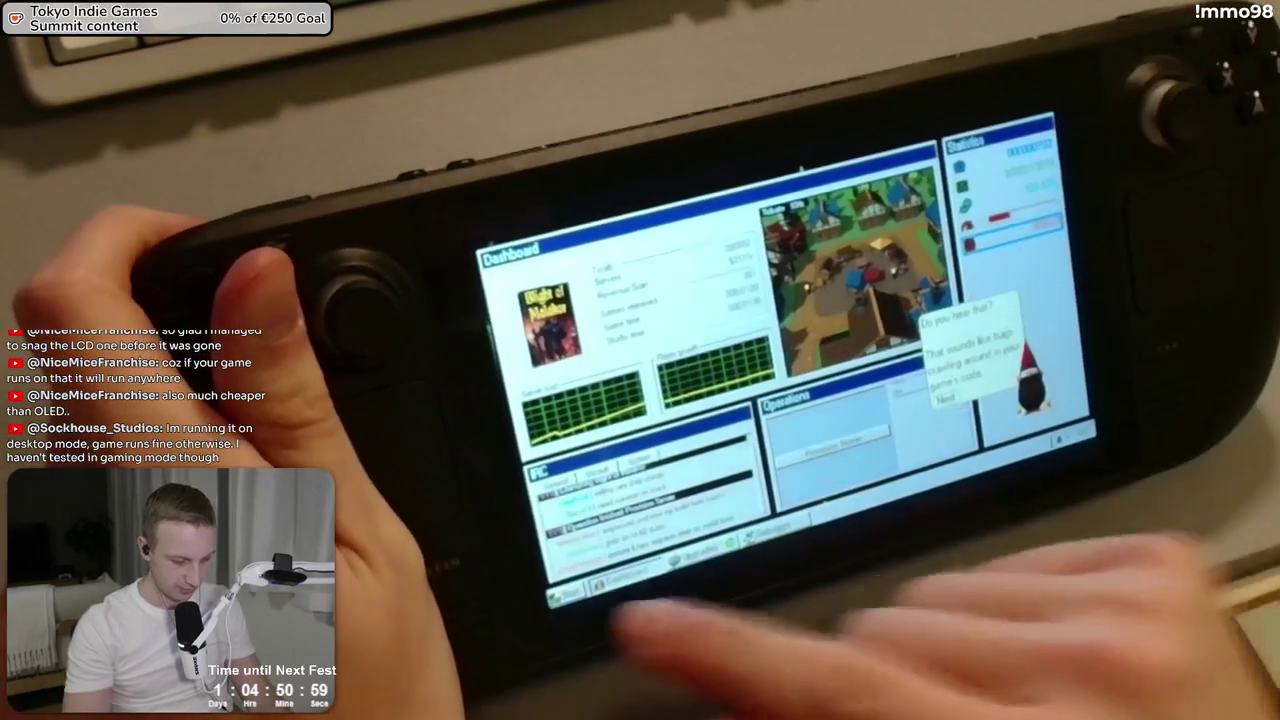
{"action": "left_click", "coordinate": [557, 594]}
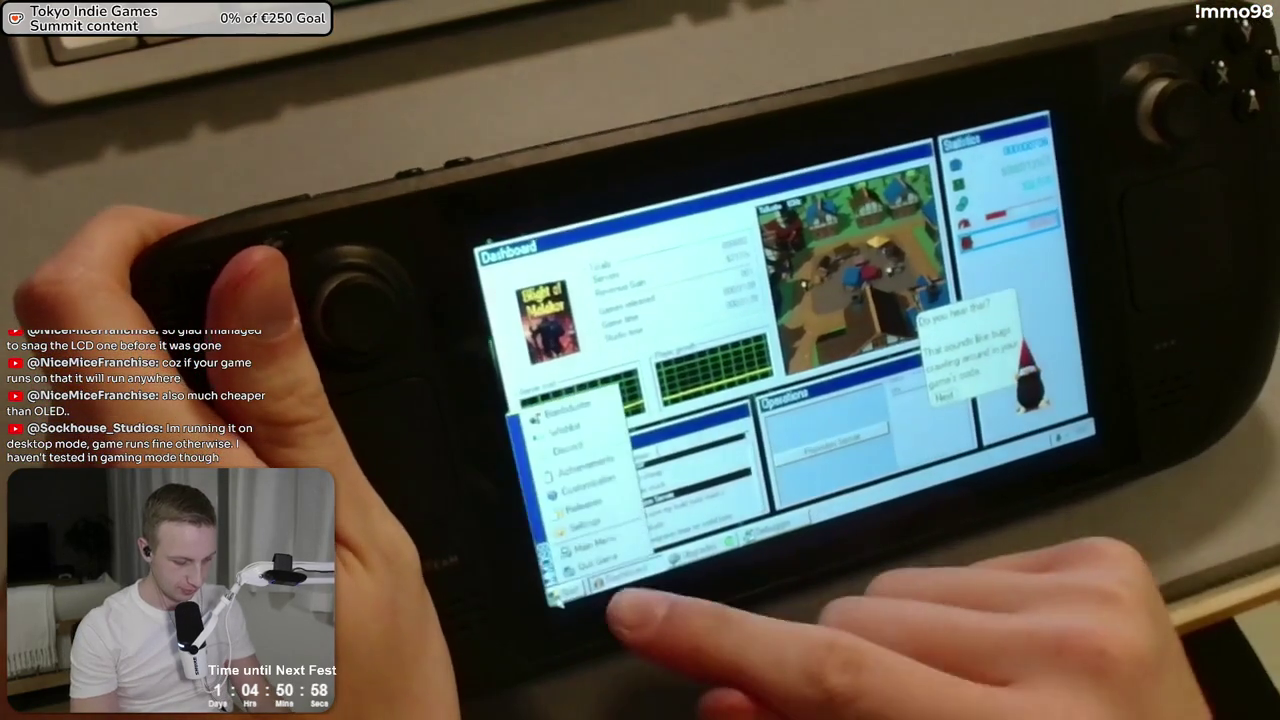
{"action": "left_click", "coordinate": [585, 522]}
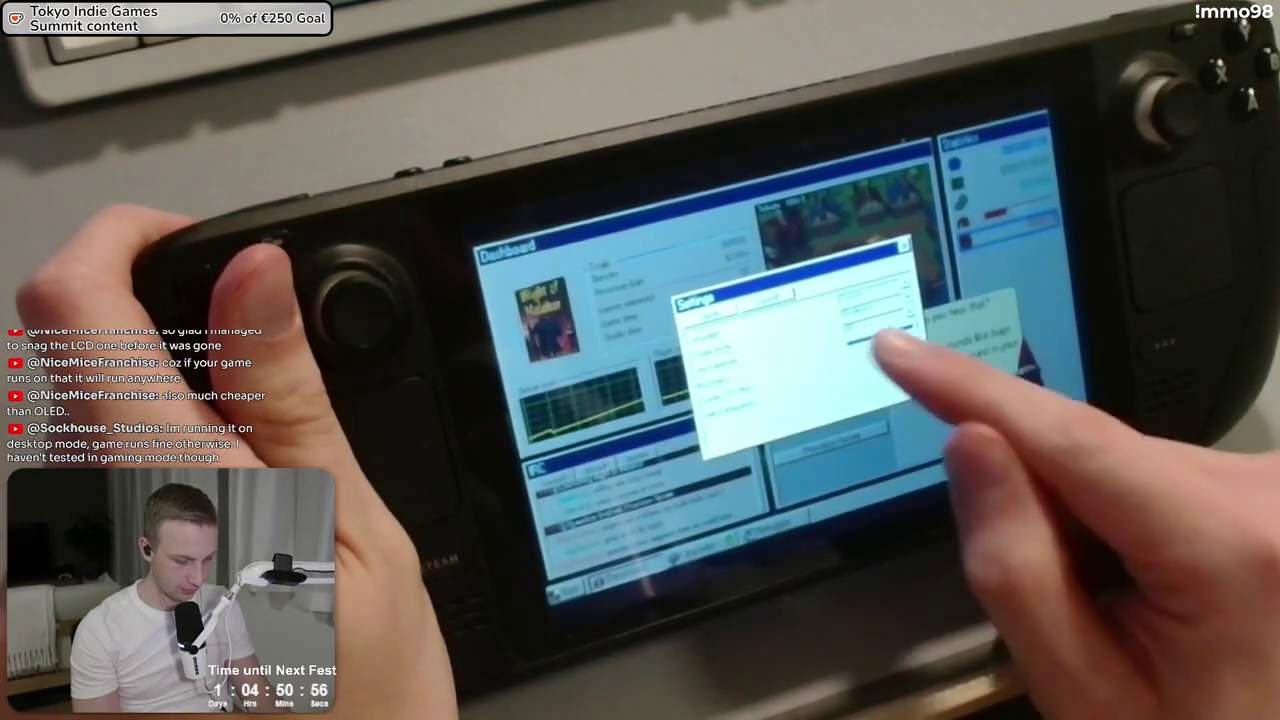
{"action": "left_click", "coordinate": [903, 245]}
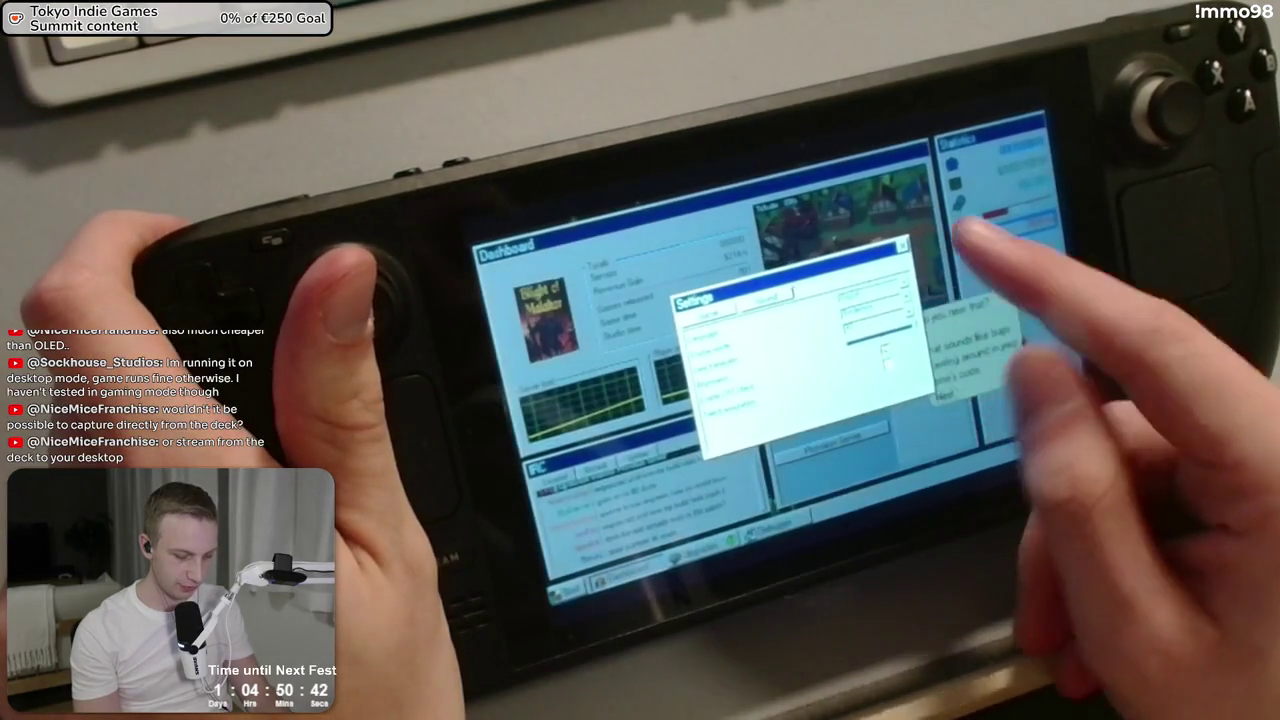
{"action": "left_click", "coordinate": [900, 242]}
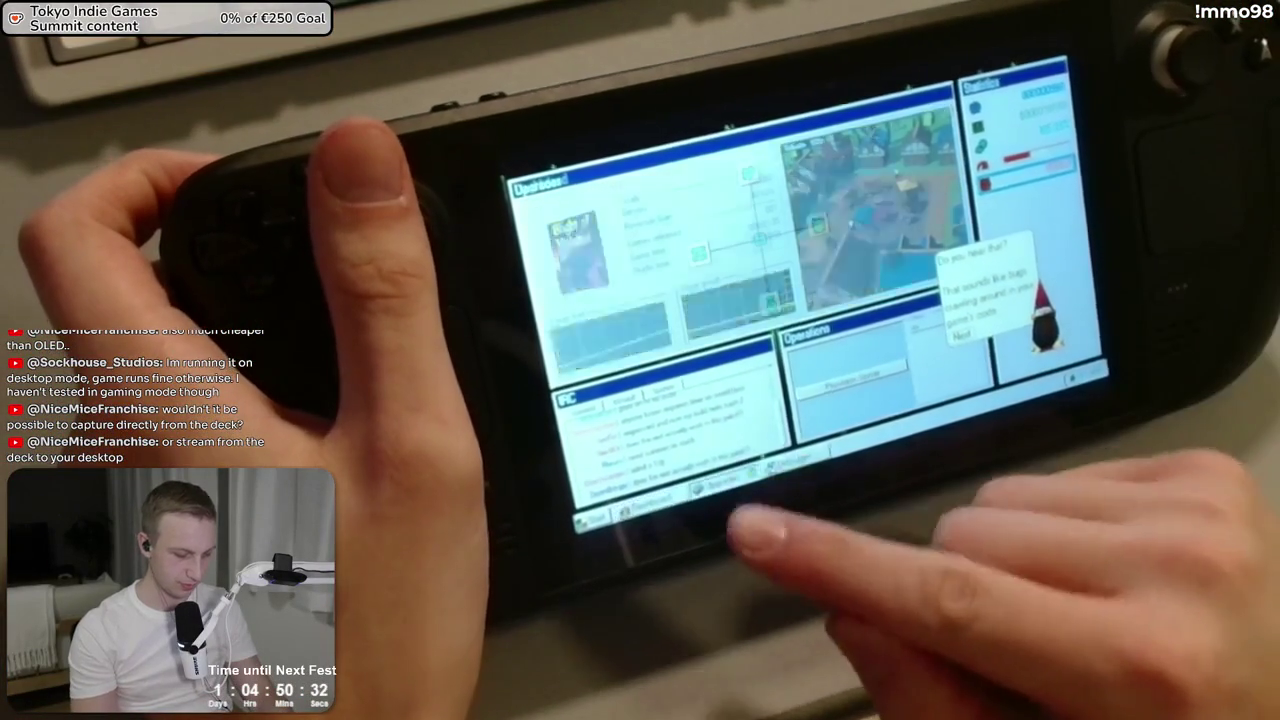
Switch to the hex Debugger and step through its helper tutorial
{"action": "left_click", "coordinate": [795, 462]}
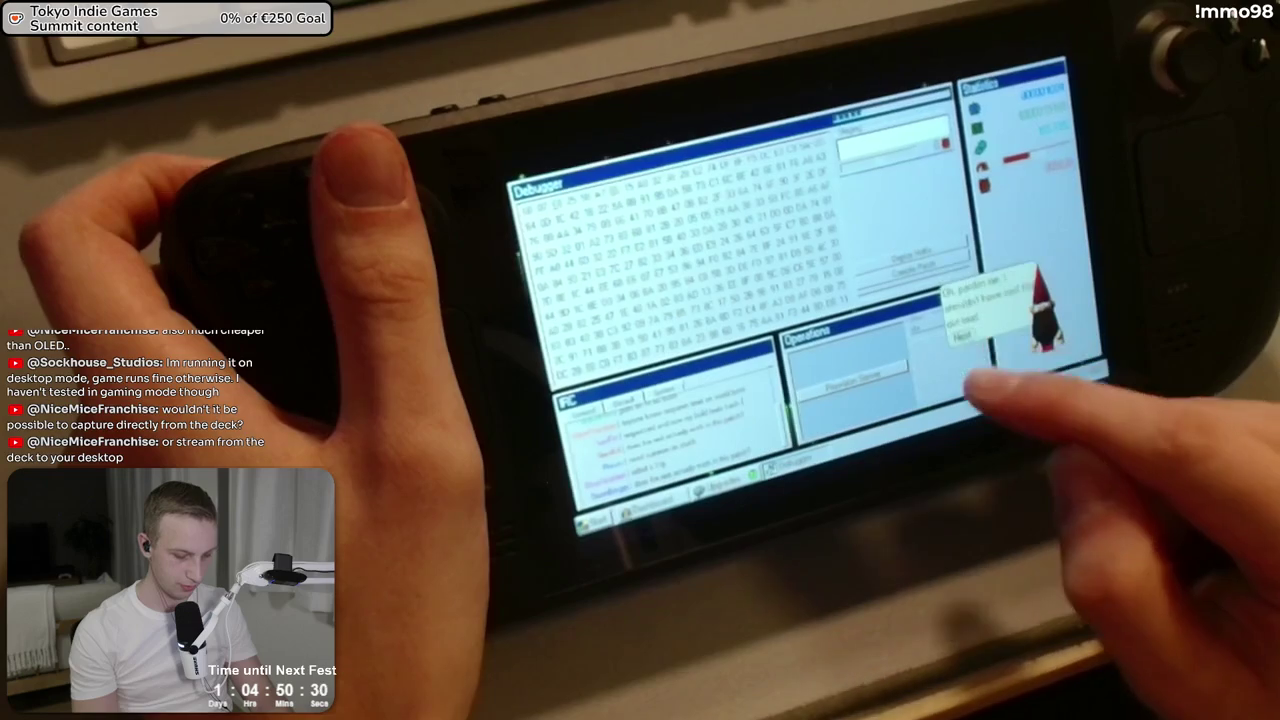
{"action": "left_click", "coordinate": [975, 290]}
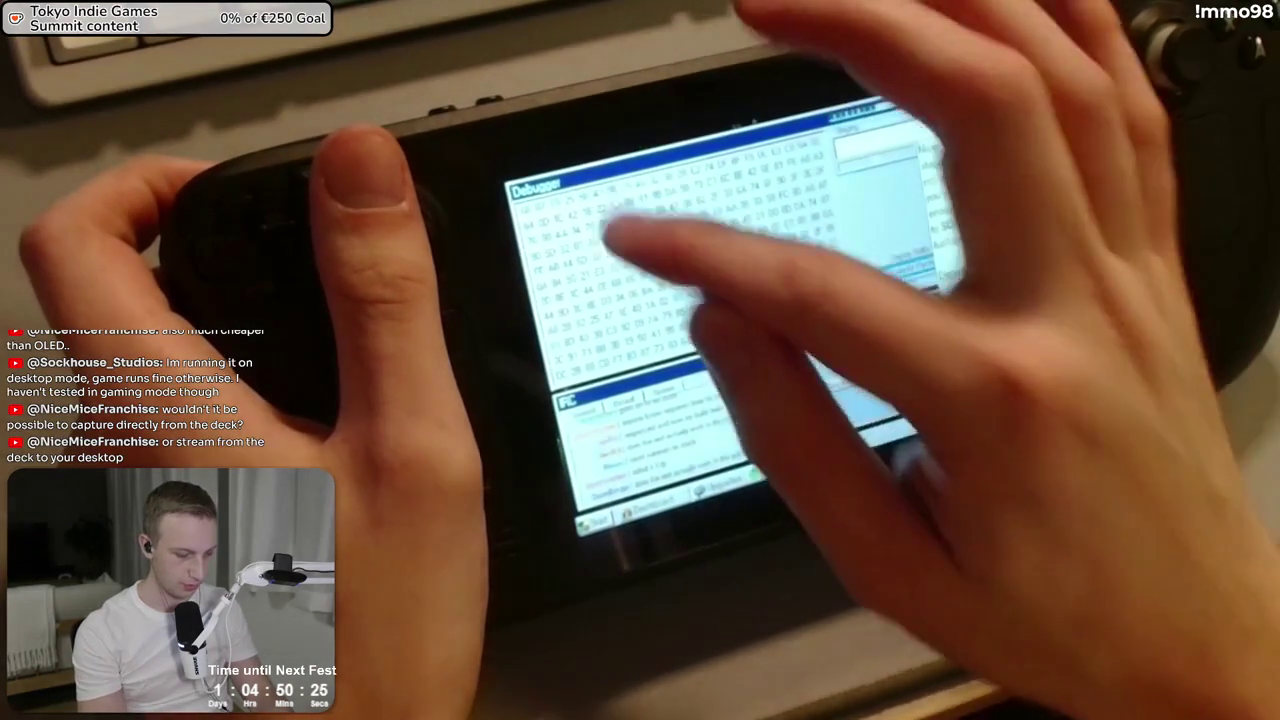
{"action": "left_click", "coordinate": [623, 206]}
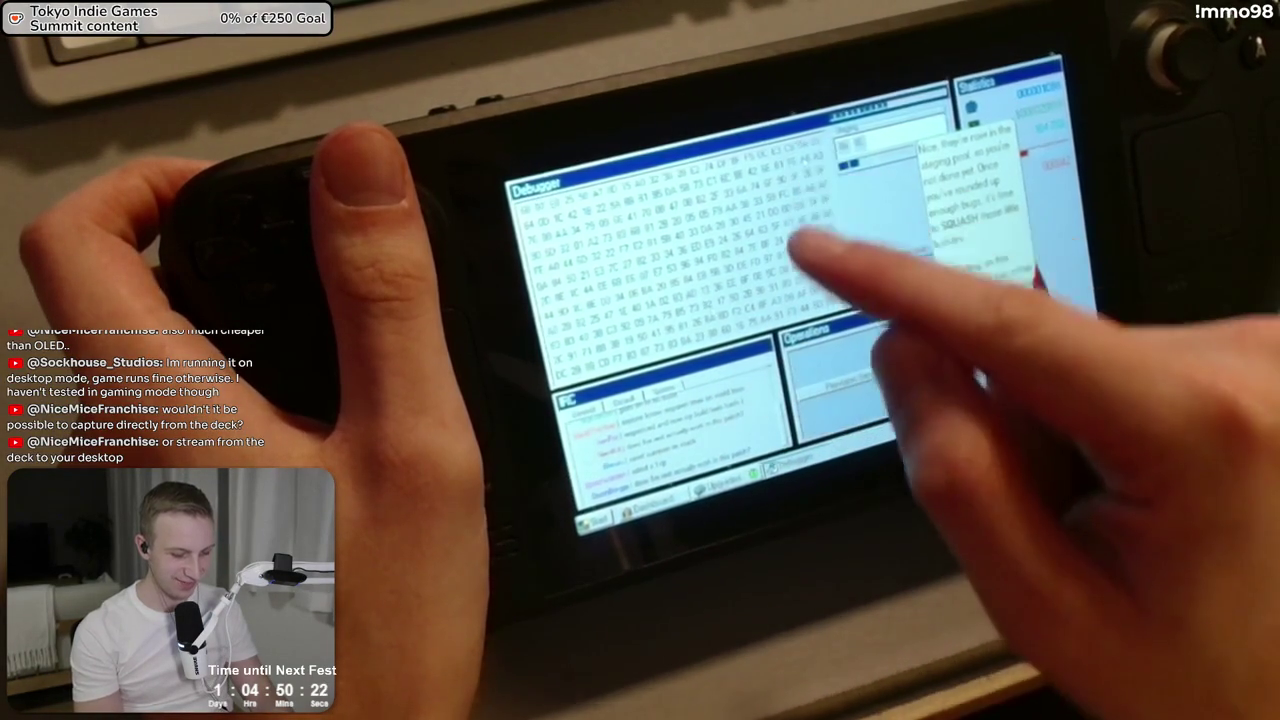
{"action": "left_click", "coordinate": [885, 280]}
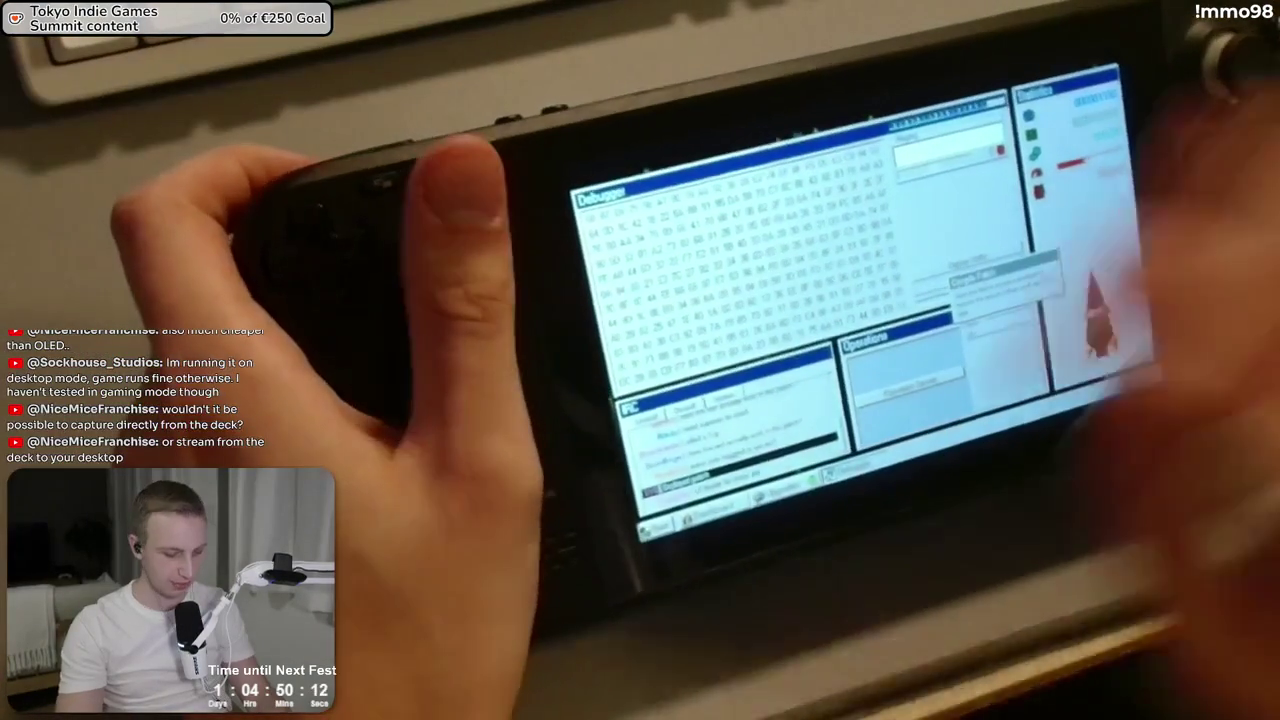
Quit MMO98 from the Dashboard's Start menu with Confirm, then relaunch it
{"action": "left_click", "coordinate": [715, 515]}
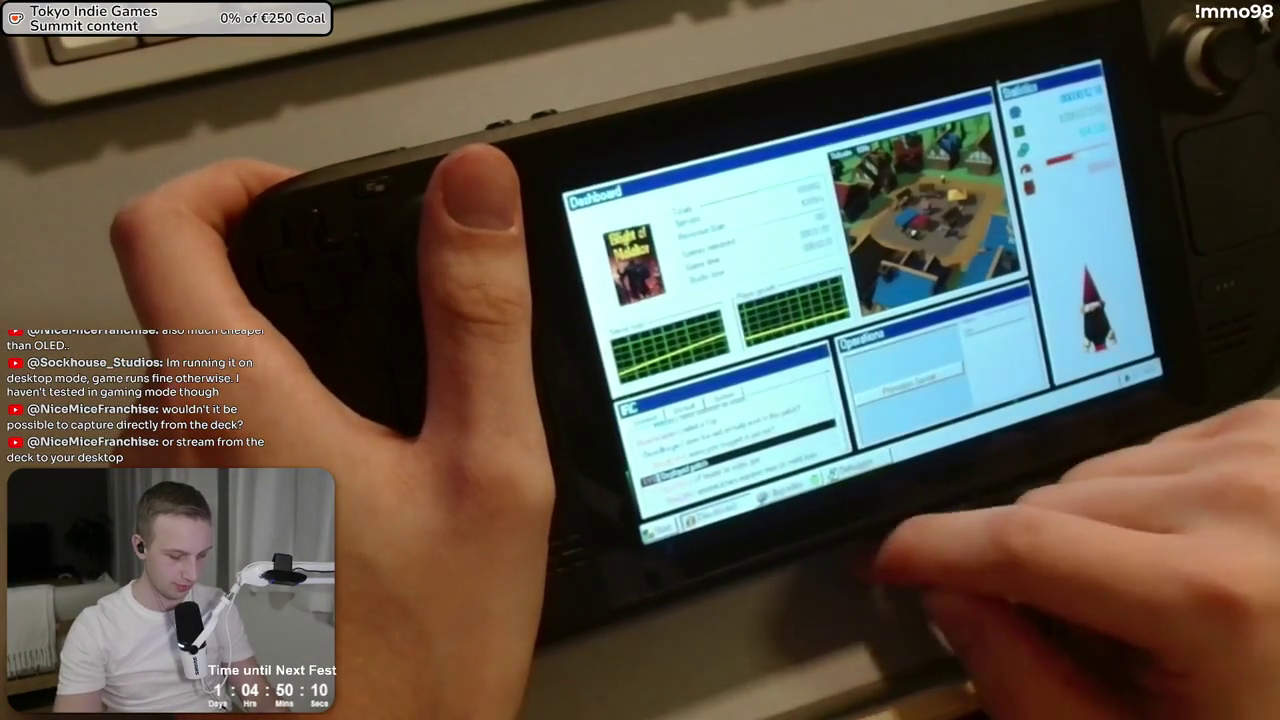
{"action": "left_click", "coordinate": [660, 528]}
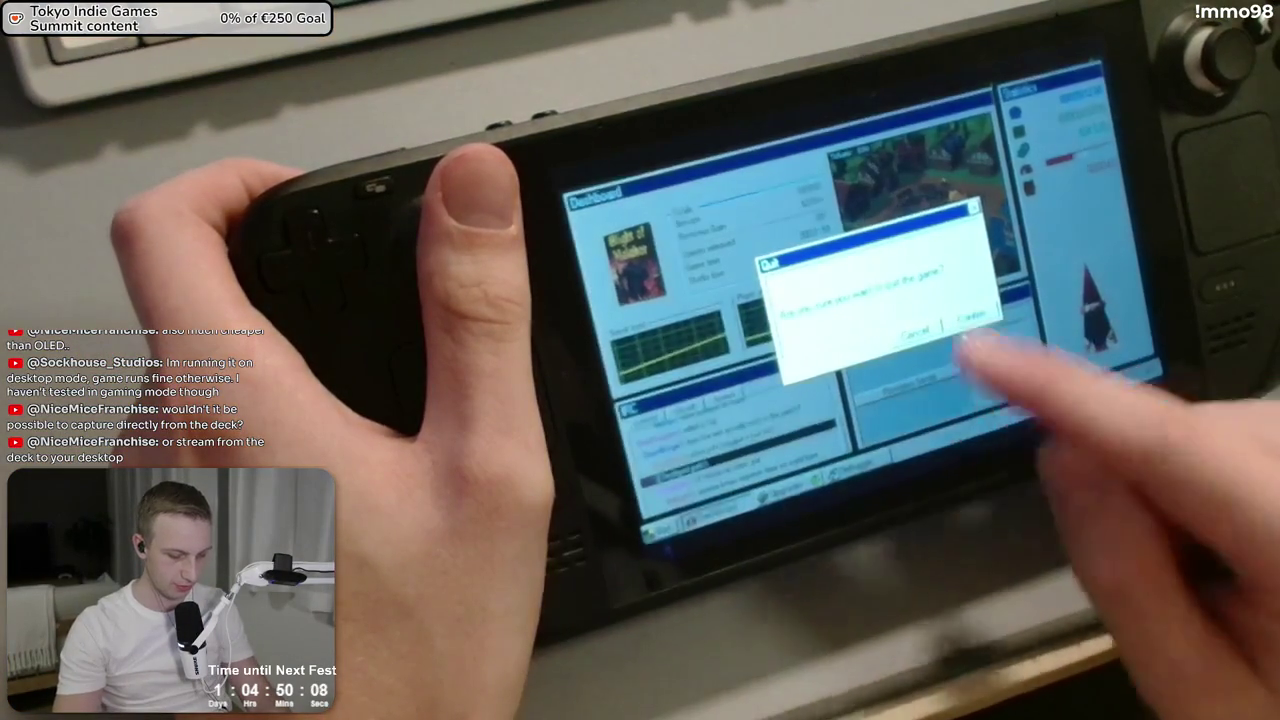
{"action": "left_click", "coordinate": [970, 316]}
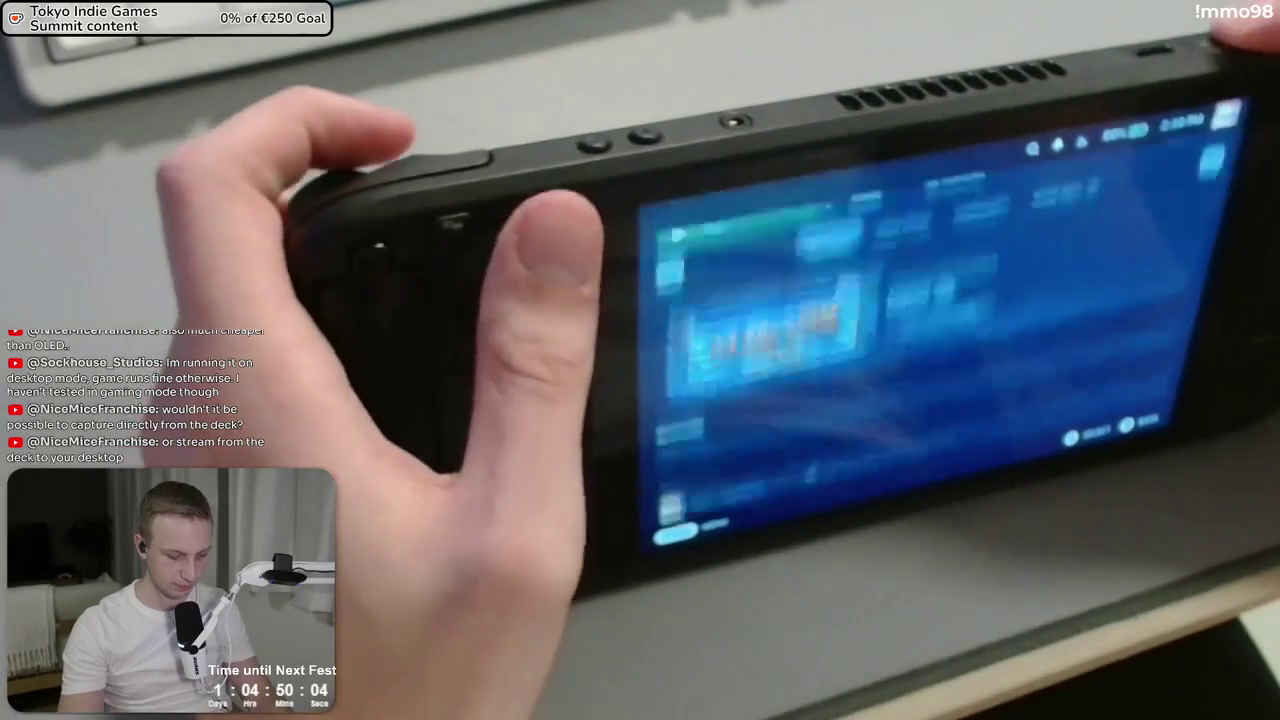
{"action": "key", "text": "Return"}
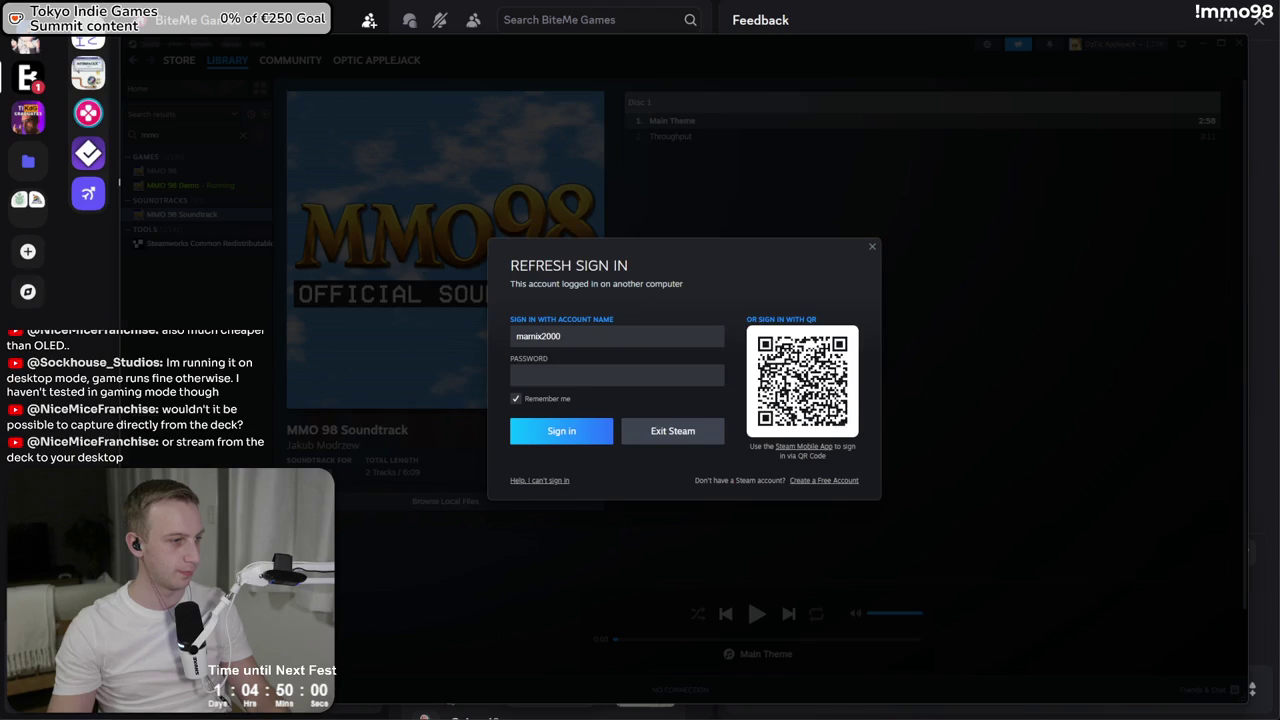
Return to Discord's Feedback forum and open the hex editor bug post
{"action": "left_click", "coordinate": [118, 181]}
{"action": "left_click", "coordinate": [303, 185]}
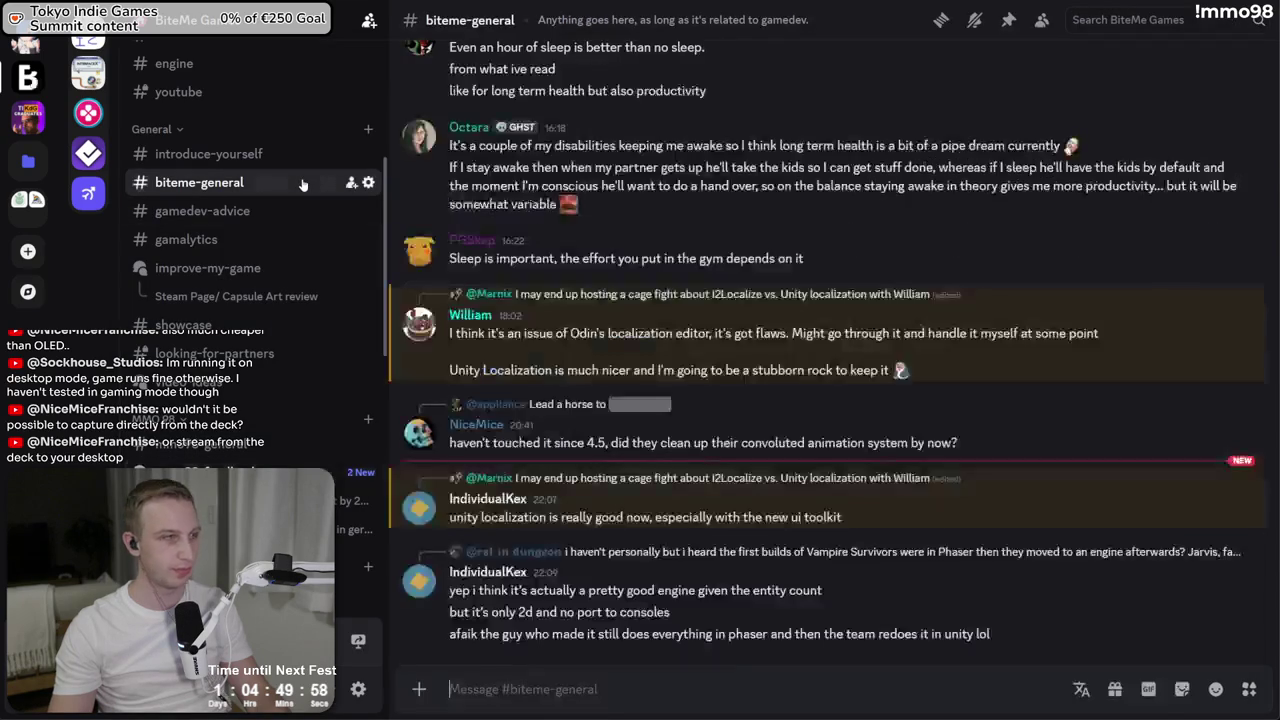
{"action": "triple_click", "coordinate": [628, 530]}
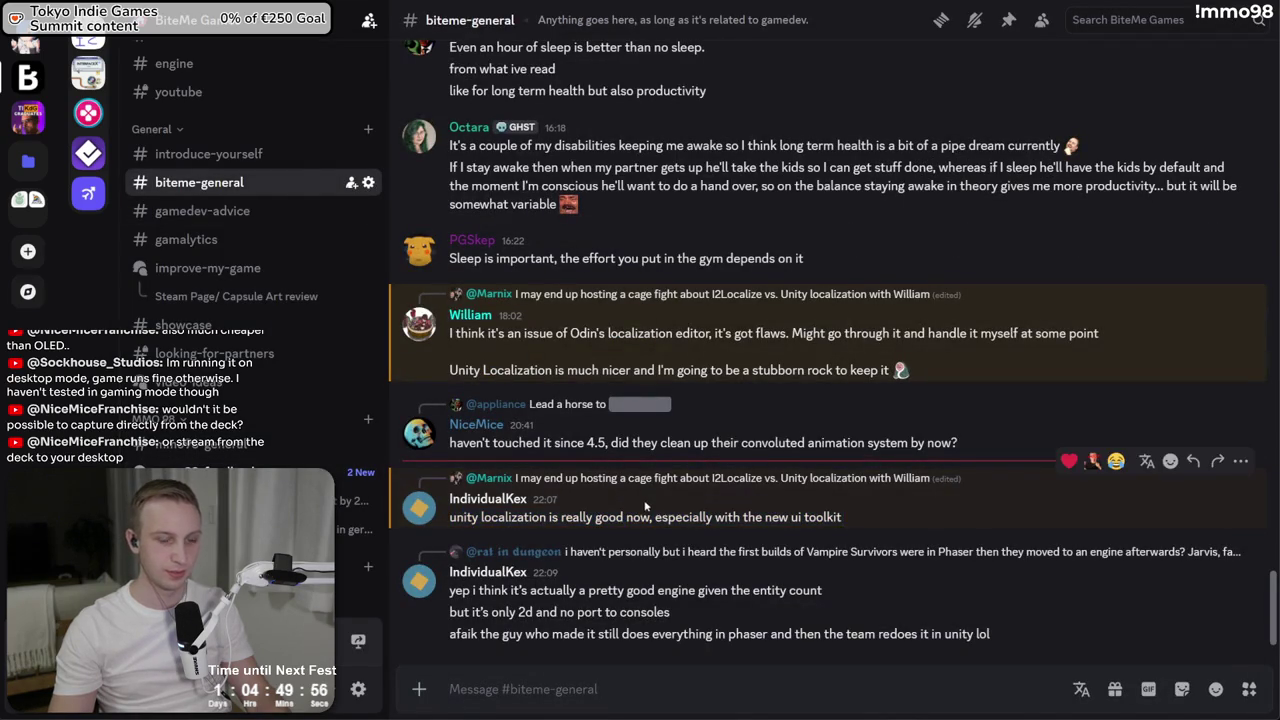
{"action": "key", "text": "alt+Left"}
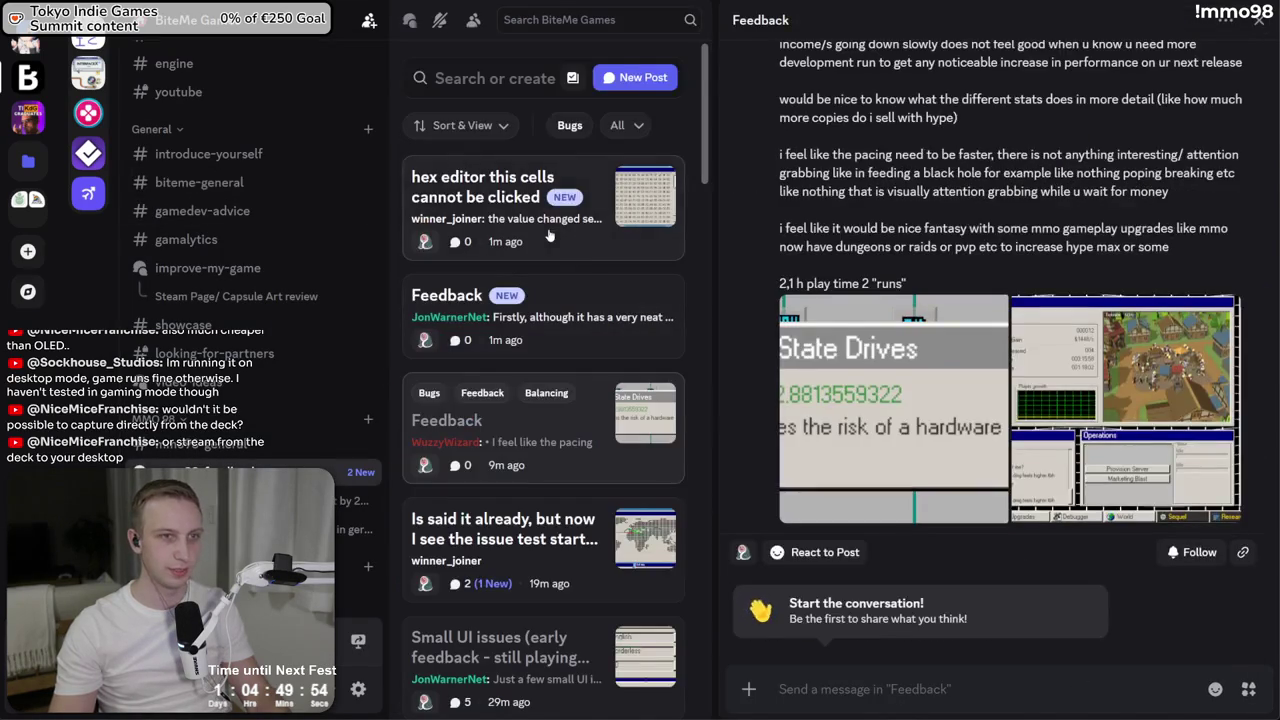
{"action": "left_click", "coordinate": [592, 255]}
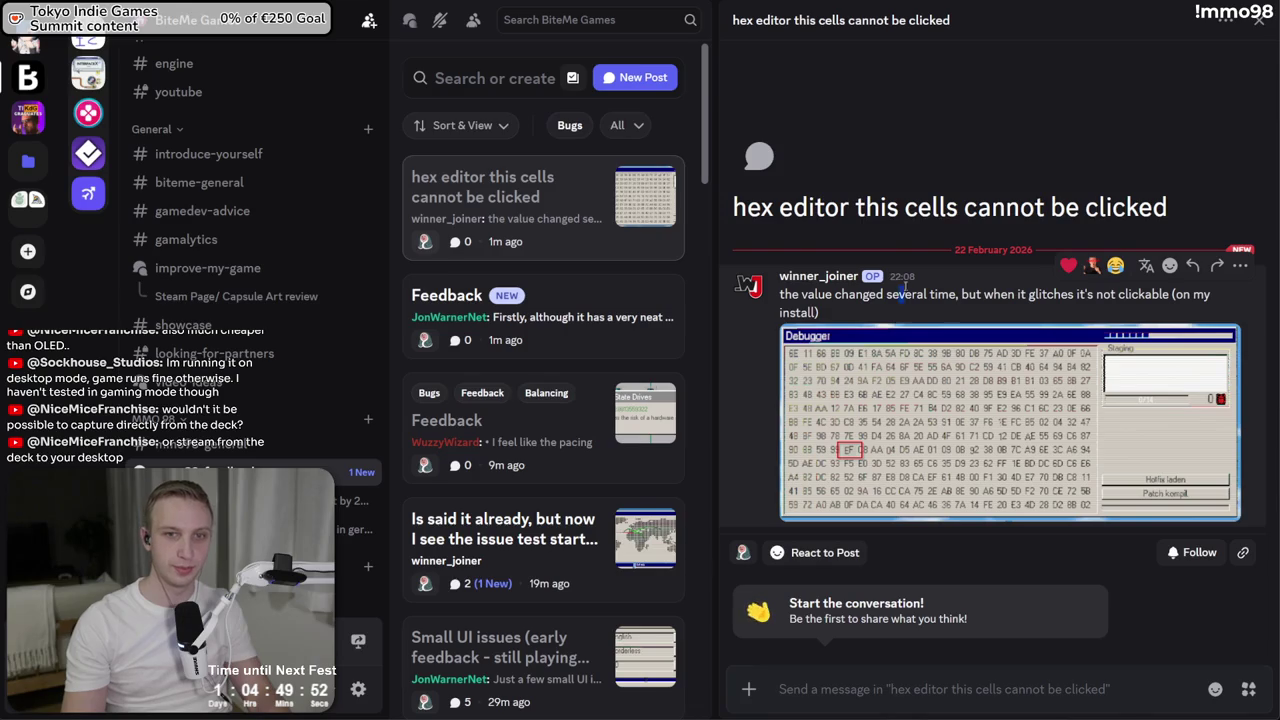
Reply that the hex editor bug is known and being worked on, then open the Feedback post
{"action": "type", "text": "This is known and were"}
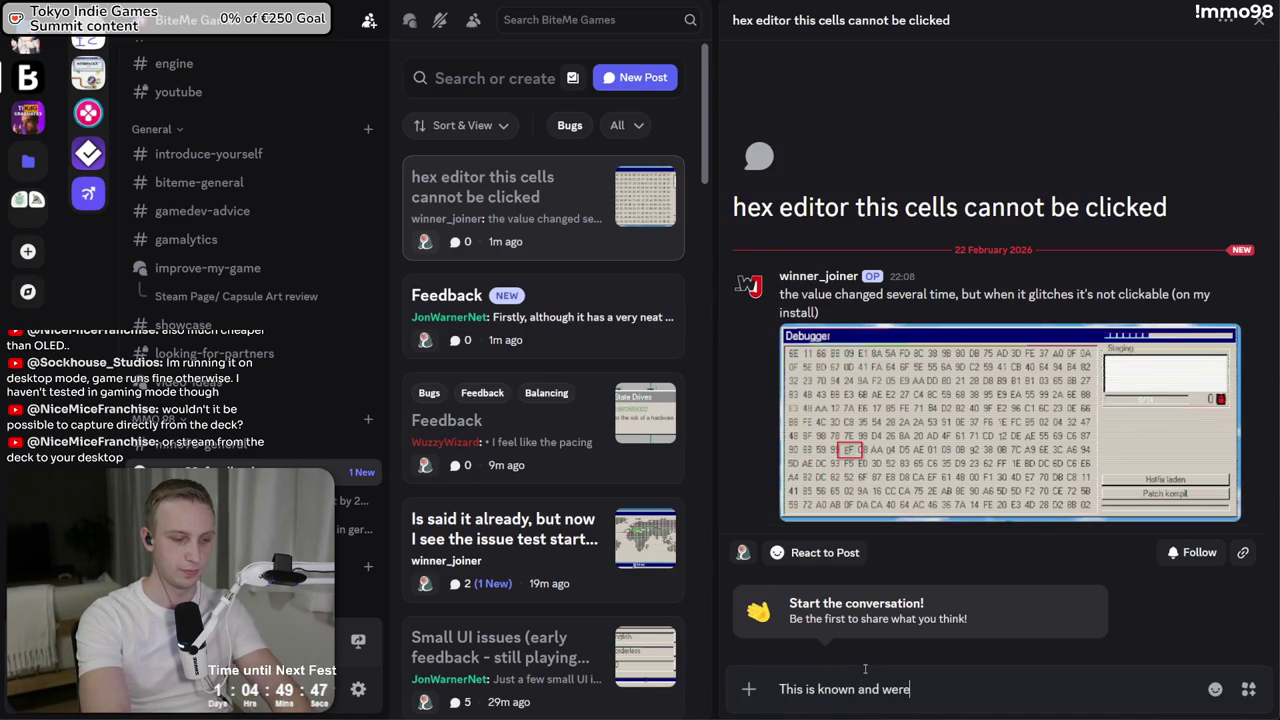
{"action": "key", "text": "BackSpace"}
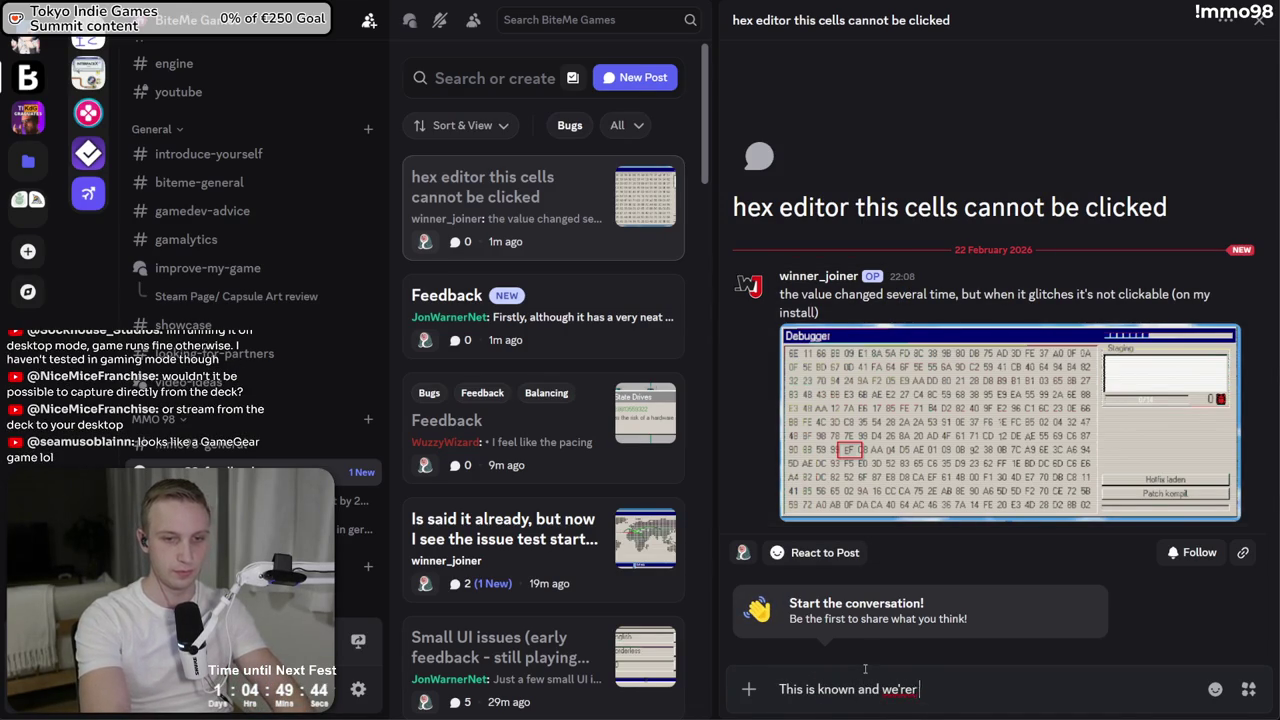
{"action": "type", "text": " working on it"}
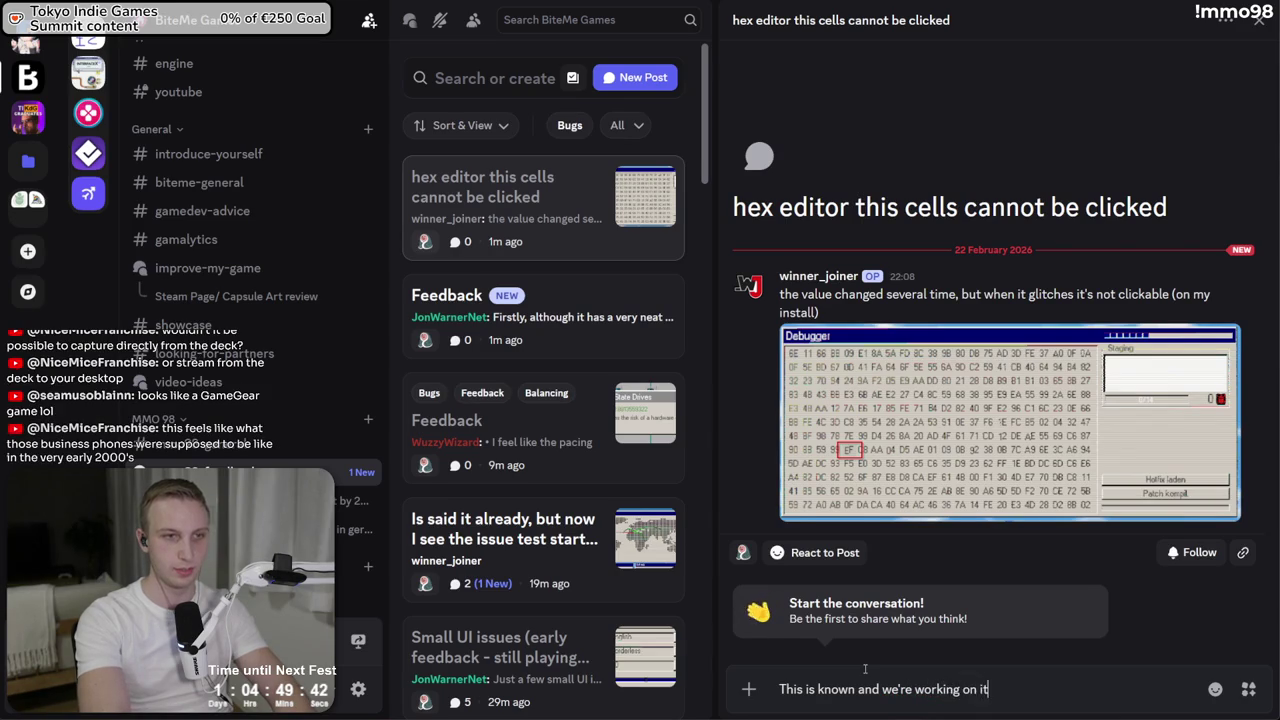
{"action": "key", "text": "Return"}
{"action": "left_click", "coordinate": [561, 316]}
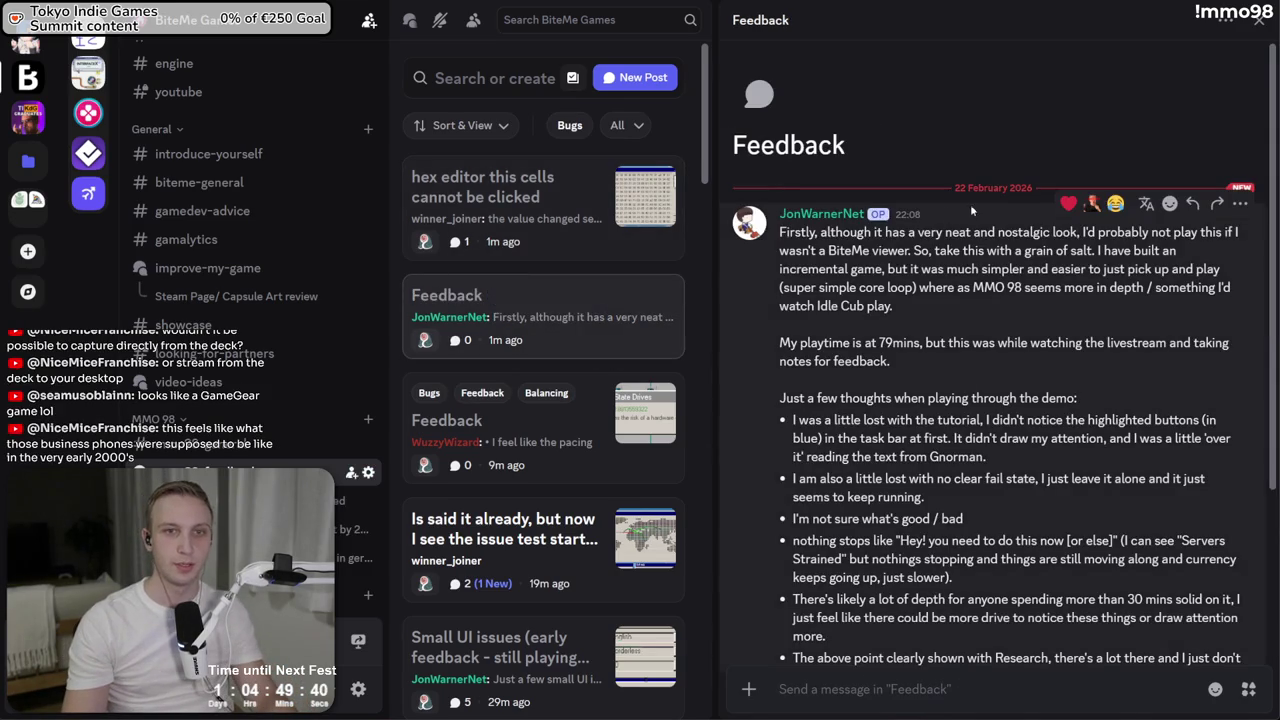
{"action": "mouse_move", "coordinate": [782, 232]}
{"action": "left_mouse_down"}
{"action": "mouse_move", "coordinate": [1000, 270]}
{"action": "mouse_move", "coordinate": [1005, 318]}
{"action": "mouse_move", "coordinate": [1000, 232]}
{"action": "mouse_move", "coordinate": [950, 290]}
{"action": "mouse_move", "coordinate": [892, 306]}
{"action": "left_mouse_up"}
{"action": "left_click", "coordinate": [1005, 318]}
{"action": "triple_click", "coordinate": [1012, 225]}
{"action": "mouse_move", "coordinate": [1012, 228]}
{"action": "left_mouse_down"}
{"action": "mouse_move", "coordinate": [1060, 250]}
{"action": "mouse_move", "coordinate": [1020, 287]}
{"action": "left_mouse_up"}
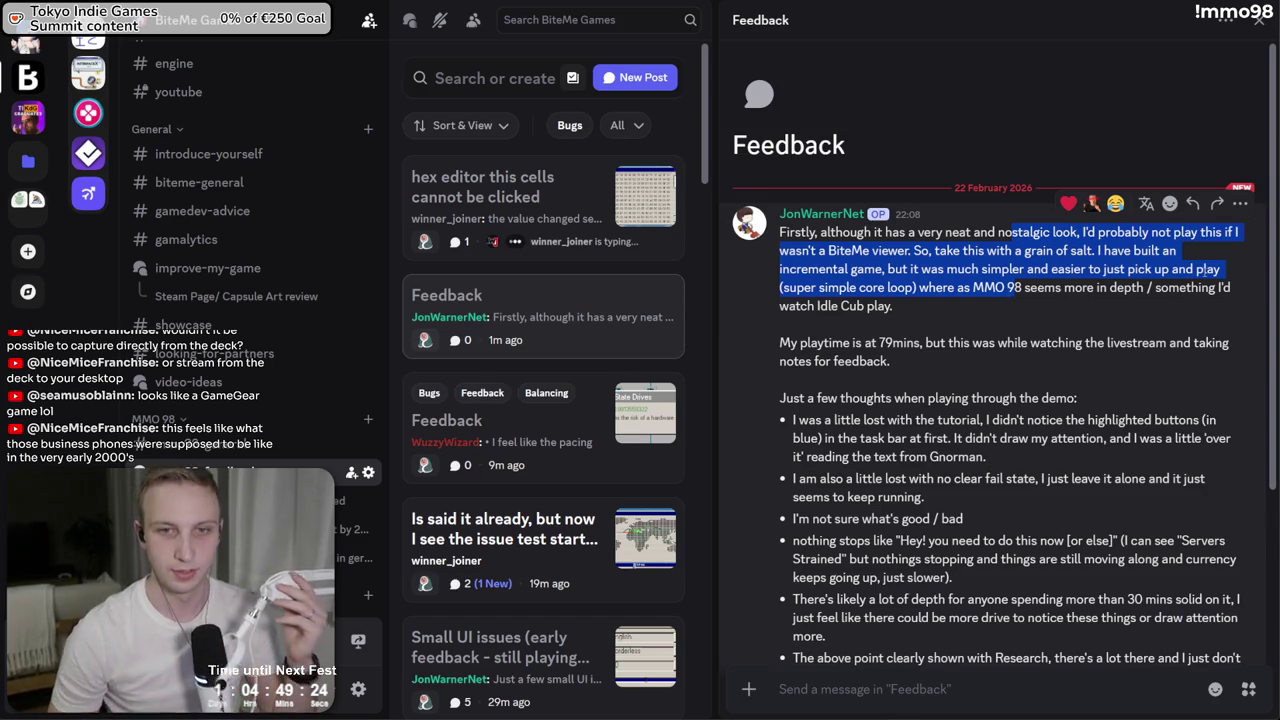
{"action": "left_click", "coordinate": [1065, 309]}
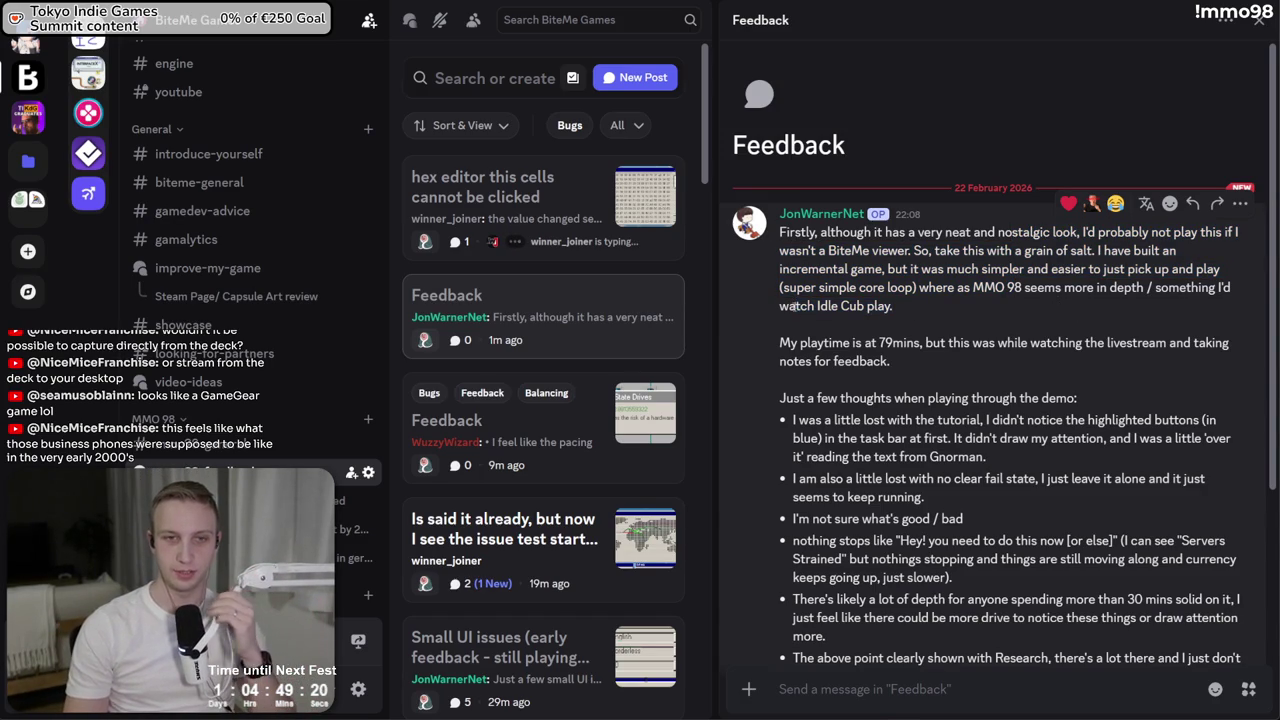
{"action": "left_click", "coordinate": [959, 354]}
{"action": "scroll", "coordinate": [959, 354], "scroll_direction": "down", "scroll_amount": 1}
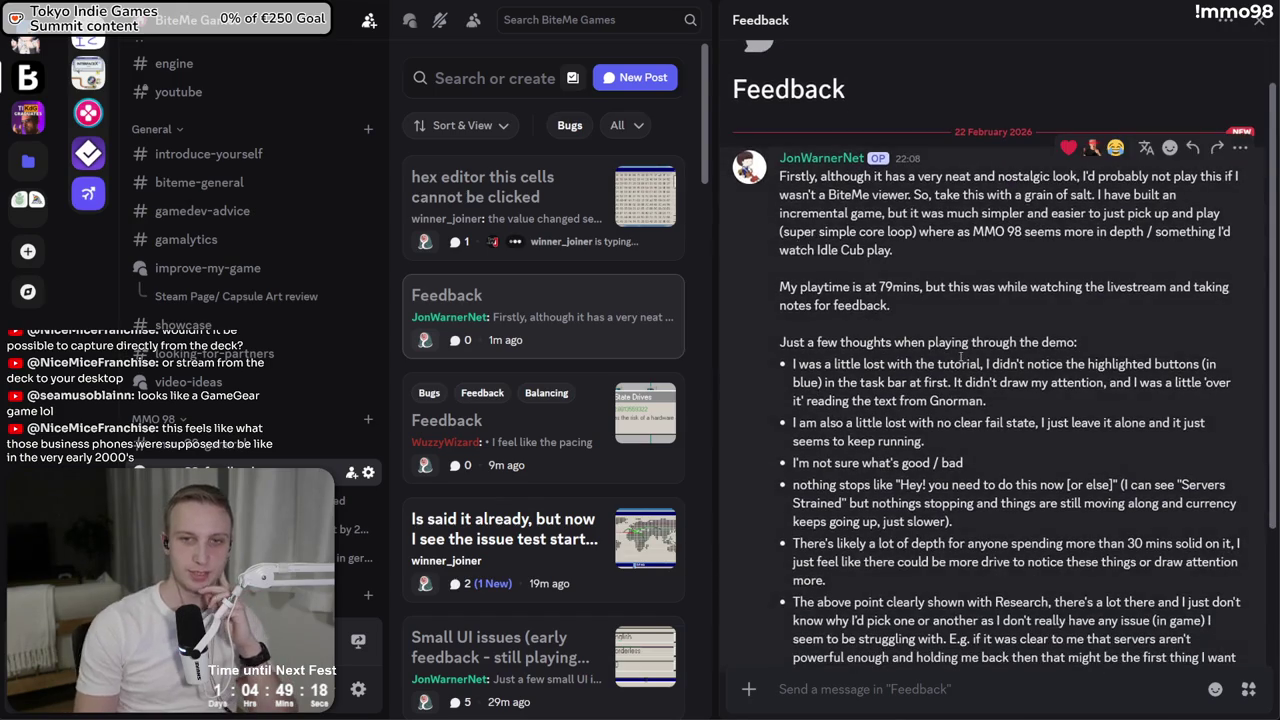
{"action": "left_click_drag", "start_coordinate": [780, 336], "coordinate": [897, 383]}
{"action": "mouse_move", "coordinate": [986, 401]}
{"action": "left_mouse_down"}
{"action": "mouse_move", "coordinate": [757, 369]}
{"action": "mouse_move", "coordinate": [950, 383]}
{"action": "mouse_move", "coordinate": [1016, 402]}
{"action": "mouse_move", "coordinate": [1104, 362]}
{"action": "mouse_move", "coordinate": [1170, 382]}
{"action": "mouse_move", "coordinate": [986, 401]}
{"action": "left_mouse_up"}
{"action": "triple_click", "coordinate": [1131, 394]}
{"action": "left_click", "coordinate": [1129, 343]}
{"action": "triple_click", "coordinate": [1005, 388]}
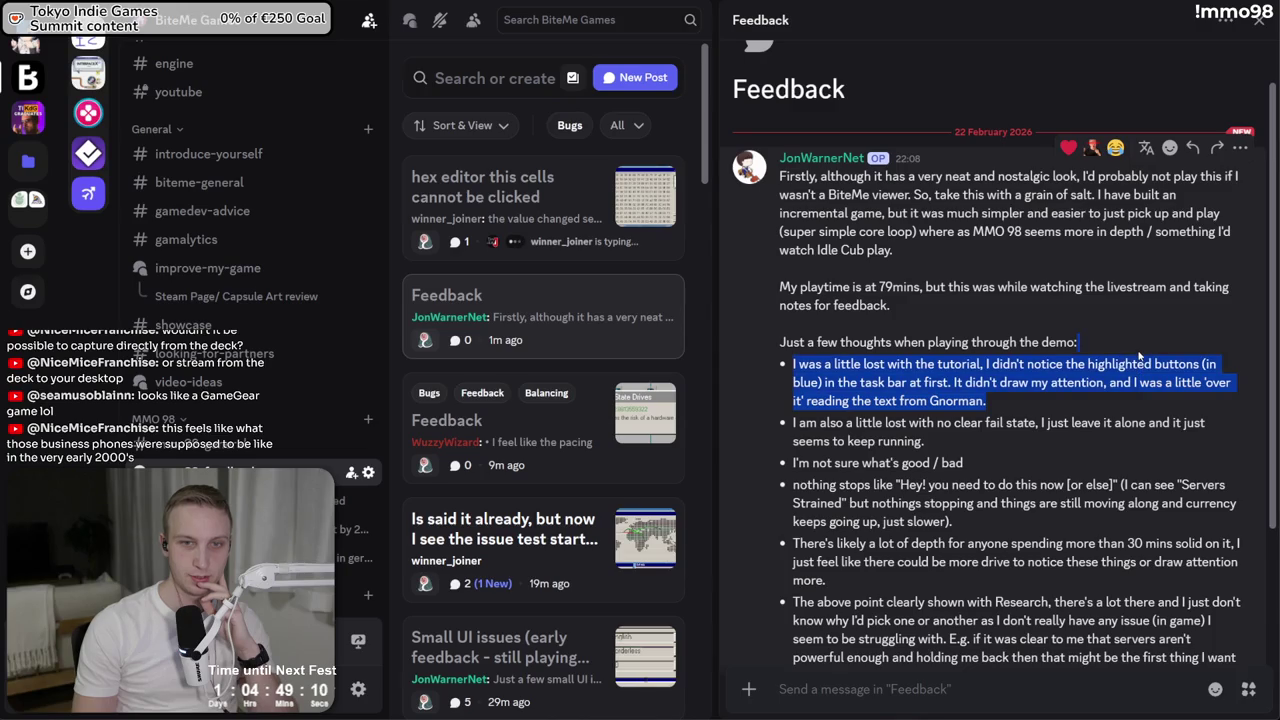
{"action": "left_click", "coordinate": [1005, 388]}
{"action": "triple_click", "coordinate": [1005, 388]}
{"action": "left_click", "coordinate": [946, 420]}
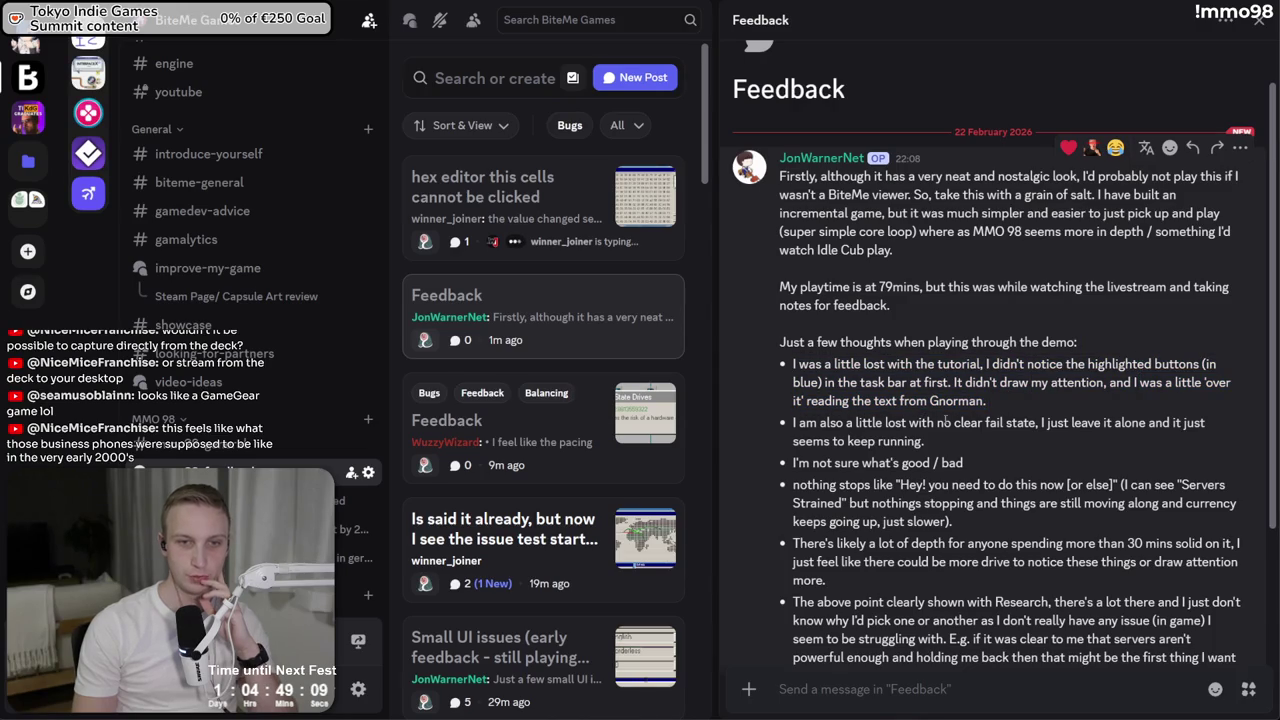
{"action": "left_click_drag", "start_coordinate": [806, 425], "coordinate": [934, 430]}
{"action": "triple_click", "coordinate": [803, 425]}
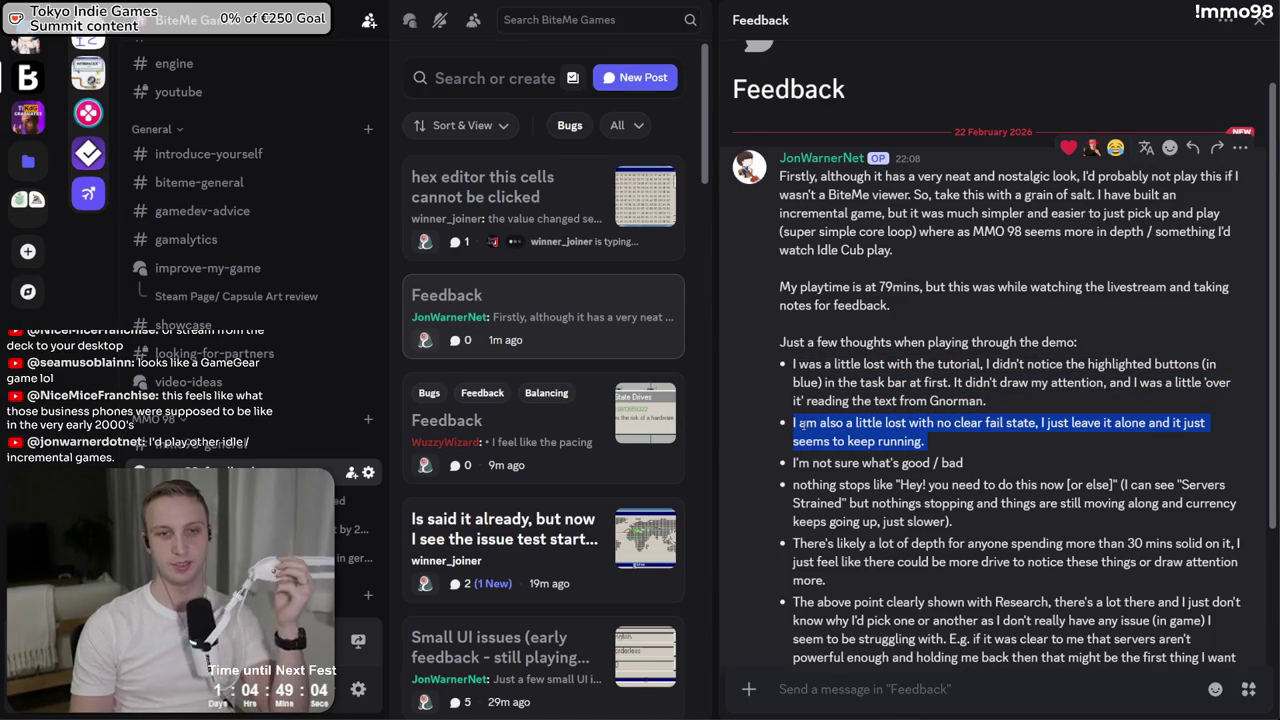
{"action": "triple_click", "coordinate": [890, 484]}
{"action": "left_click_drag", "start_coordinate": [998, 484], "coordinate": [955, 521]}
{"action": "triple_click", "coordinate": [990, 484]}
{"action": "left_click", "coordinate": [991, 478]}
{"action": "triple_click", "coordinate": [999, 518]}
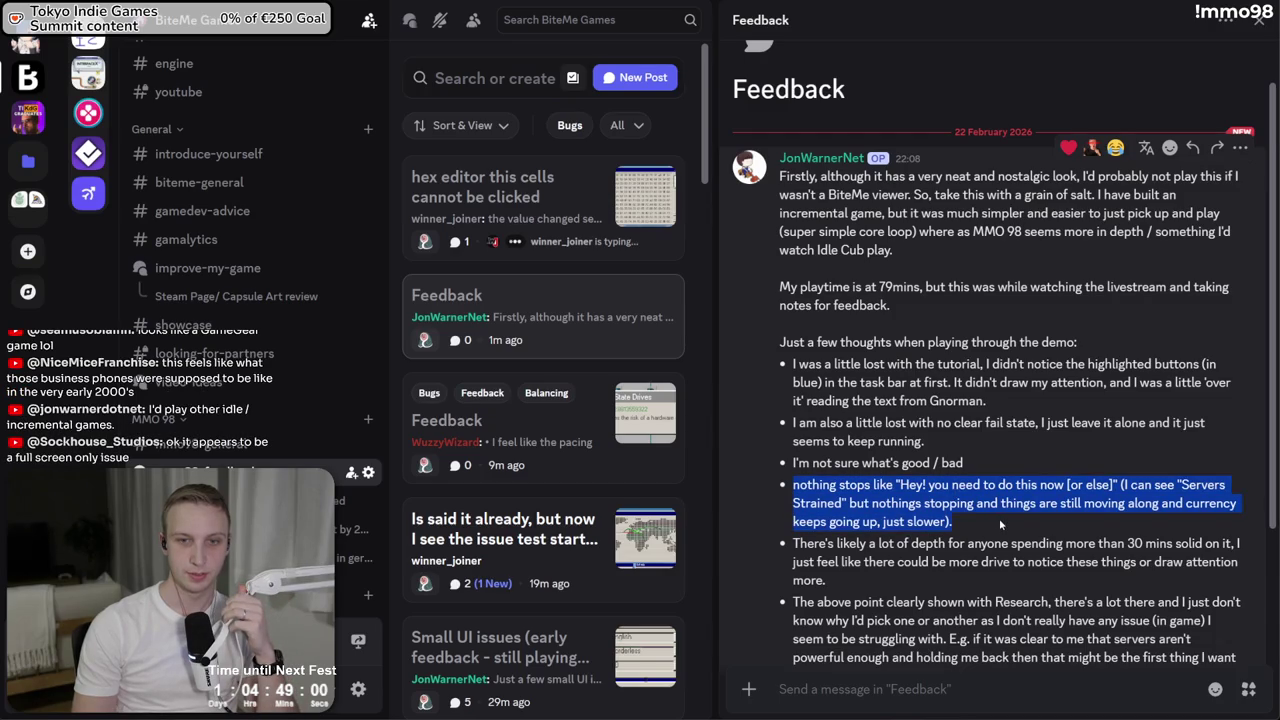
{"action": "triple_click", "coordinate": [999, 518]}
{"action": "left_click", "coordinate": [1029, 461]}
{"action": "mouse_move", "coordinate": [1029, 461]}
{"action": "left_mouse_down"}
{"action": "mouse_move", "coordinate": [1035, 586]}
{"action": "mouse_move", "coordinate": [1017, 583]}
{"action": "mouse_move", "coordinate": [1019, 531]}
{"action": "left_mouse_up"}
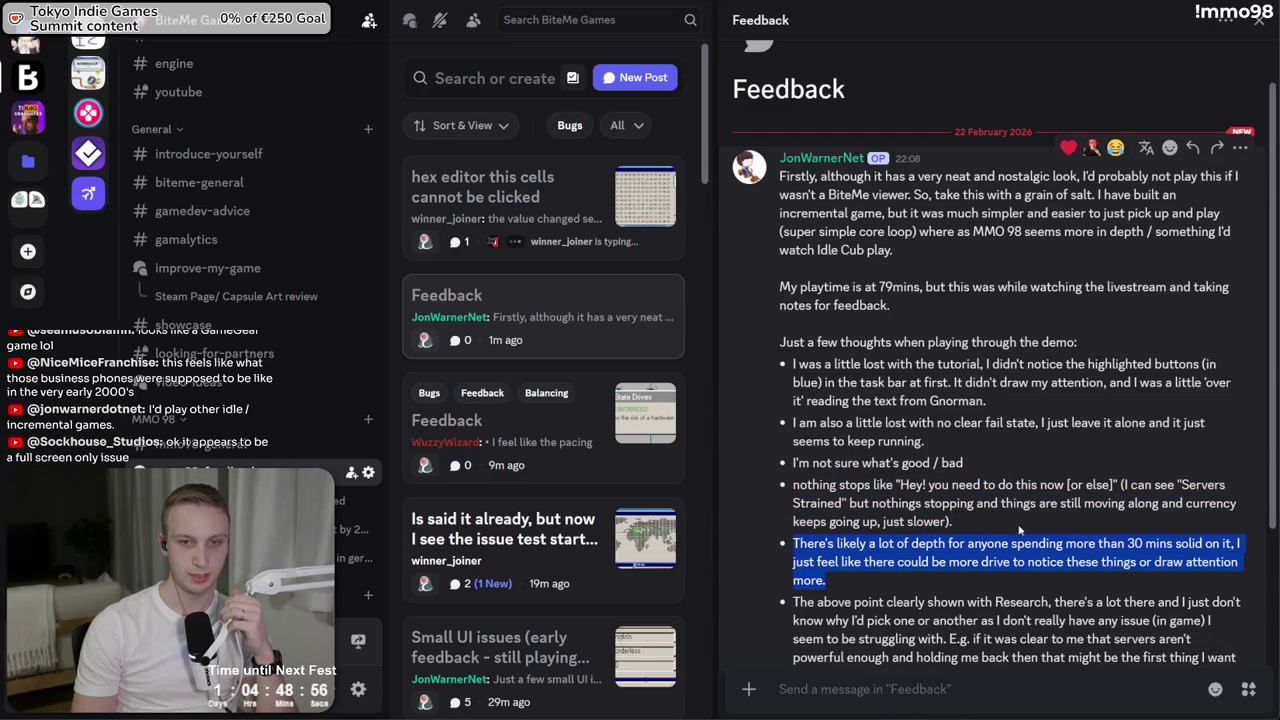
{"action": "scroll", "coordinate": [1000, 530], "scroll_direction": "down", "scroll_amount": 1}
{"action": "left_click", "coordinate": [916, 518]}
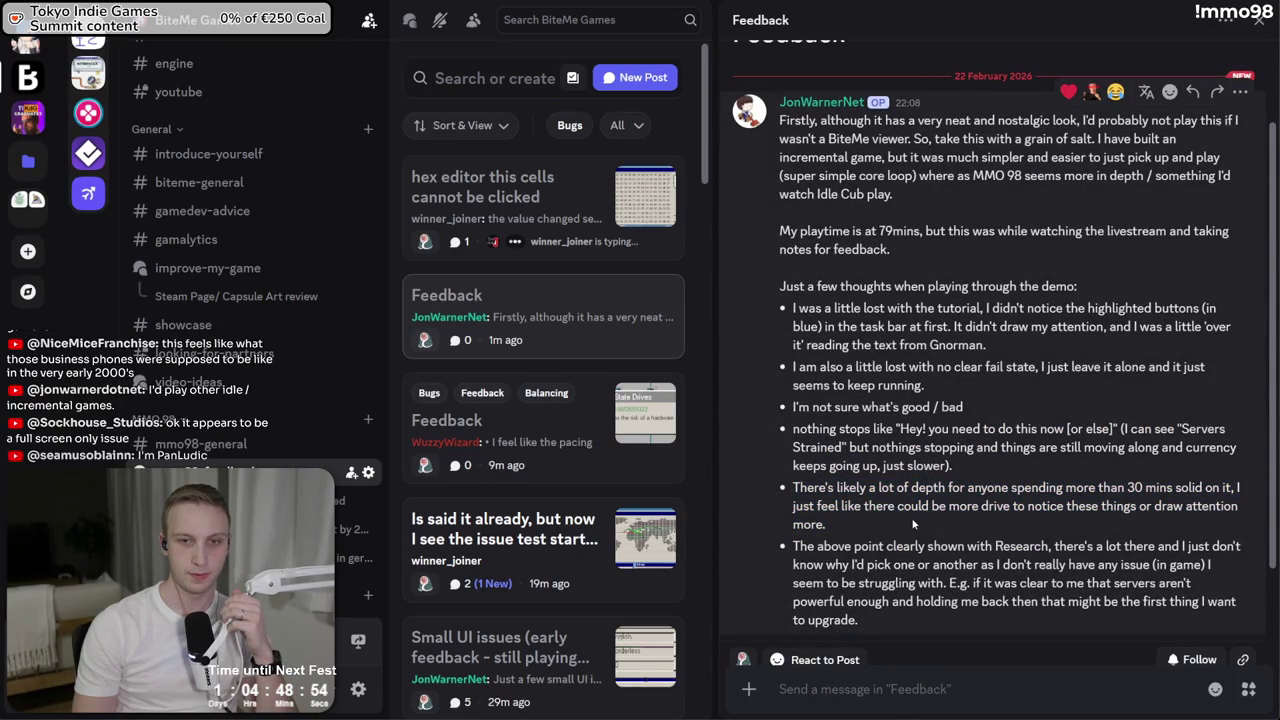
{"action": "left_click_drag", "start_coordinate": [890, 546], "coordinate": [1165, 564]}
{"action": "mouse_move", "coordinate": [960, 630]}
{"action": "left_mouse_down"}
{"action": "mouse_move", "coordinate": [957, 527]}
{"action": "mouse_move", "coordinate": [979, 606]}
{"action": "mouse_move", "coordinate": [1001, 530]}
{"action": "left_mouse_up"}
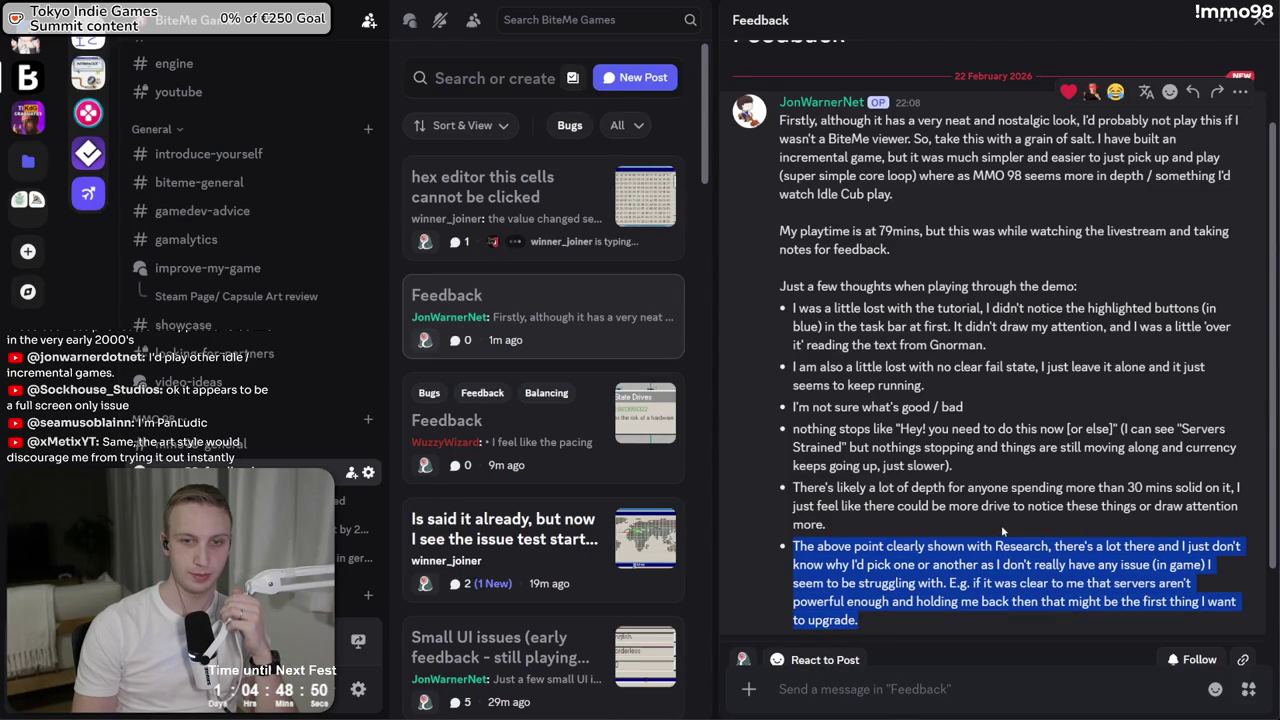
{"action": "scroll", "coordinate": [1001, 526], "scroll_direction": "down", "scroll_amount": 1}
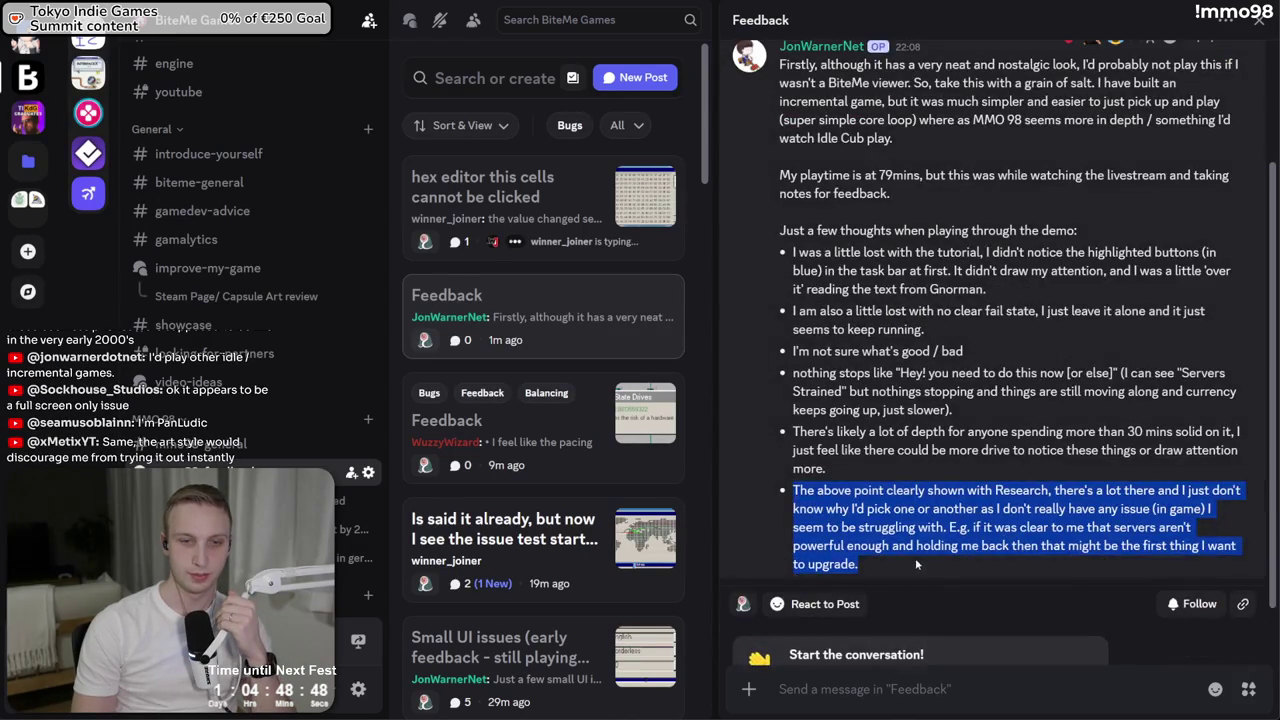
{"action": "mouse_move", "coordinate": [960, 570]}
{"action": "left_mouse_down"}
{"action": "mouse_move", "coordinate": [908, 546]}
{"action": "mouse_move", "coordinate": [918, 476]}
{"action": "left_mouse_up"}
Reread the opening paragraph of the Feedback post
{"action": "left_click", "coordinate": [918, 476]}
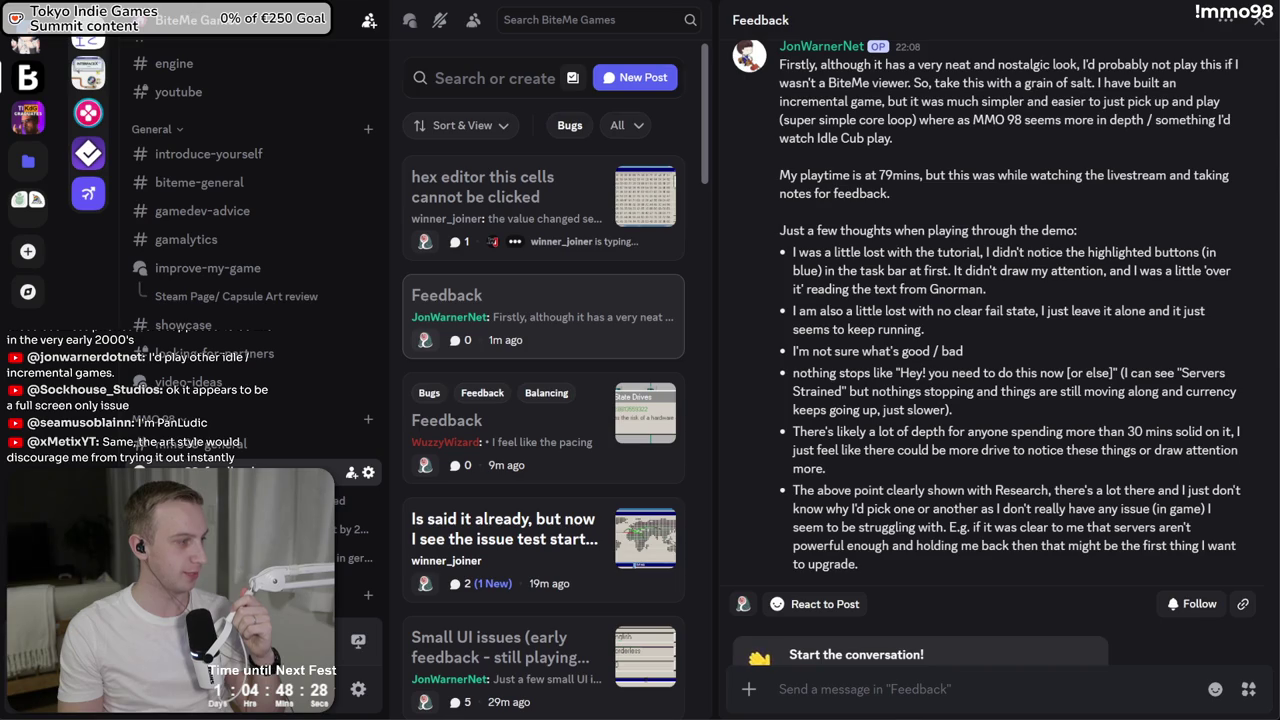
{"action": "scroll", "coordinate": [851, 488], "scroll_direction": "up", "scroll_amount": 1}
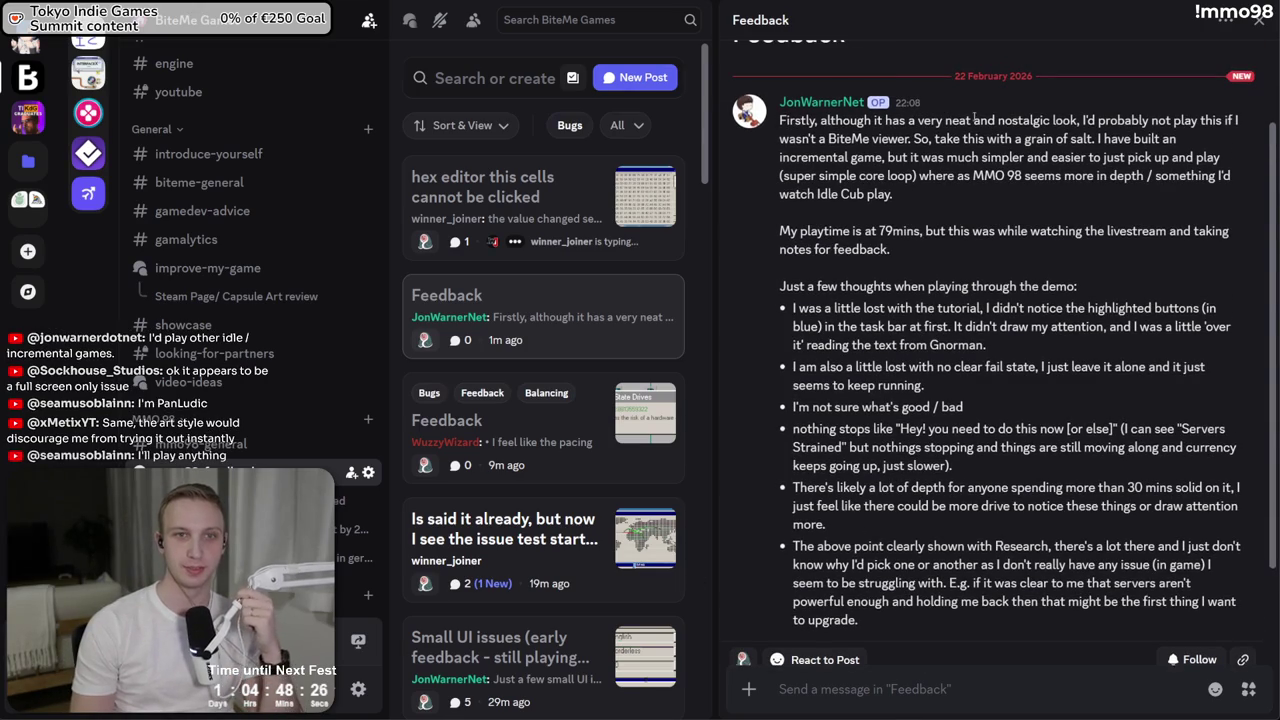
{"action": "triple_click", "coordinate": [975, 119]}
{"action": "left_click", "coordinate": [967, 176]}
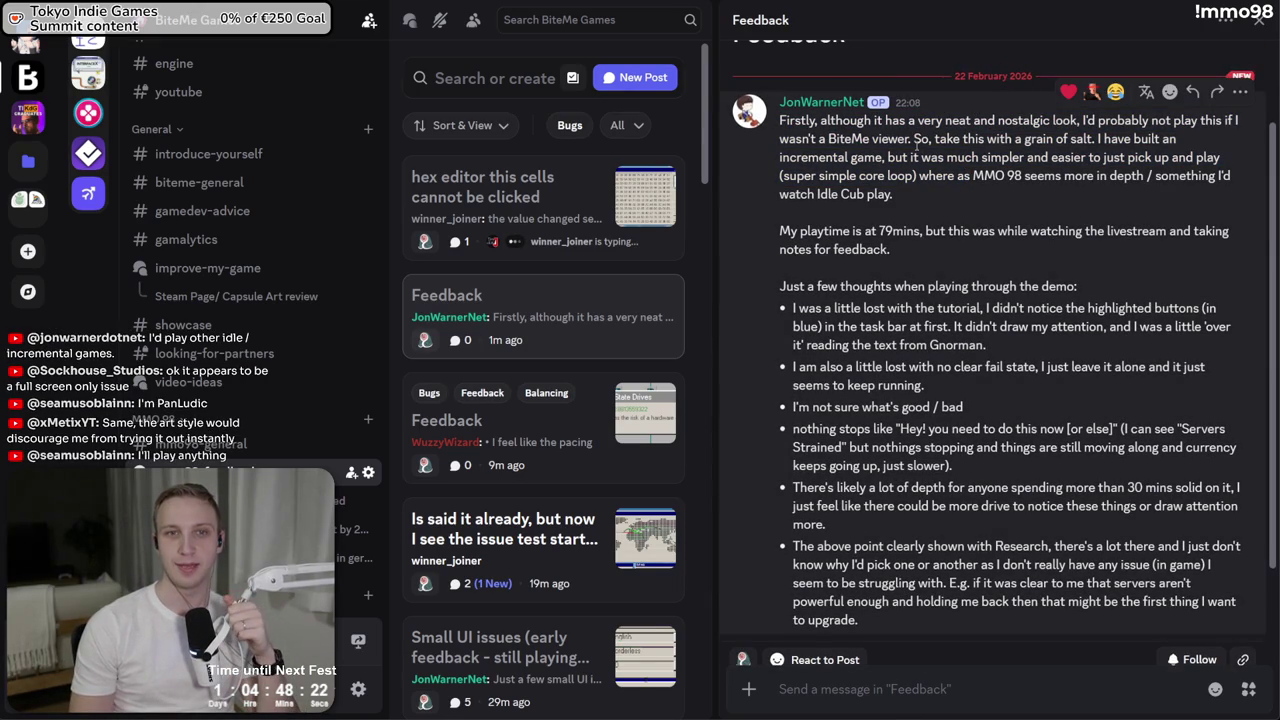
Check the hex editor bug post, return to the Feedback post and open its author's profile card
{"action": "left_click", "coordinate": [580, 212]}
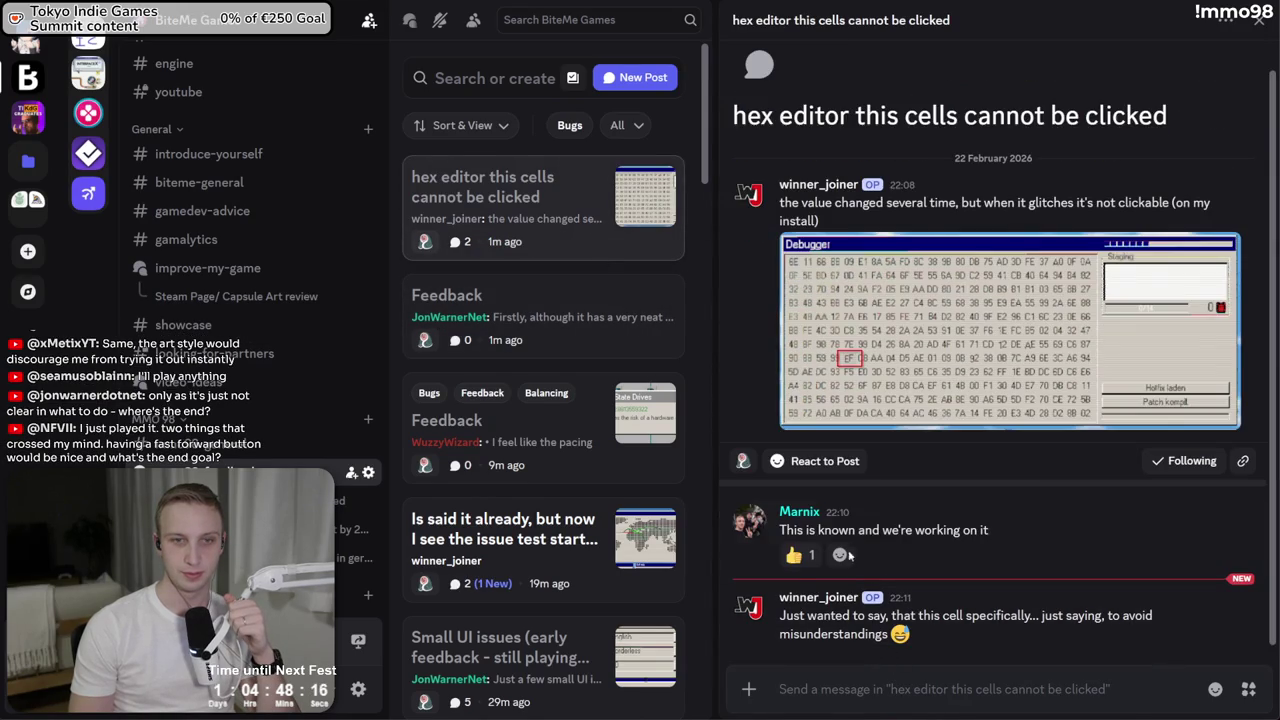
{"action": "left_click", "coordinate": [548, 313]}
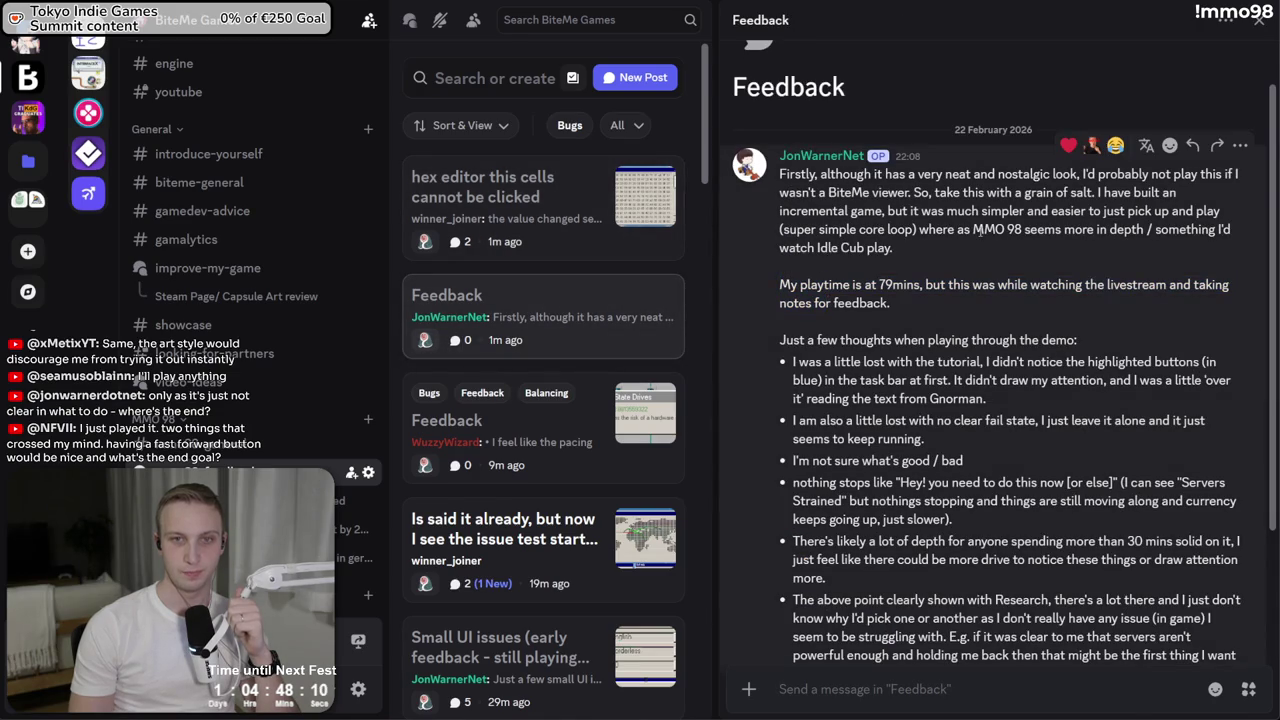
{"action": "left_click_drag", "start_coordinate": [959, 232], "coordinate": [893, 192]}
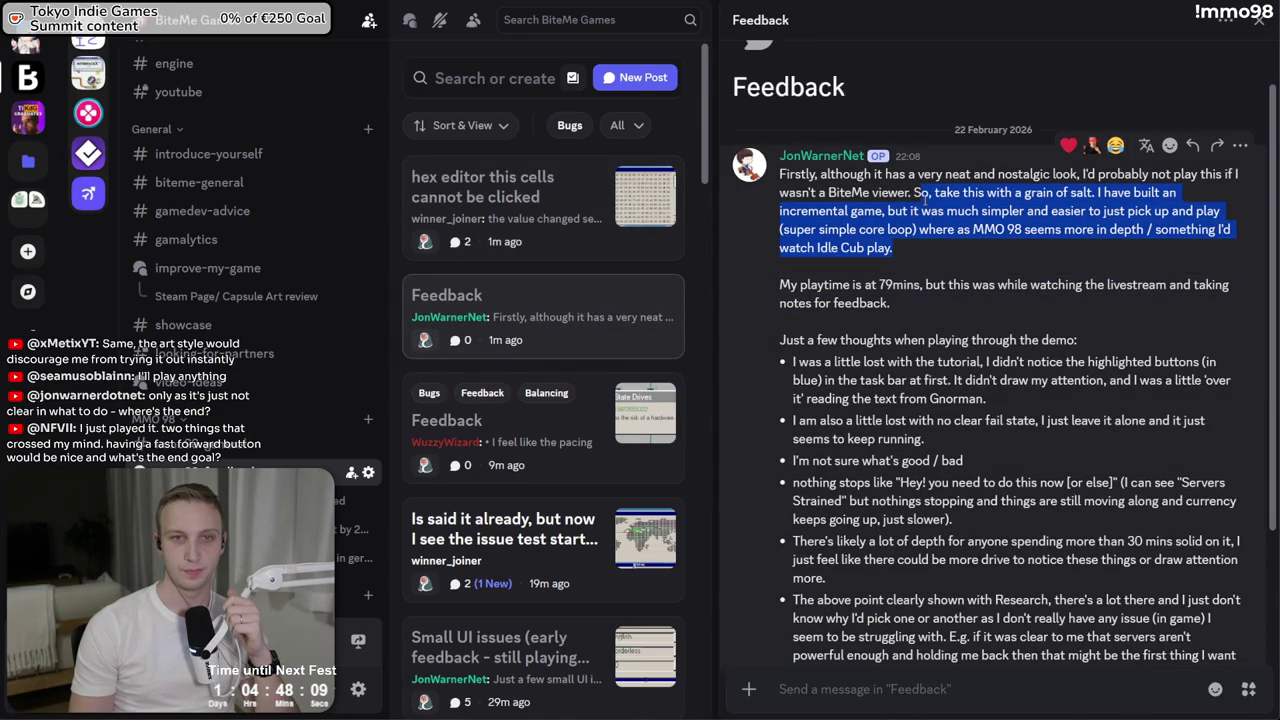
{"action": "left_click", "coordinate": [752, 170]}
Visit the jonwarnerstudios.com website and follow its link to the Steam store page
{"action": "left_click", "coordinate": [955, 373]}
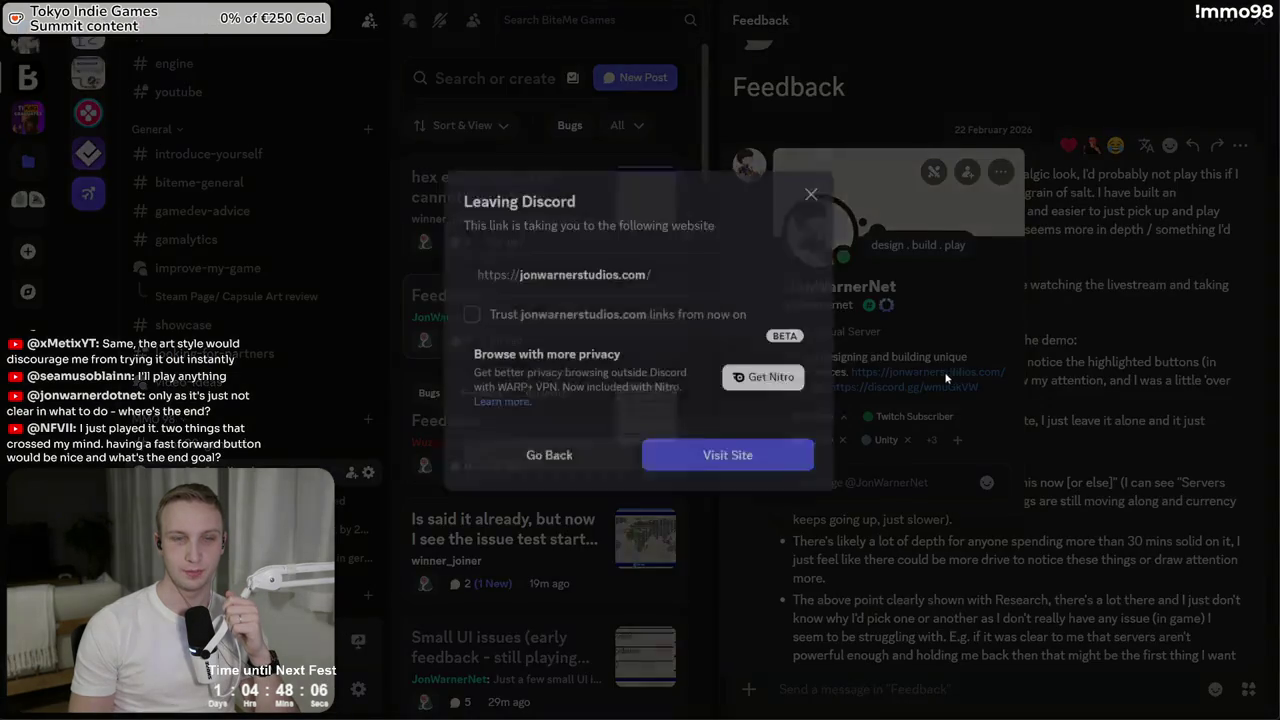
{"action": "left_click", "coordinate": [740, 454]}
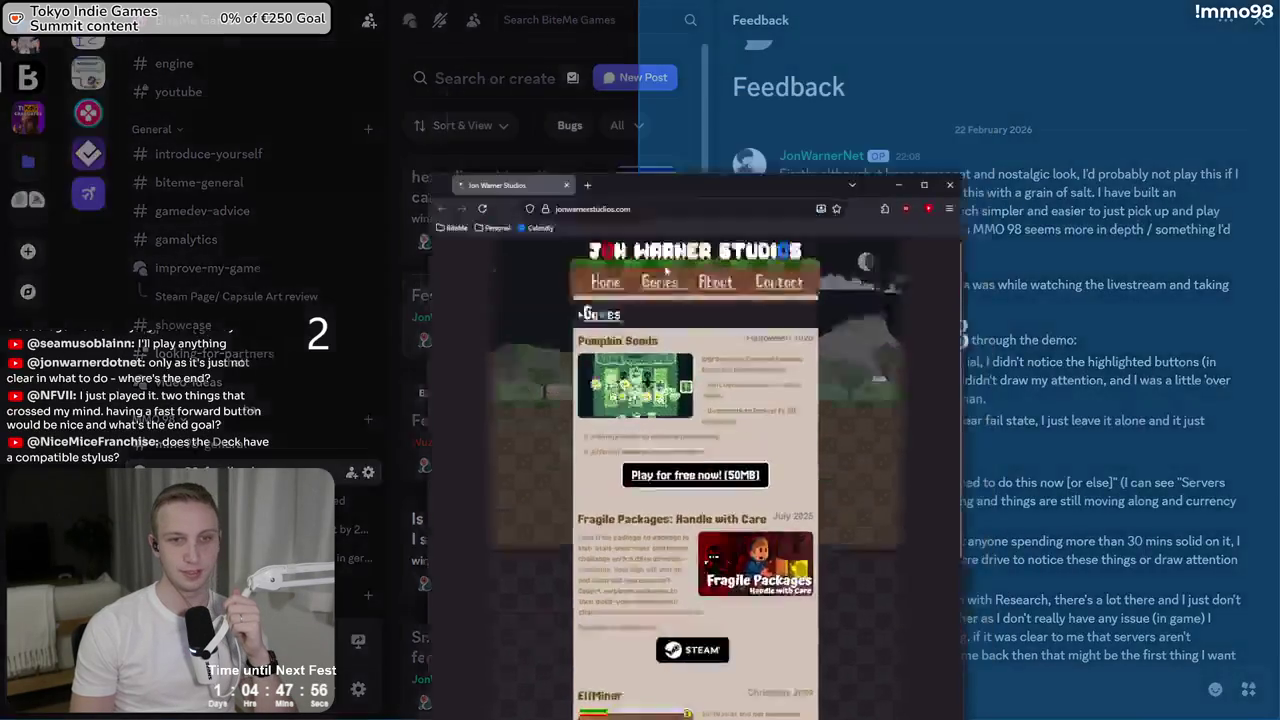
{"action": "scroll", "coordinate": [639, 265], "scroll_direction": "down", "scroll_amount": 3}
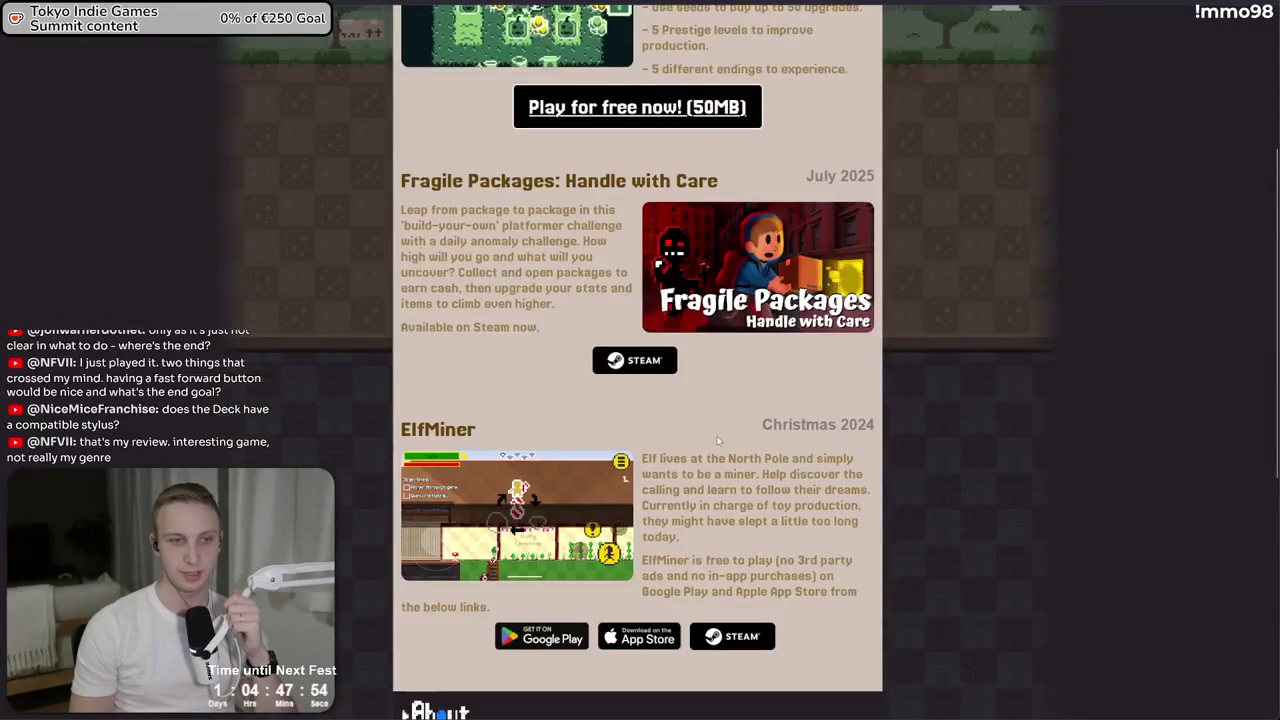
{"action": "mouse_move", "coordinate": [760, 424]}
{"action": "left_mouse_down"}
{"action": "mouse_move", "coordinate": [717, 549]}
{"action": "mouse_move", "coordinate": [673, 458]}
{"action": "left_mouse_up"}
{"action": "left_click", "coordinate": [604, 579]}
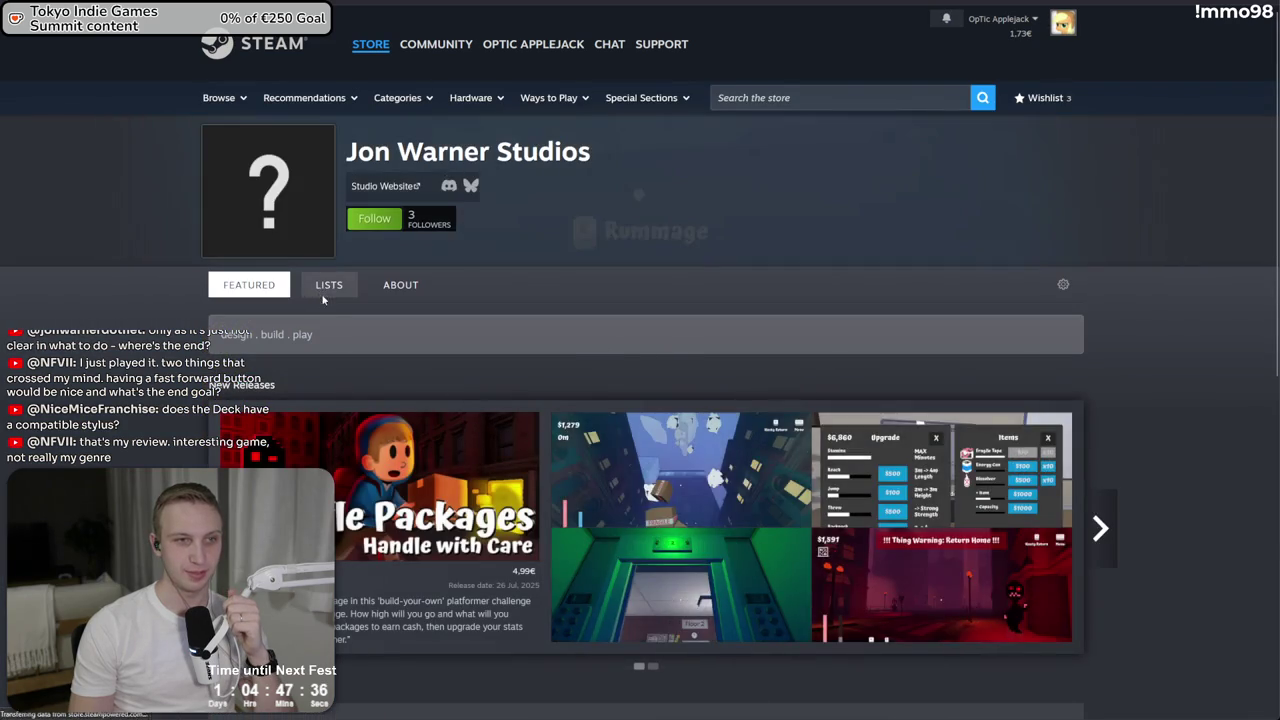
Browse the Steam developer page's Lists, Featured and Upcoming tabs
{"action": "left_click", "coordinate": [324, 290]}
{"action": "left_click", "coordinate": [248, 292]}
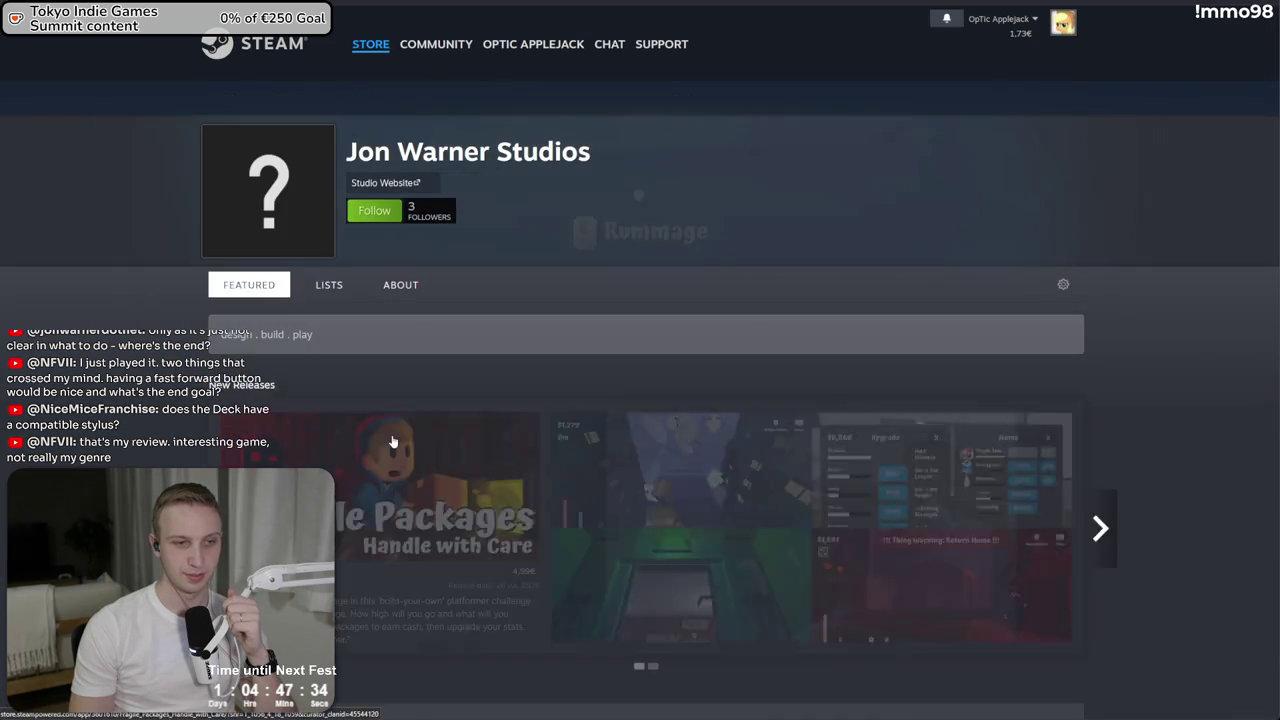
{"action": "scroll", "coordinate": [425, 466], "scroll_direction": "down", "scroll_amount": 5}
{"action": "left_click", "coordinate": [492, 265]}
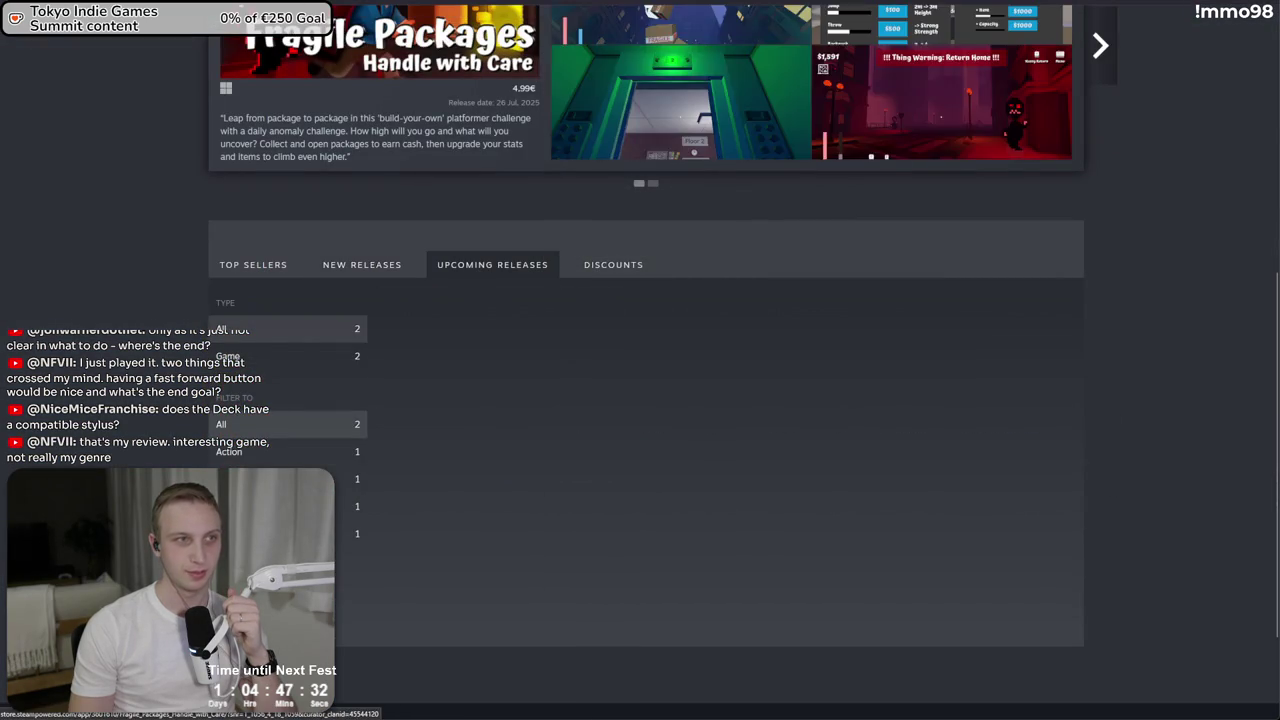
Back on the studio site, read the Pumpkin Seeds description and launch the free web game
{"action": "key", "text": "ctrl+Tab"}
{"action": "scroll", "coordinate": [703, 206], "scroll_direction": "up", "scroll_amount": 3}
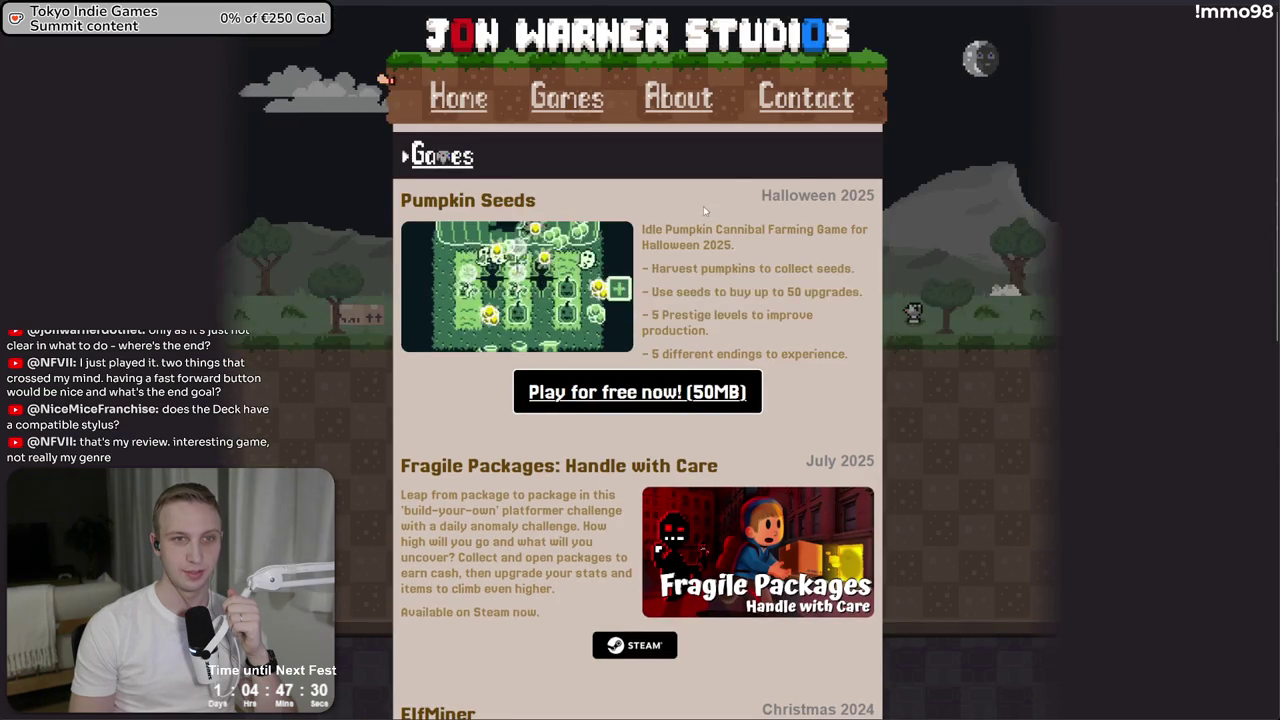
{"action": "mouse_move", "coordinate": [703, 206]}
{"action": "left_mouse_down"}
{"action": "mouse_move", "coordinate": [763, 322]}
{"action": "mouse_move", "coordinate": [752, 291]}
{"action": "mouse_move", "coordinate": [648, 268]}
{"action": "mouse_move", "coordinate": [650, 291]}
{"action": "left_mouse_up"}
{"action": "left_click", "coordinate": [764, 325]}
{"action": "left_click", "coordinate": [683, 338]}
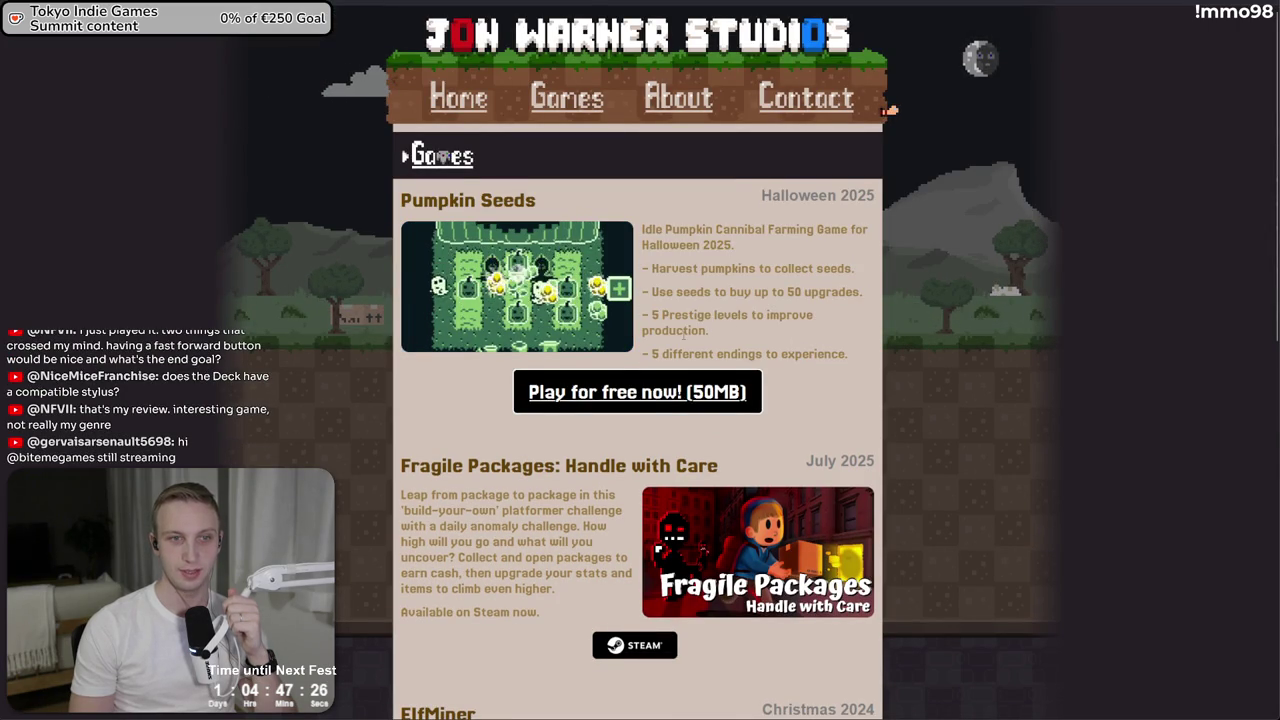
{"action": "key", "text": "F5"}
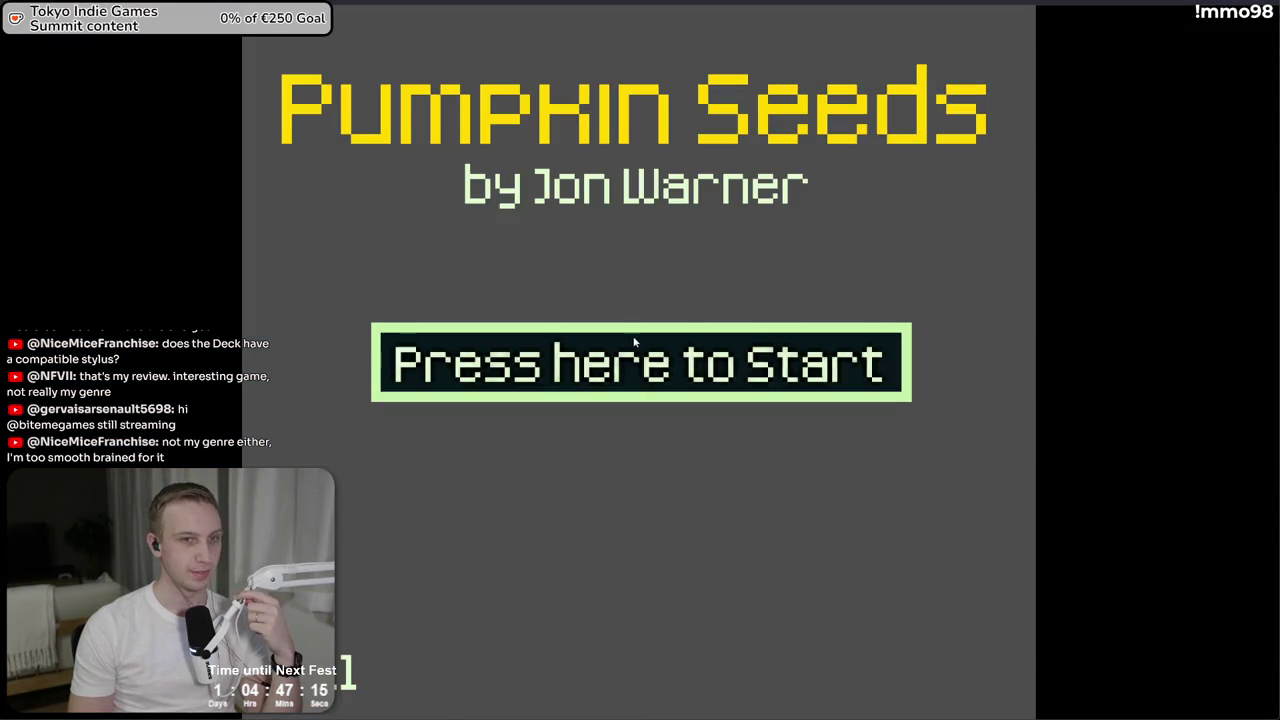
Start Pumpkin Seeds, skip through the intro story and hit the giant pumpkin for 10 points
{"action": "left_click", "coordinate": [540, 368]}
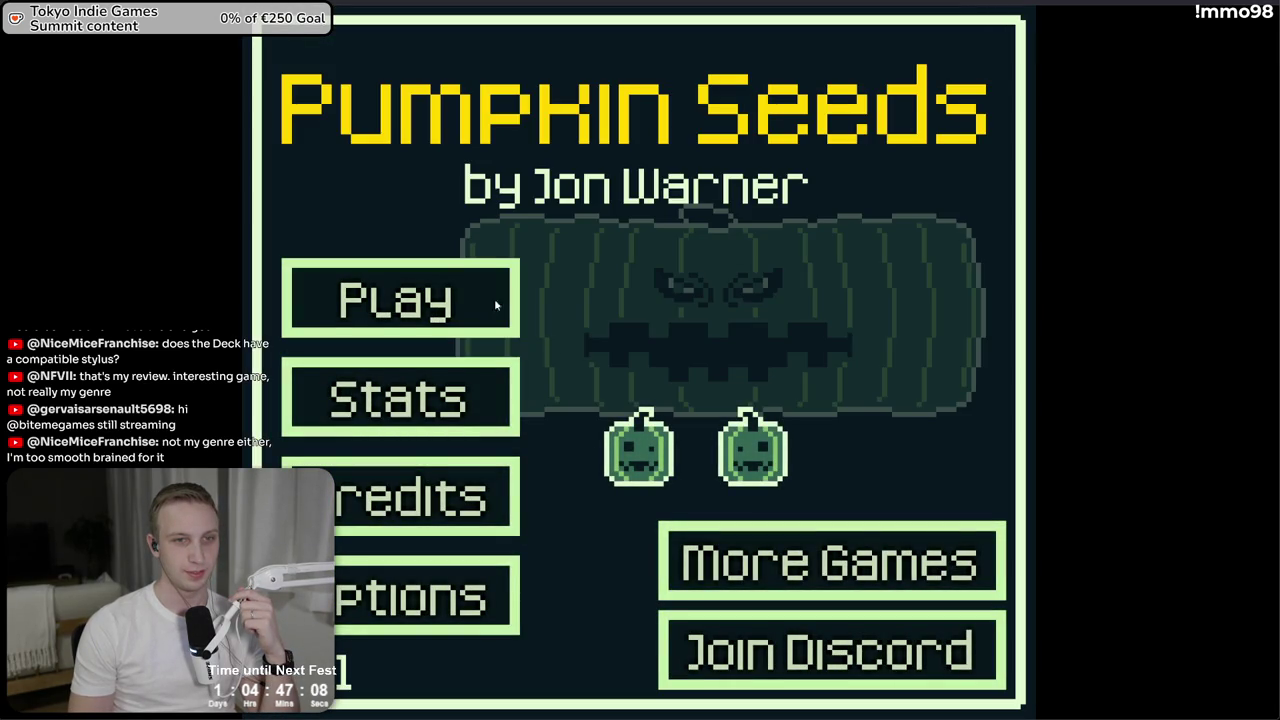
{"action": "left_click", "coordinate": [394, 280]}
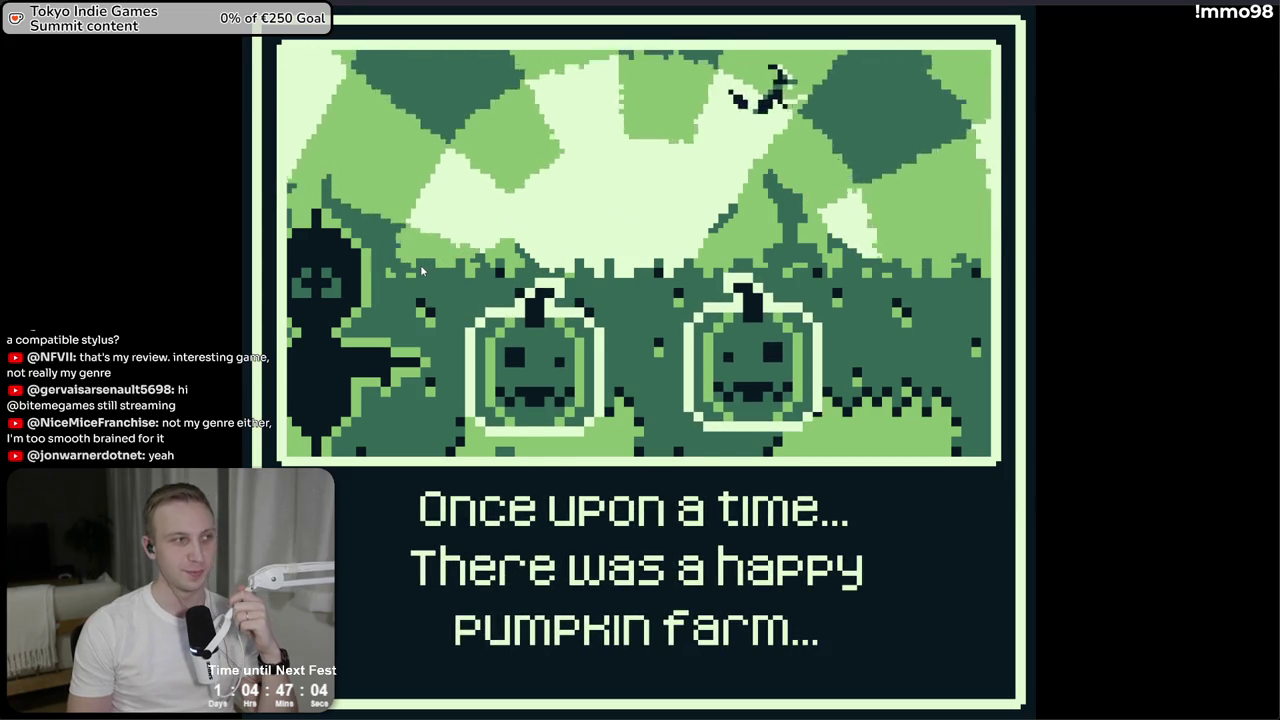
{"action": "left_click", "coordinate": [420, 264]}
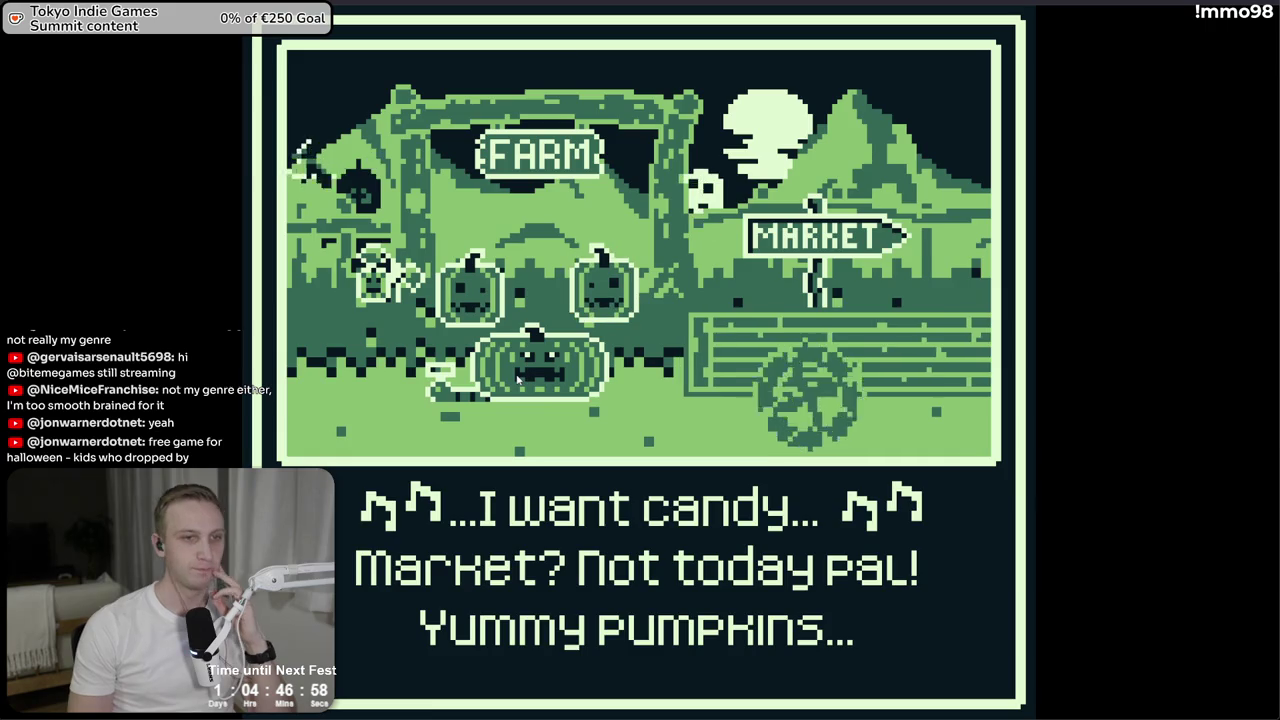
{"action": "left_click", "coordinate": [420, 264]}
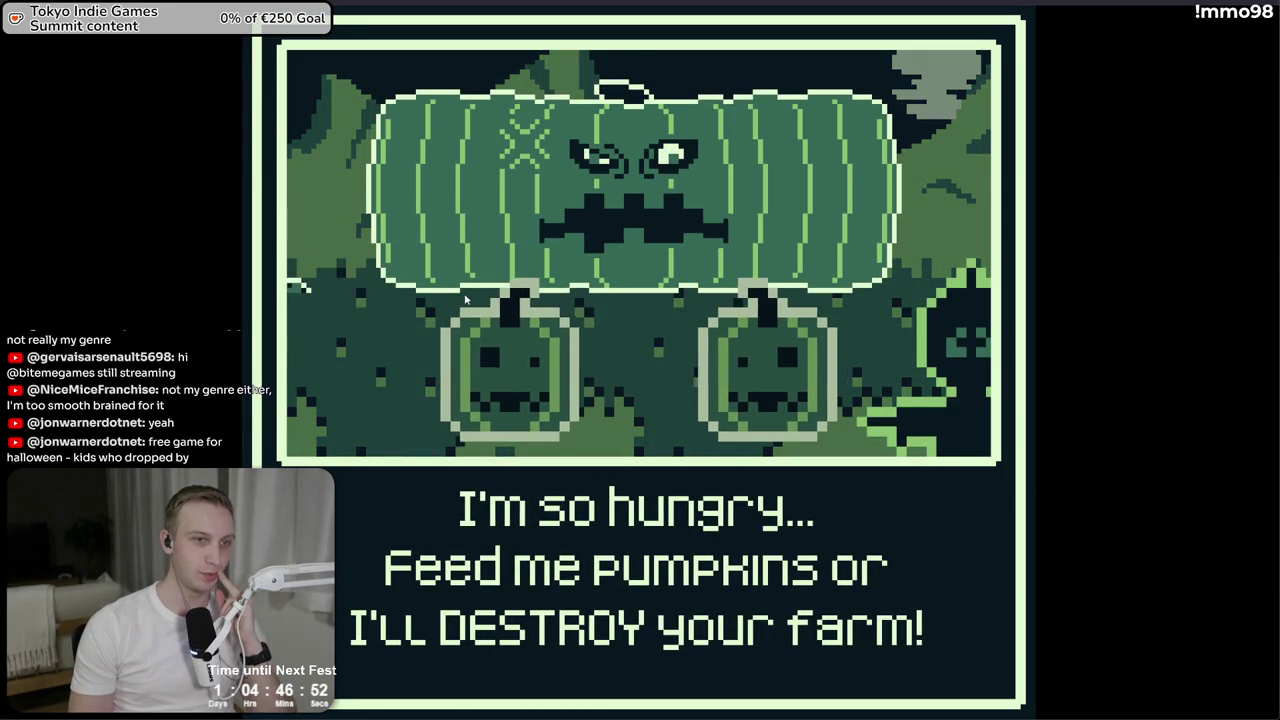
{"action": "left_click", "coordinate": [461, 299]}
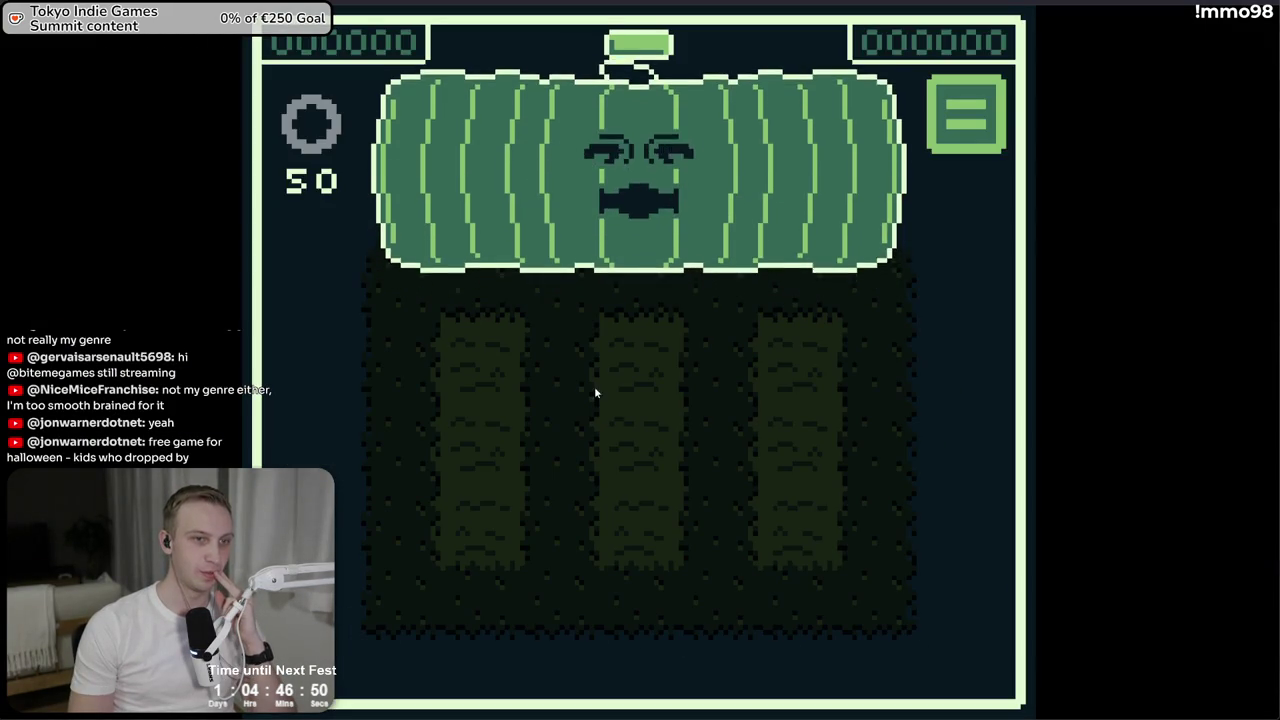
{"action": "left_click", "coordinate": [740, 140]}
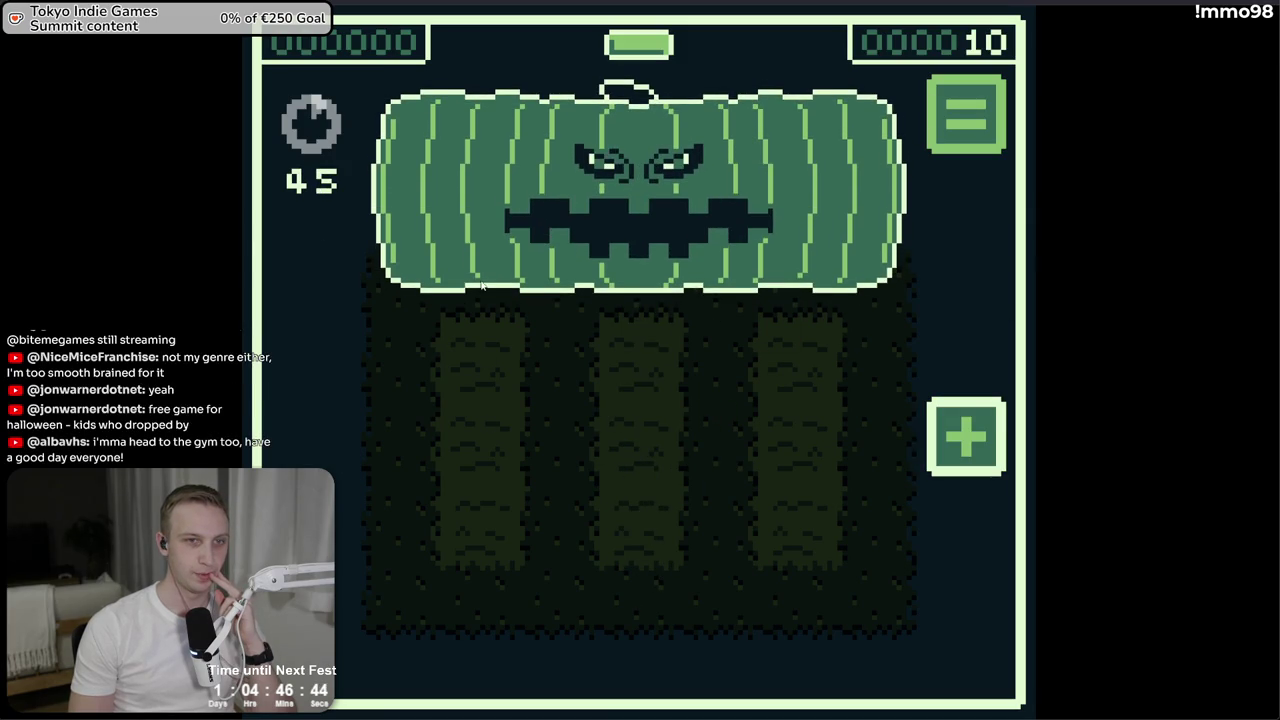
{"action": "key", "text": "alt+Tab"}
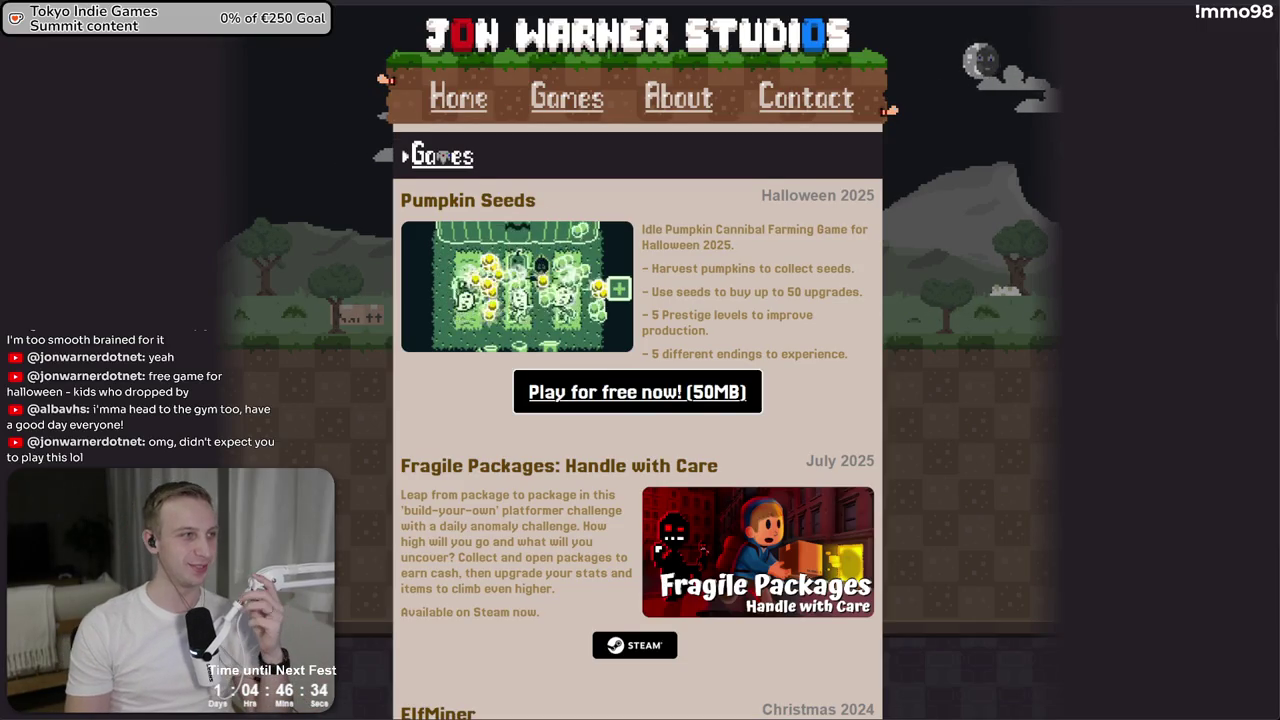
{"action": "key", "text": "alt+Tab"}
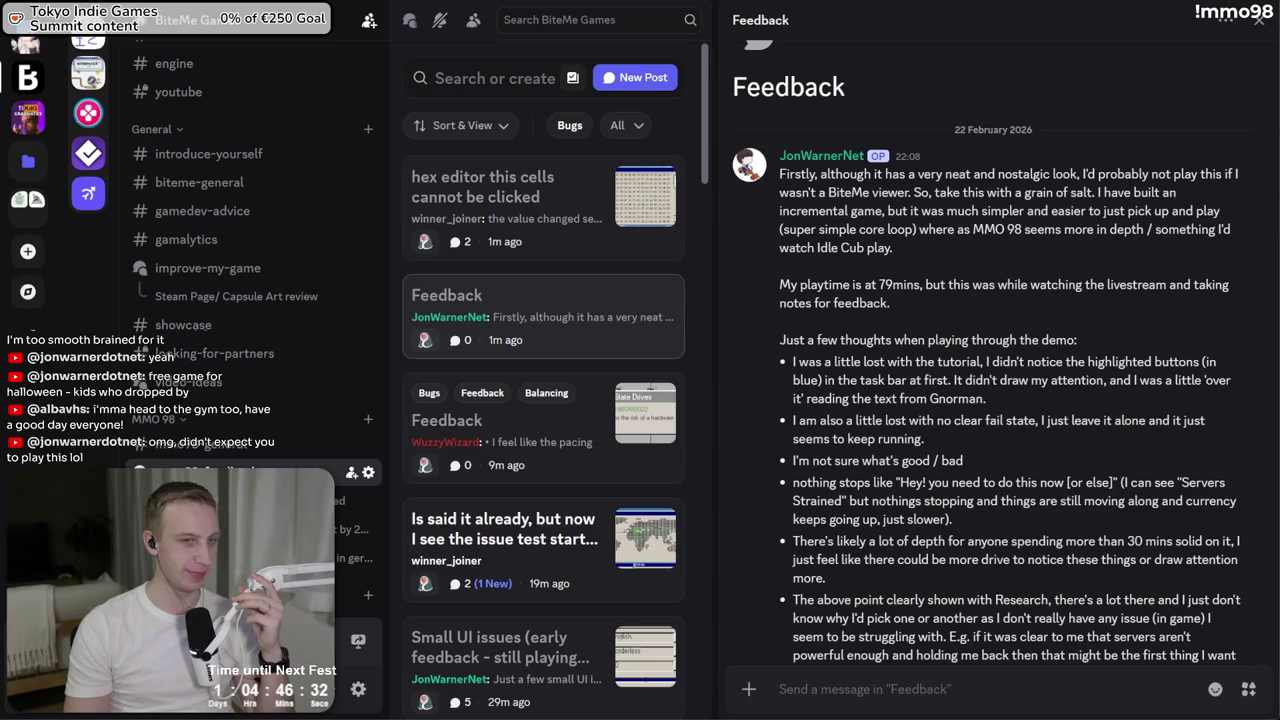
{"action": "left_click_drag", "start_coordinate": [1012, 398], "coordinate": [729, 372]}
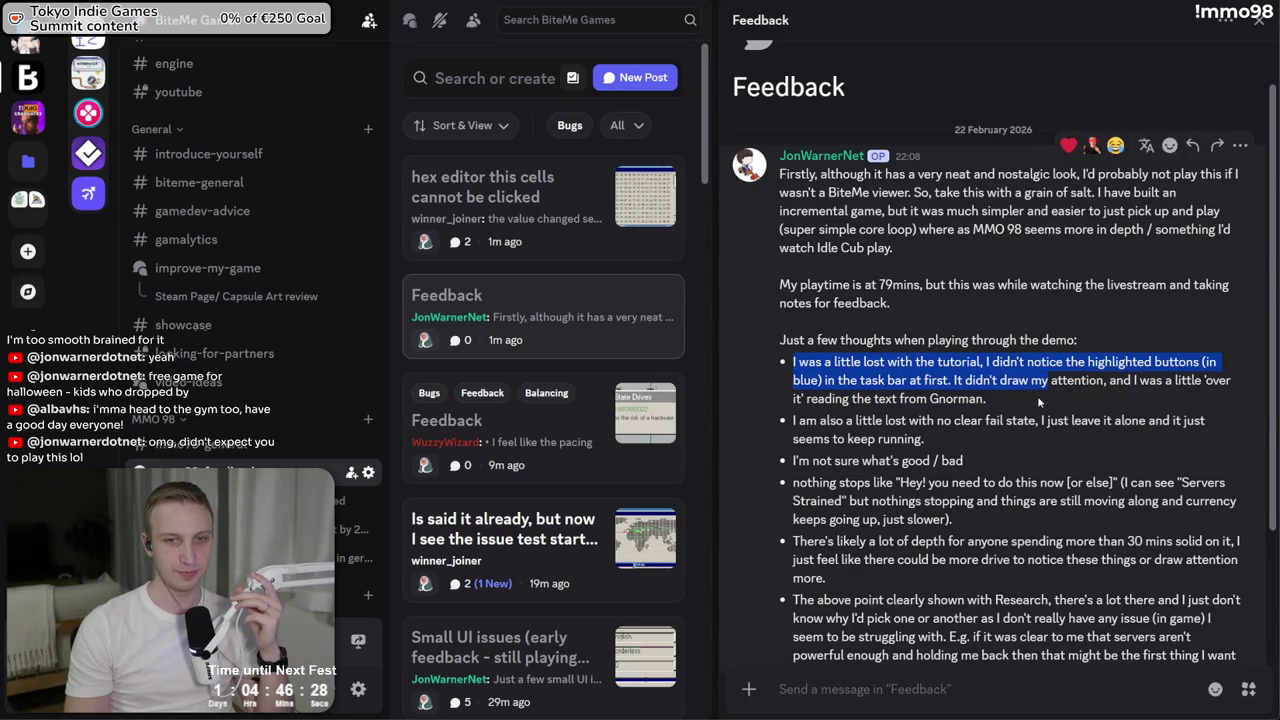
{"action": "mouse_move", "coordinate": [1037, 395]}
{"action": "left_mouse_down"}
{"action": "mouse_move", "coordinate": [1128, 395]}
{"action": "mouse_move", "coordinate": [1120, 381]}
{"action": "mouse_move", "coordinate": [1108, 400]}
{"action": "mouse_move", "coordinate": [1090, 381]}
{"action": "mouse_move", "coordinate": [1110, 402]}
{"action": "mouse_move", "coordinate": [1145, 340]}
{"action": "mouse_move", "coordinate": [985, 398]}
{"action": "left_mouse_up"}
{"action": "left_click", "coordinate": [1145, 335]}
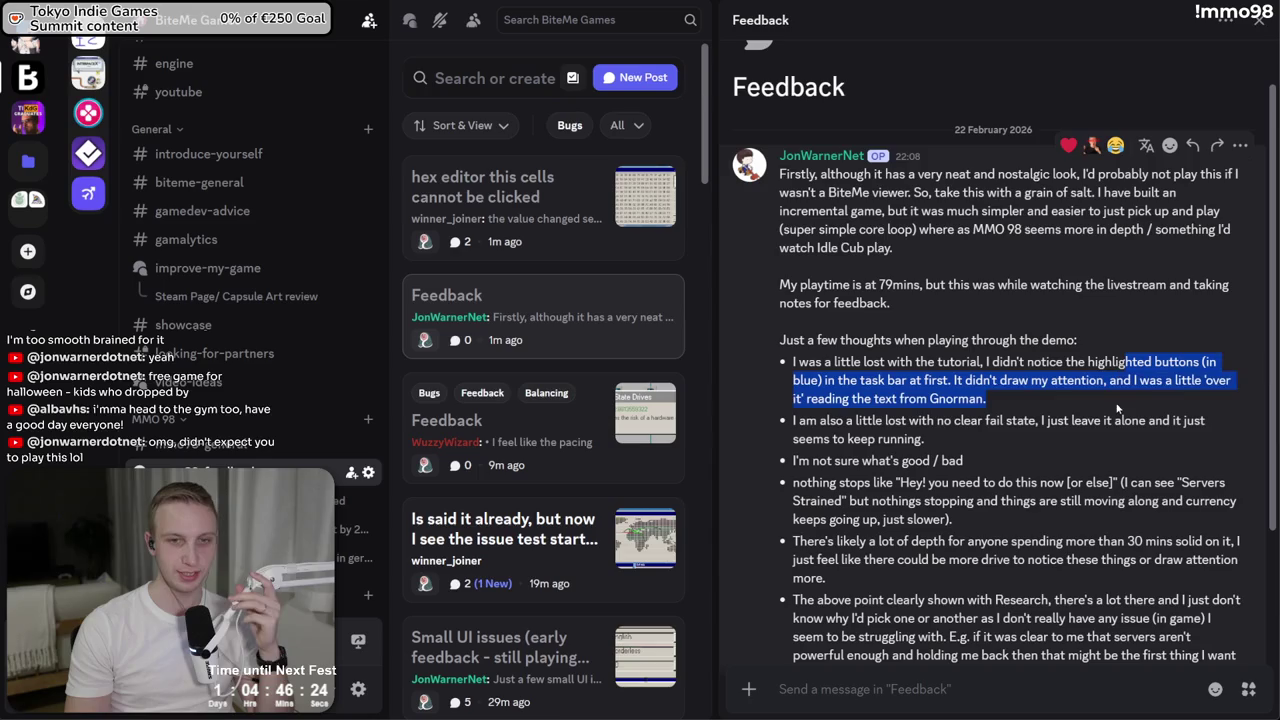
{"action": "left_click_drag", "start_coordinate": [1090, 420], "coordinate": [924, 439]}
{"action": "left_click", "coordinate": [1051, 439]}
{"action": "triple_click", "coordinate": [1010, 421]}
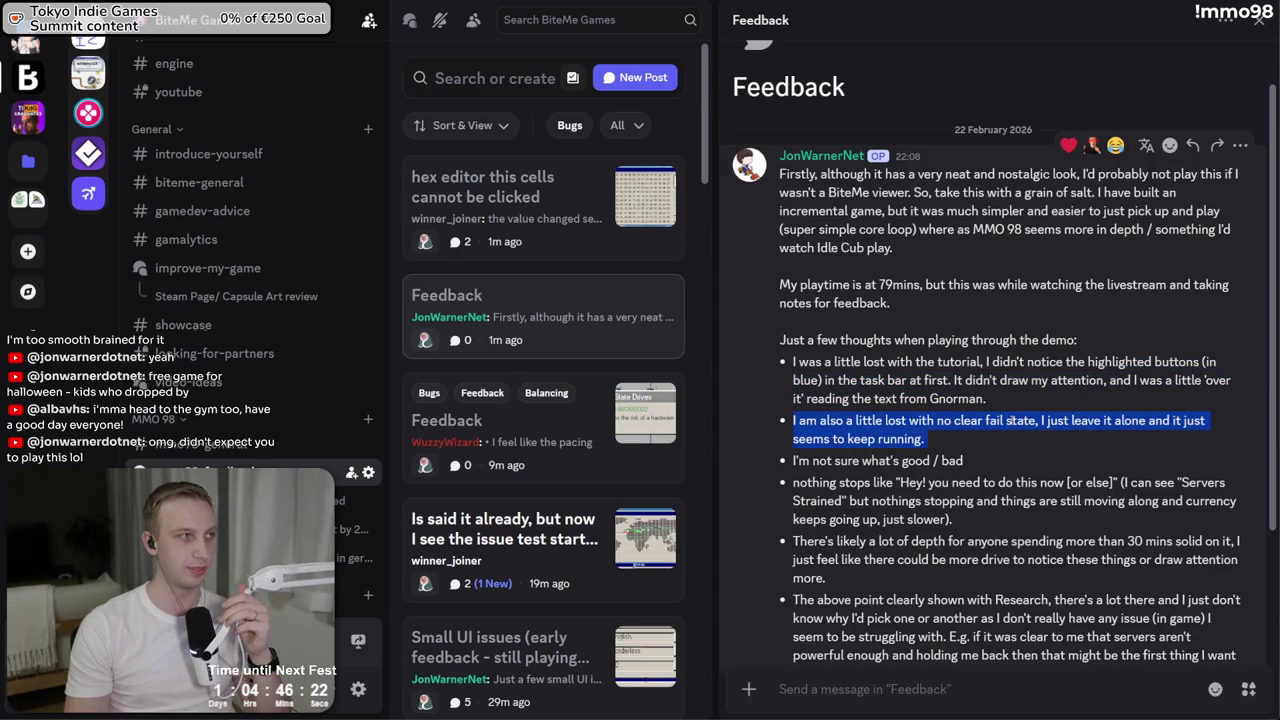
{"action": "triple_click", "coordinate": [1010, 421]}
{"action": "triple_click", "coordinate": [1010, 421]}
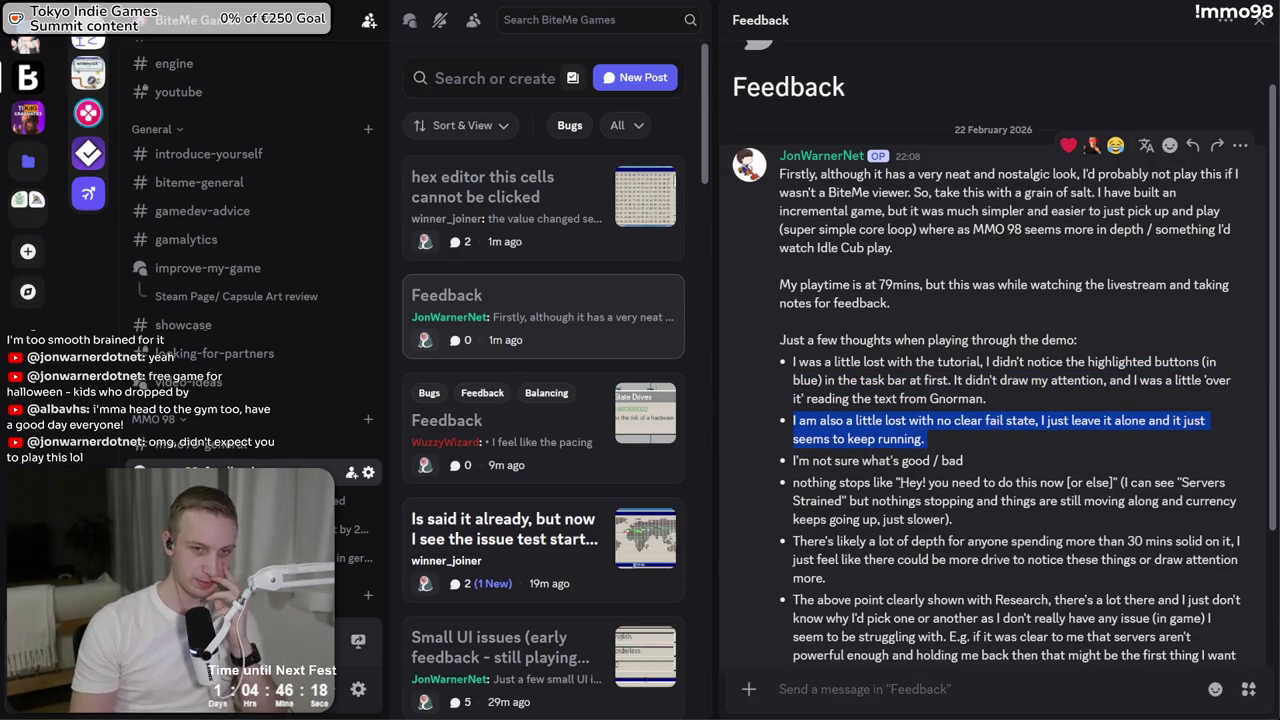
{"action": "triple_click", "coordinate": [911, 483]}
{"action": "left_click_drag", "start_coordinate": [955, 519], "coordinate": [882, 501]}
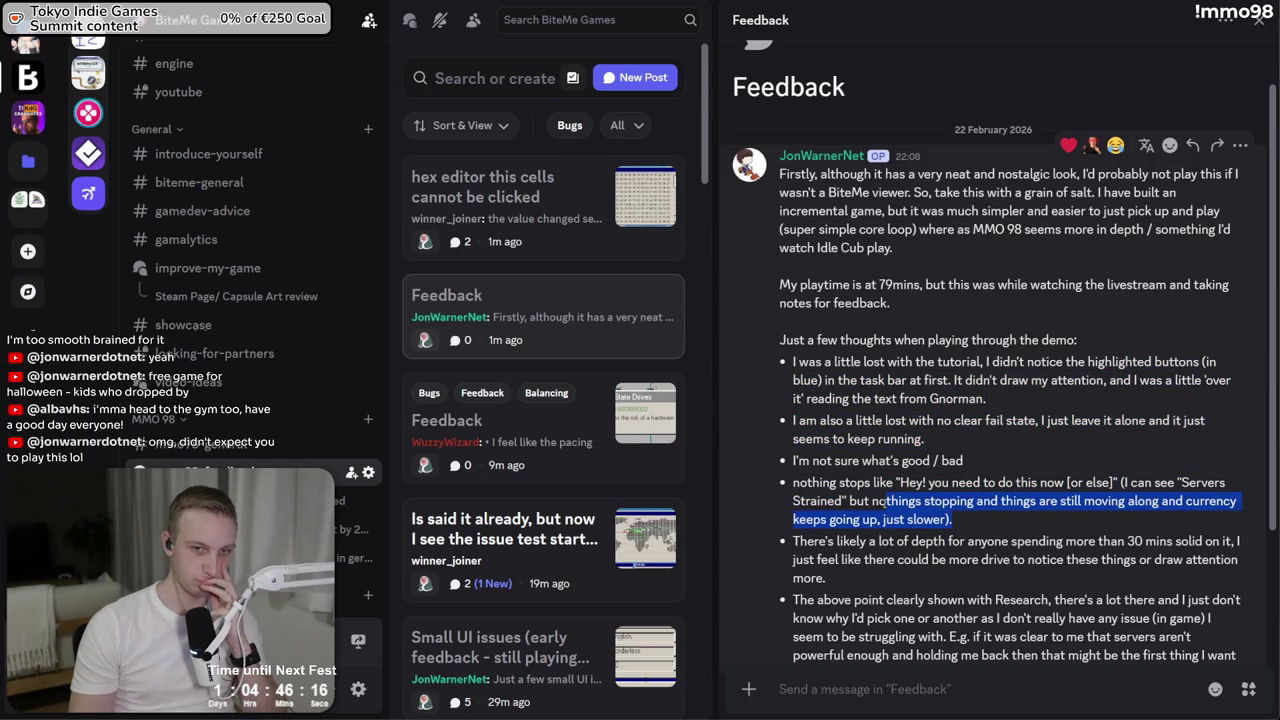
{"action": "left_click", "coordinate": [846, 505]}
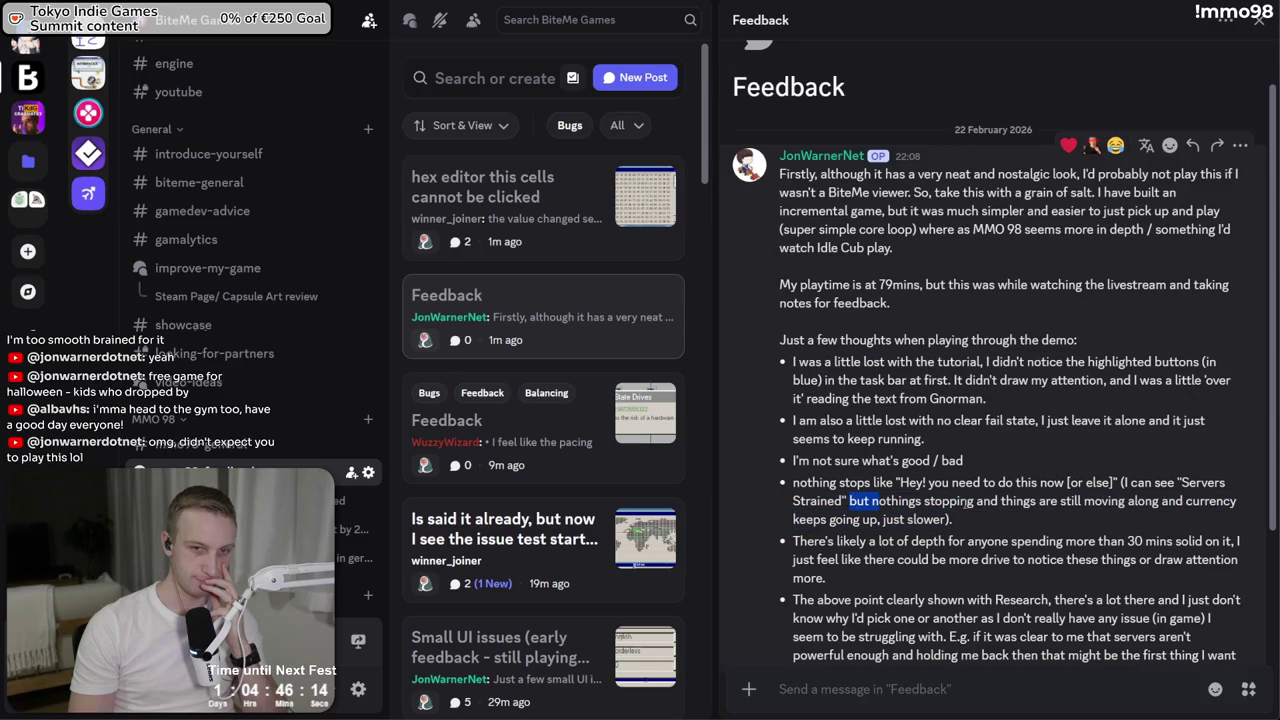
{"action": "mouse_move", "coordinate": [963, 503]}
{"action": "left_mouse_down"}
{"action": "mouse_move", "coordinate": [990, 503]}
{"action": "mouse_move", "coordinate": [966, 497]}
{"action": "left_mouse_up"}
{"action": "left_click", "coordinate": [923, 501]}
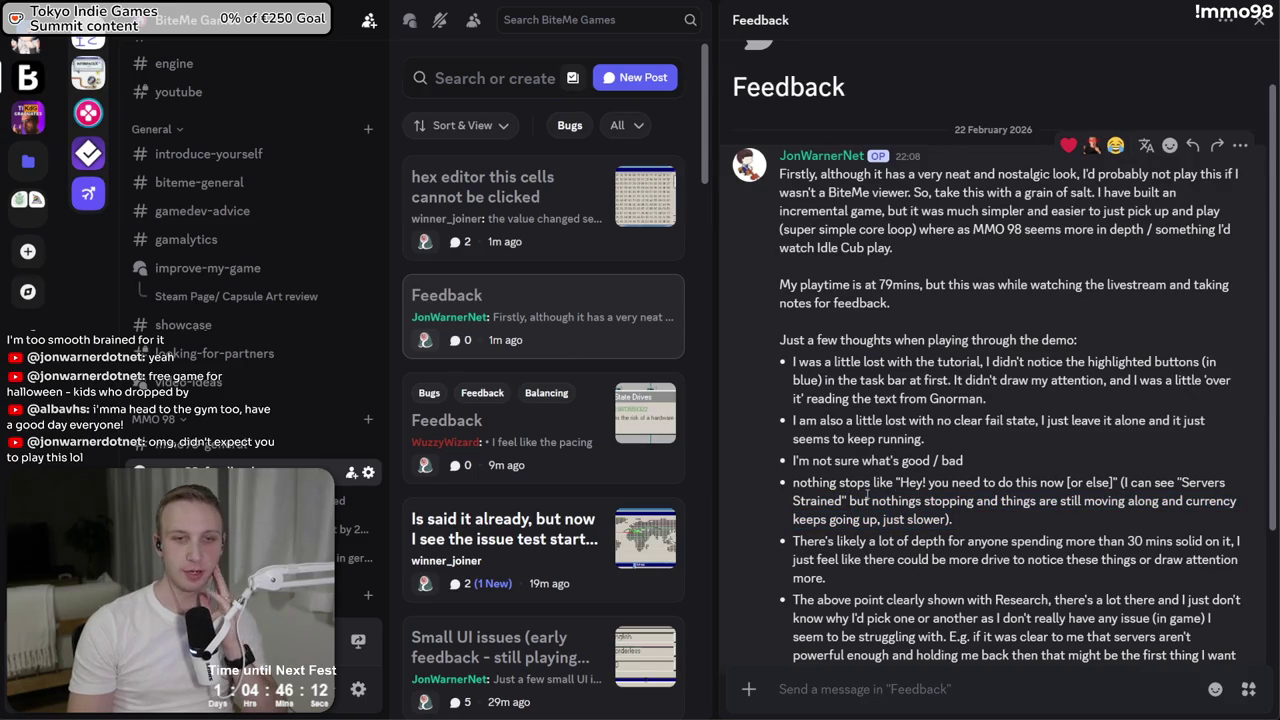
{"action": "mouse_move", "coordinate": [840, 501]}
{"action": "left_mouse_down"}
{"action": "mouse_move", "coordinate": [949, 501]}
{"action": "mouse_move", "coordinate": [958, 521]}
{"action": "mouse_move", "coordinate": [955, 503]}
{"action": "left_mouse_up"}
{"action": "left_click", "coordinate": [958, 518]}
{"action": "left_click", "coordinate": [949, 502]}
{"action": "left_click", "coordinate": [950, 504]}
{"action": "left_click", "coordinate": [952, 519]}
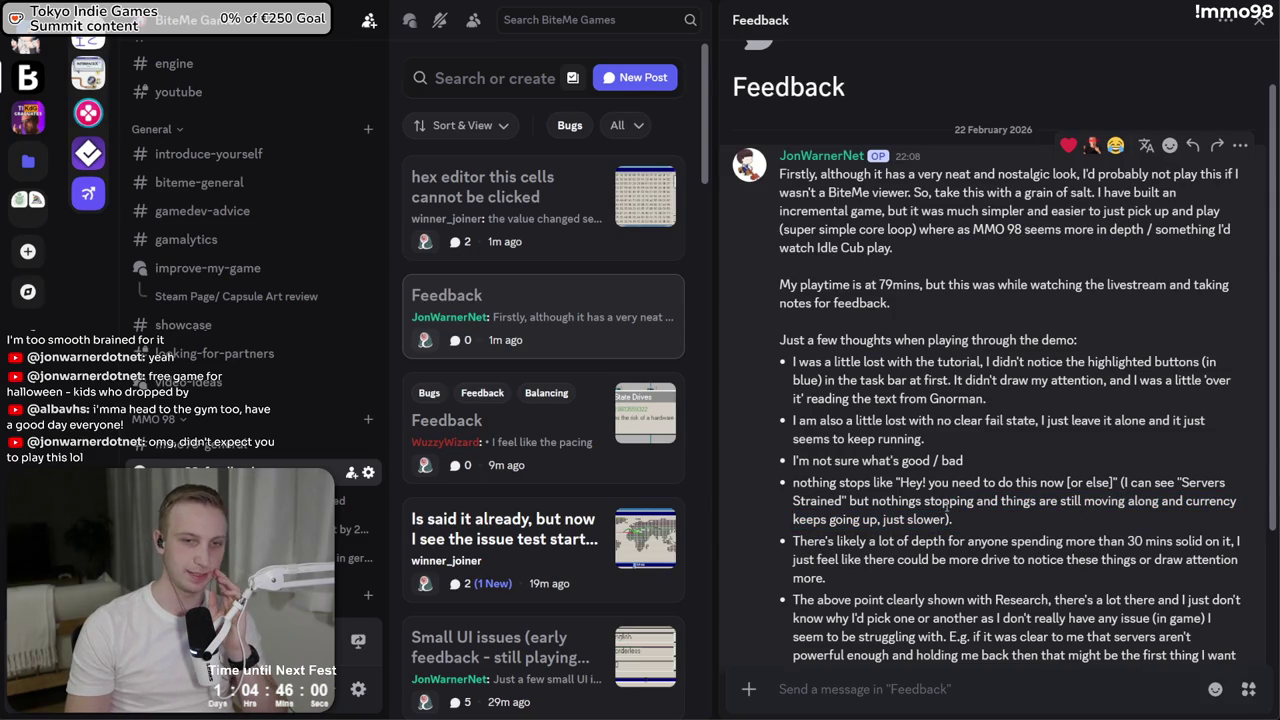
{"action": "left_click_drag", "start_coordinate": [949, 518], "coordinate": [945, 501]}
{"action": "left_click", "coordinate": [949, 518]}
{"action": "left_click", "coordinate": [947, 519]}
{"action": "left_click", "coordinate": [949, 519]}
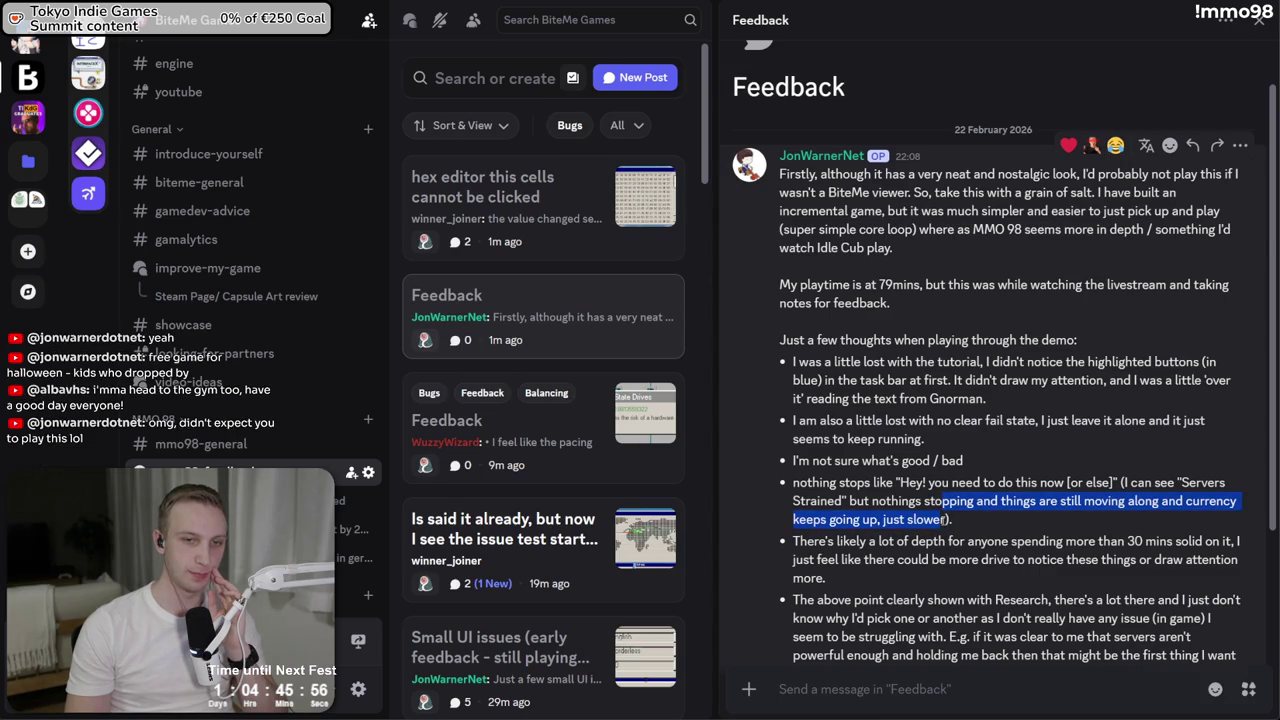
{"action": "left_click", "coordinate": [952, 516]}
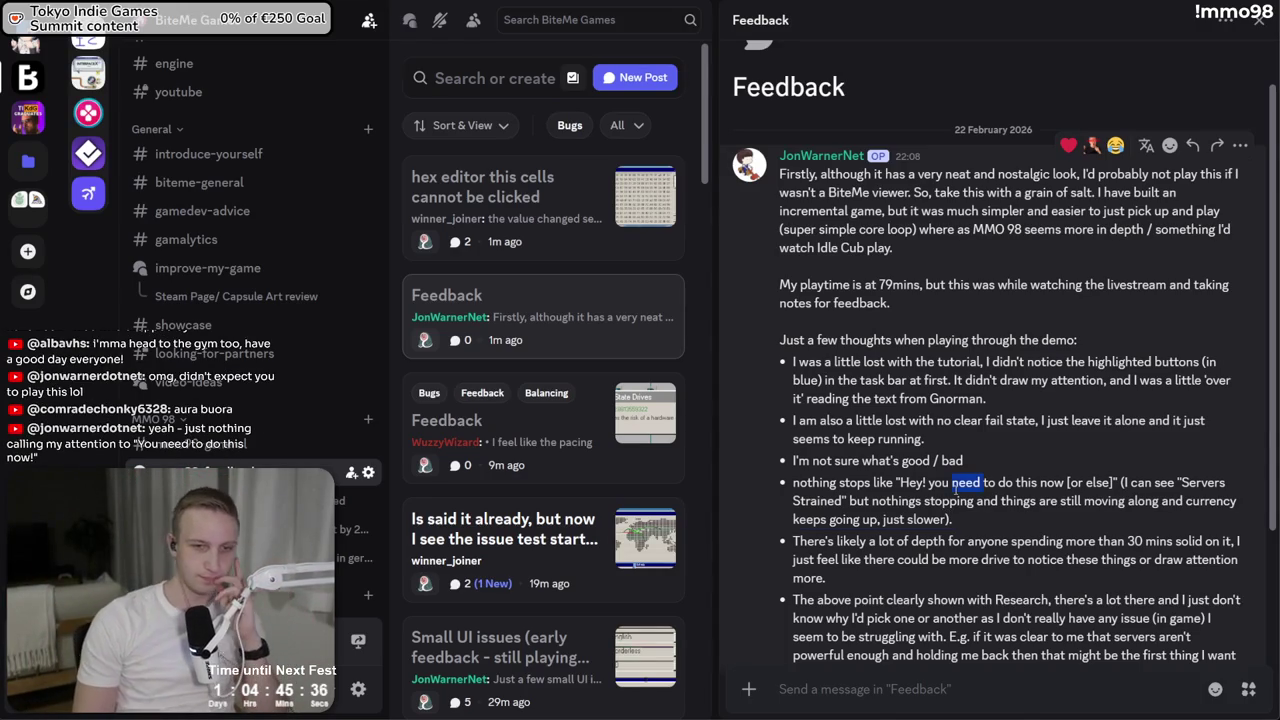
{"action": "triple_click", "coordinate": [942, 511]}
{"action": "left_click", "coordinate": [966, 541]}
{"action": "triple_click", "coordinate": [966, 541]}
{"action": "left_click", "coordinate": [836, 541]}
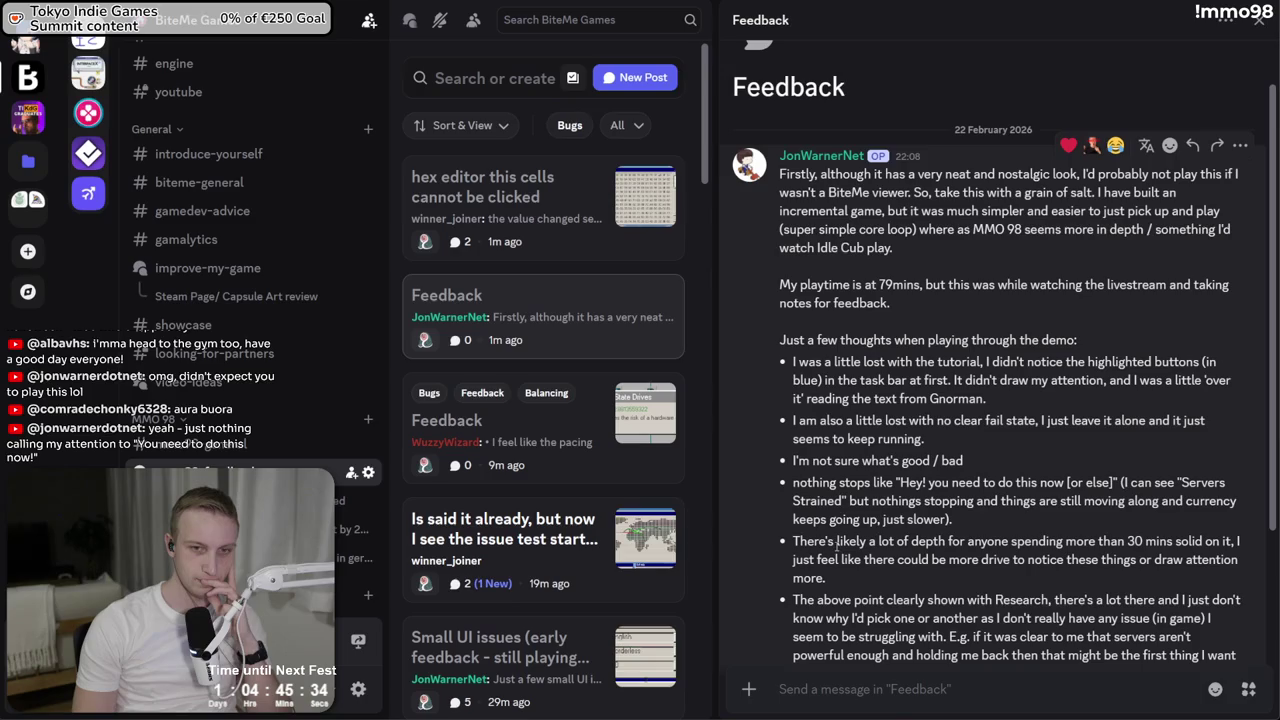
{"action": "triple_click", "coordinate": [808, 488]}
{"action": "left_click", "coordinate": [808, 488]}
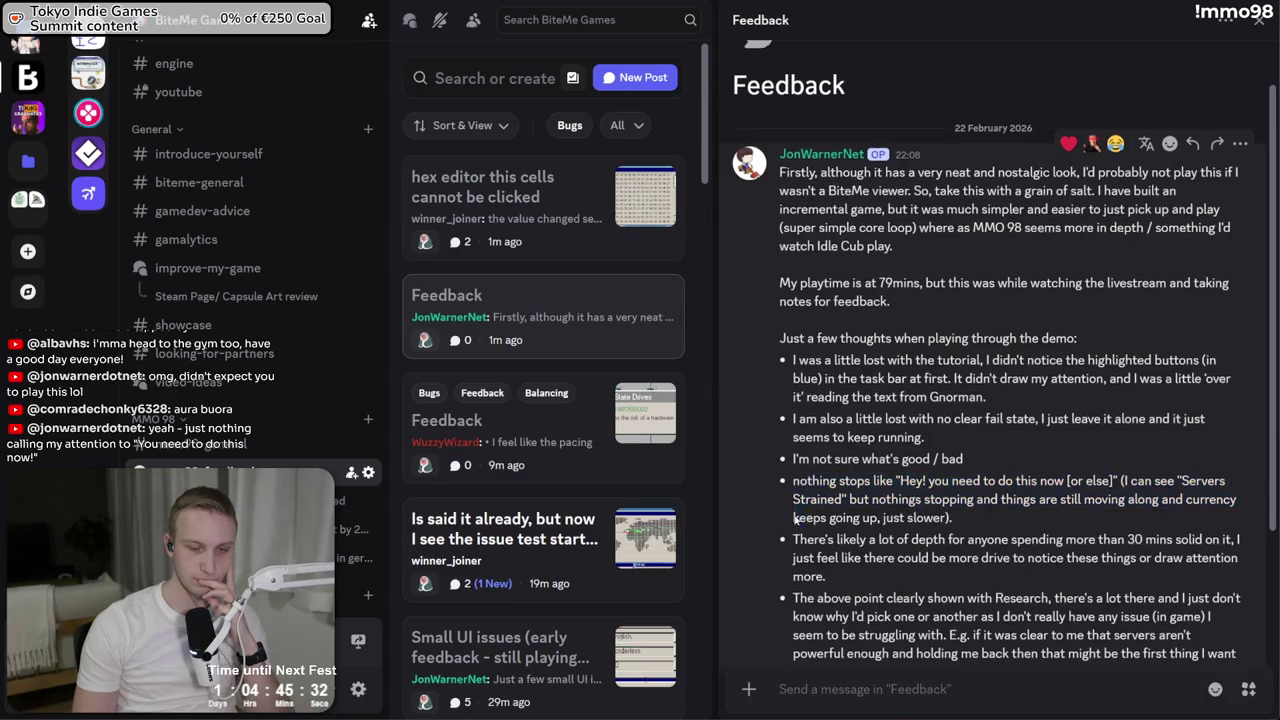
{"action": "scroll", "coordinate": [808, 482], "scroll_direction": "down", "scroll_amount": 1}
{"action": "mouse_move", "coordinate": [806, 476]}
{"action": "left_mouse_down"}
{"action": "mouse_move", "coordinate": [1230, 525]}
{"action": "mouse_move", "coordinate": [860, 564]}
{"action": "mouse_move", "coordinate": [931, 564]}
{"action": "mouse_move", "coordinate": [928, 506]}
{"action": "mouse_move", "coordinate": [794, 488]}
{"action": "mouse_move", "coordinate": [946, 525]}
{"action": "mouse_move", "coordinate": [911, 560]}
{"action": "mouse_move", "coordinate": [852, 490]}
{"action": "mouse_move", "coordinate": [856, 560]}
{"action": "mouse_move", "coordinate": [816, 488]}
{"action": "left_mouse_up"}
{"action": "left_click", "coordinate": [850, 490]}
{"action": "left_click", "coordinate": [809, 488]}
{"action": "scroll", "coordinate": [790, 430], "scroll_direction": "up", "scroll_amount": 2}
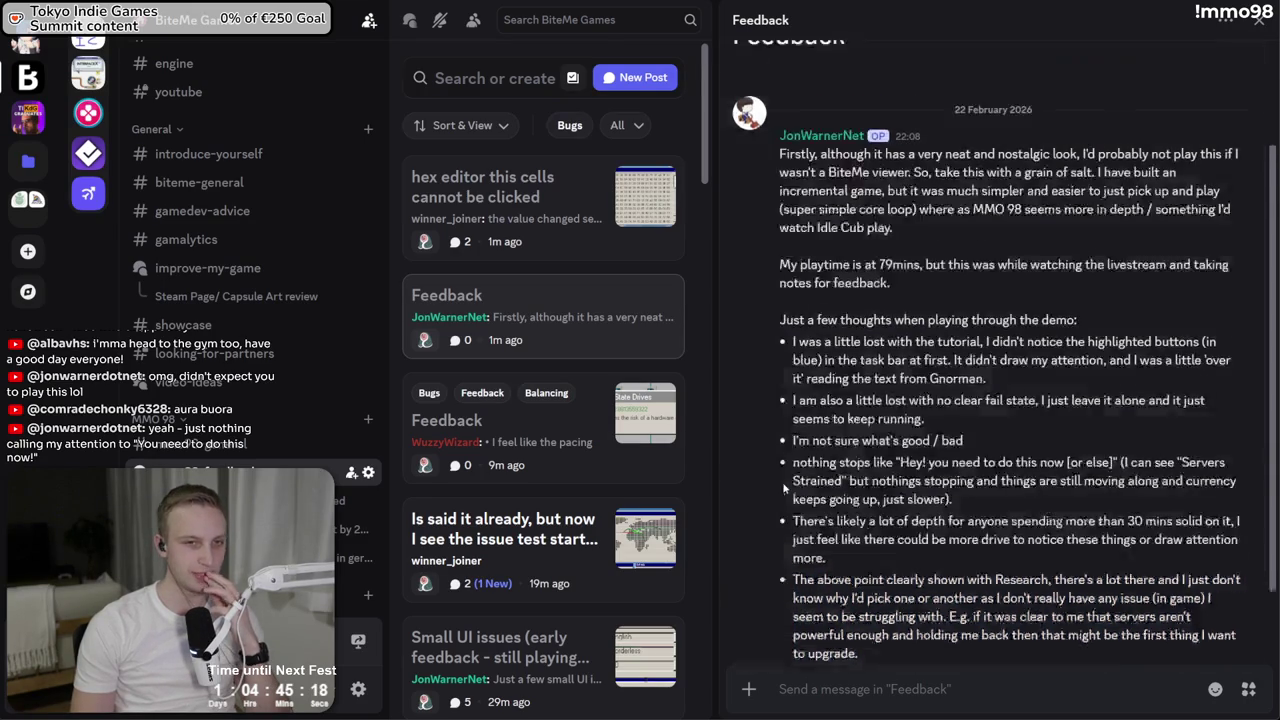
{"action": "mouse_move", "coordinate": [793, 362]}
{"action": "left_mouse_down"}
{"action": "mouse_move", "coordinate": [1082, 387]}
{"action": "mouse_move", "coordinate": [988, 398]}
{"action": "mouse_move", "coordinate": [809, 361]}
{"action": "mouse_move", "coordinate": [785, 418]}
{"action": "mouse_move", "coordinate": [798, 523]}
{"action": "left_mouse_up"}
{"action": "left_click", "coordinate": [793, 362]}
{"action": "left_click", "coordinate": [800, 389]}
{"action": "left_click", "coordinate": [794, 395]}
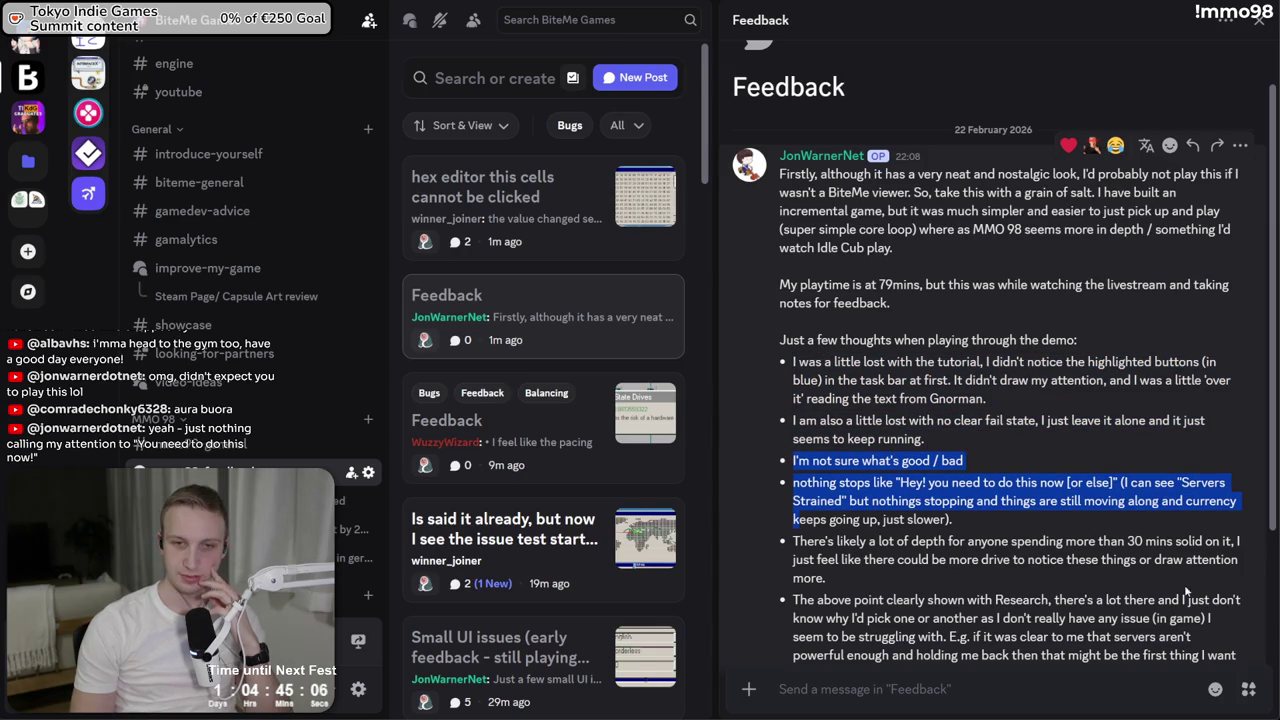
{"action": "mouse_move", "coordinate": [1186, 591]}
{"action": "left_mouse_down"}
{"action": "mouse_move", "coordinate": [850, 560]}
{"action": "mouse_move", "coordinate": [787, 541]}
{"action": "mouse_move", "coordinate": [830, 560]}
{"action": "mouse_move", "coordinate": [831, 578]}
{"action": "left_mouse_up"}
{"action": "left_click", "coordinate": [831, 578]}
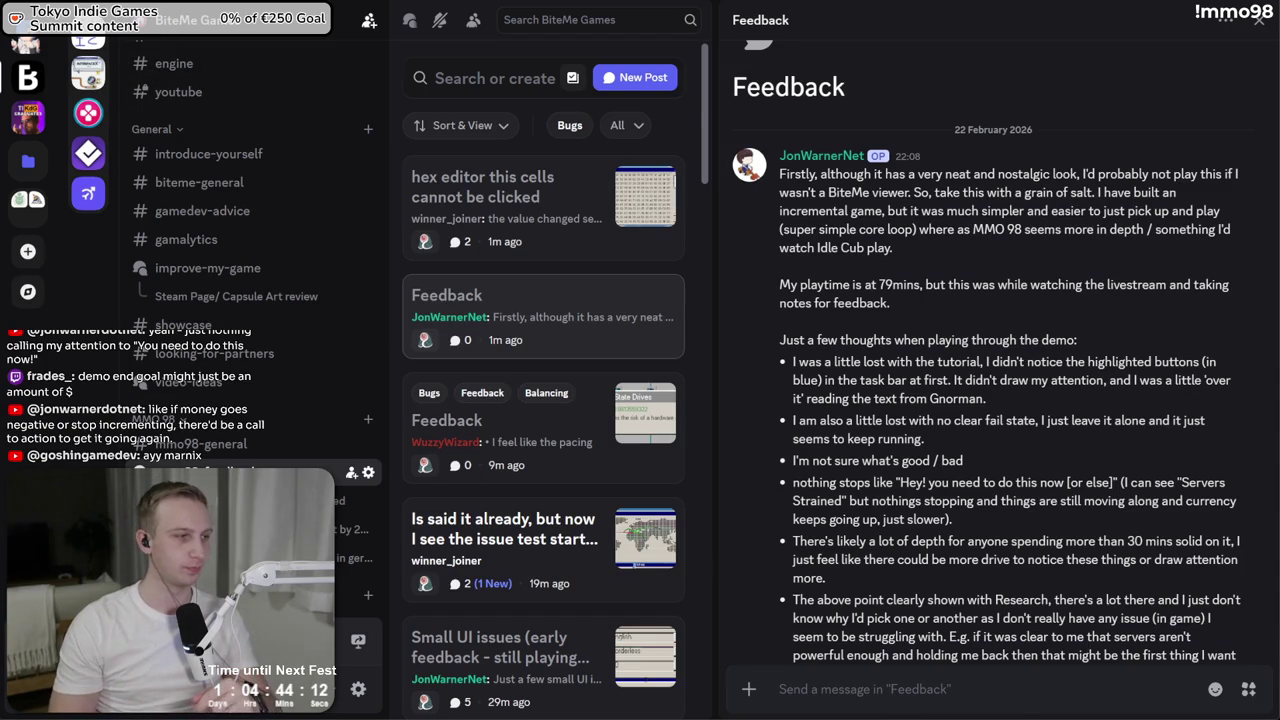
{"action": "key", "text": "alt+Tab"}
Refresh the MMO 98 demo's SteamDB player chart, then view the Wishlist Actions report
{"action": "left_click", "coordinate": [448, 360]}
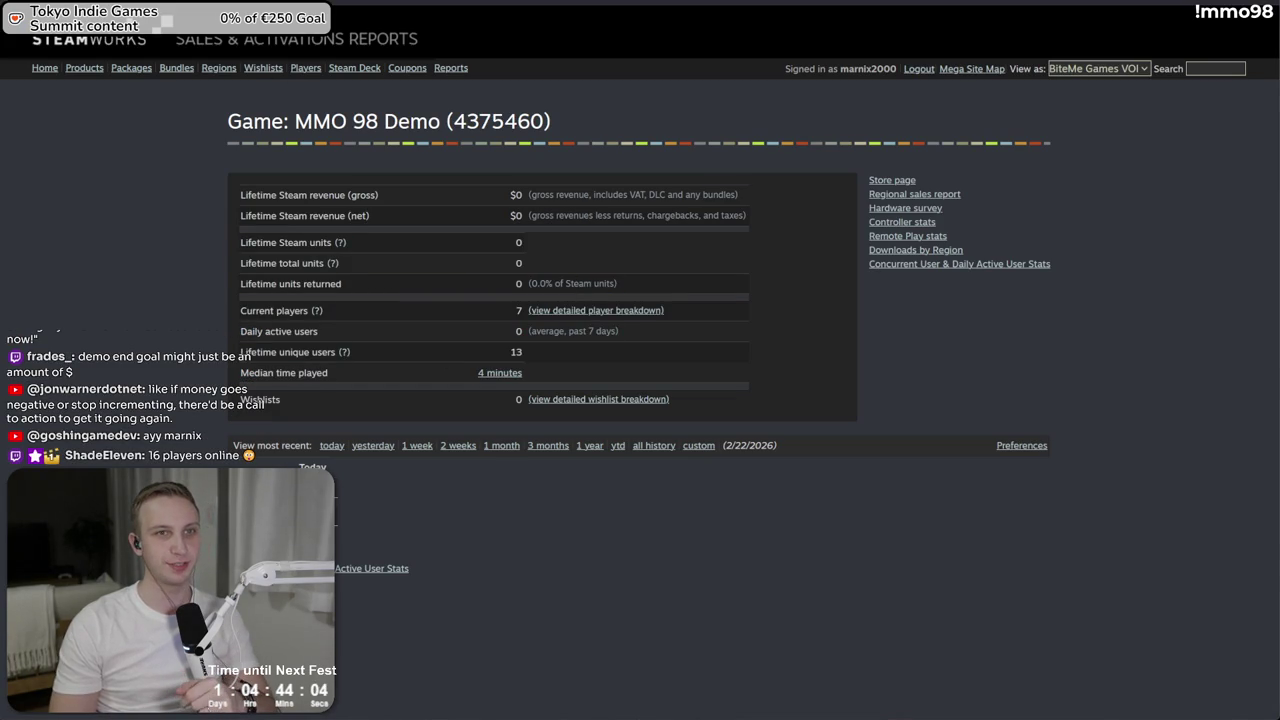
{"action": "key", "text": "ctrl+Tab"}
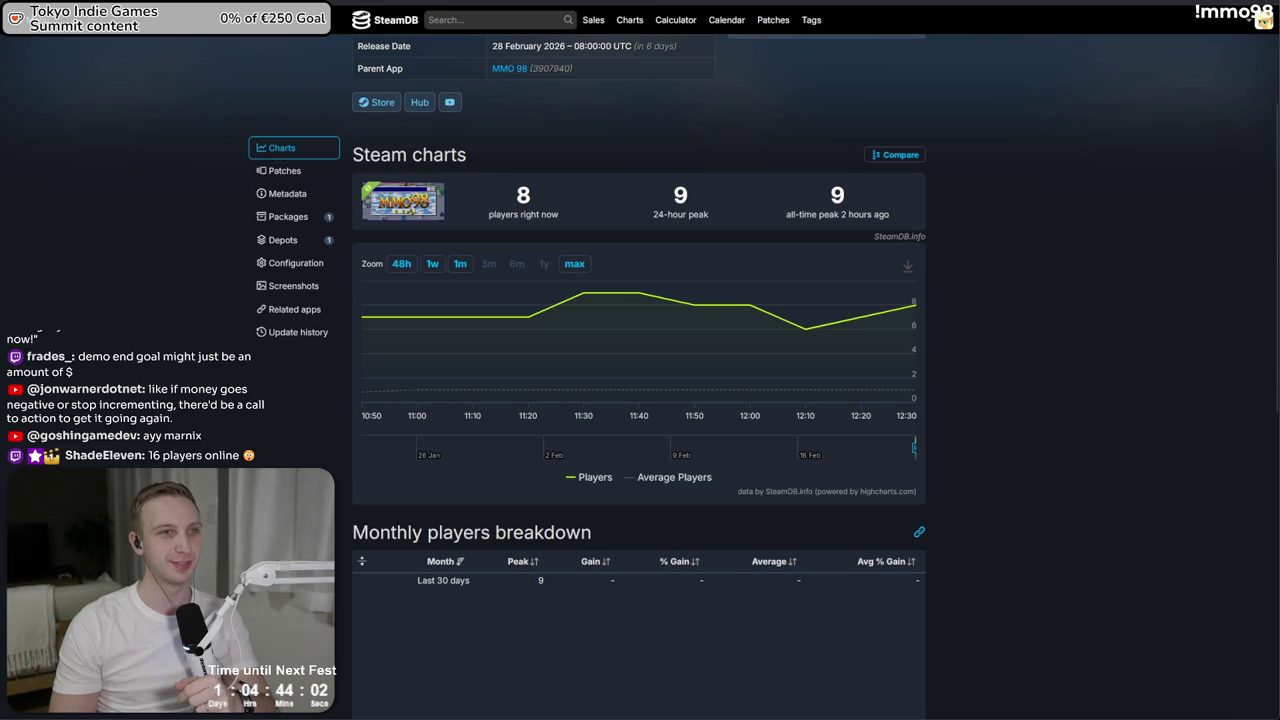
{"action": "key", "text": "F5"}
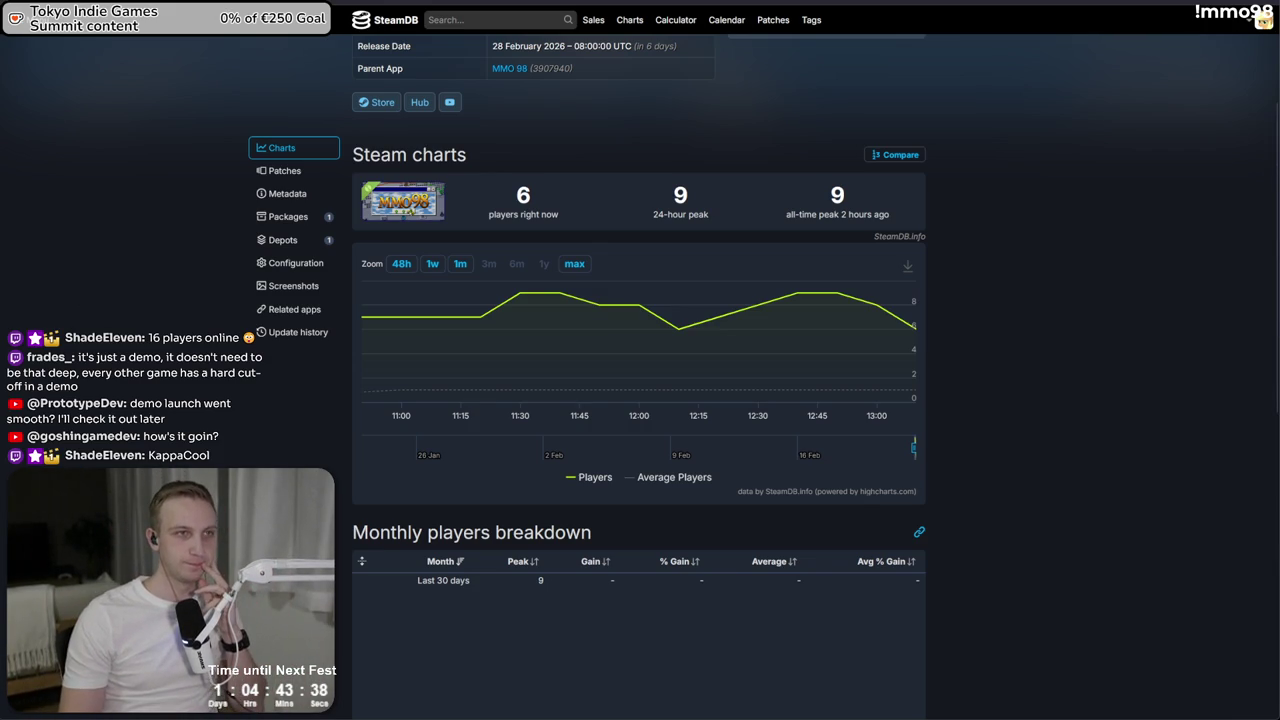
{"action": "key", "text": "ctrl+Tab"}
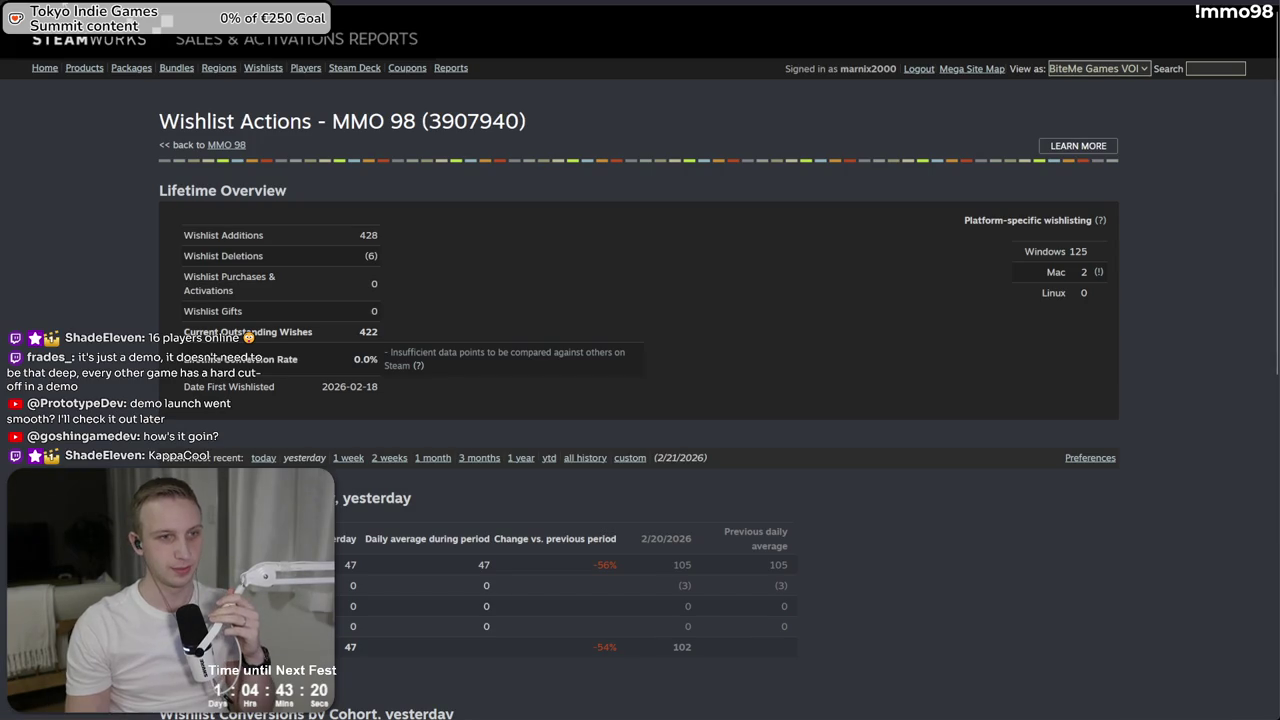
Scroll the MMO 98 Wishlist Actions report down to Wishlists By Region
{"action": "scroll", "coordinate": [427, 373], "scroll_direction": "down", "scroll_amount": 5}
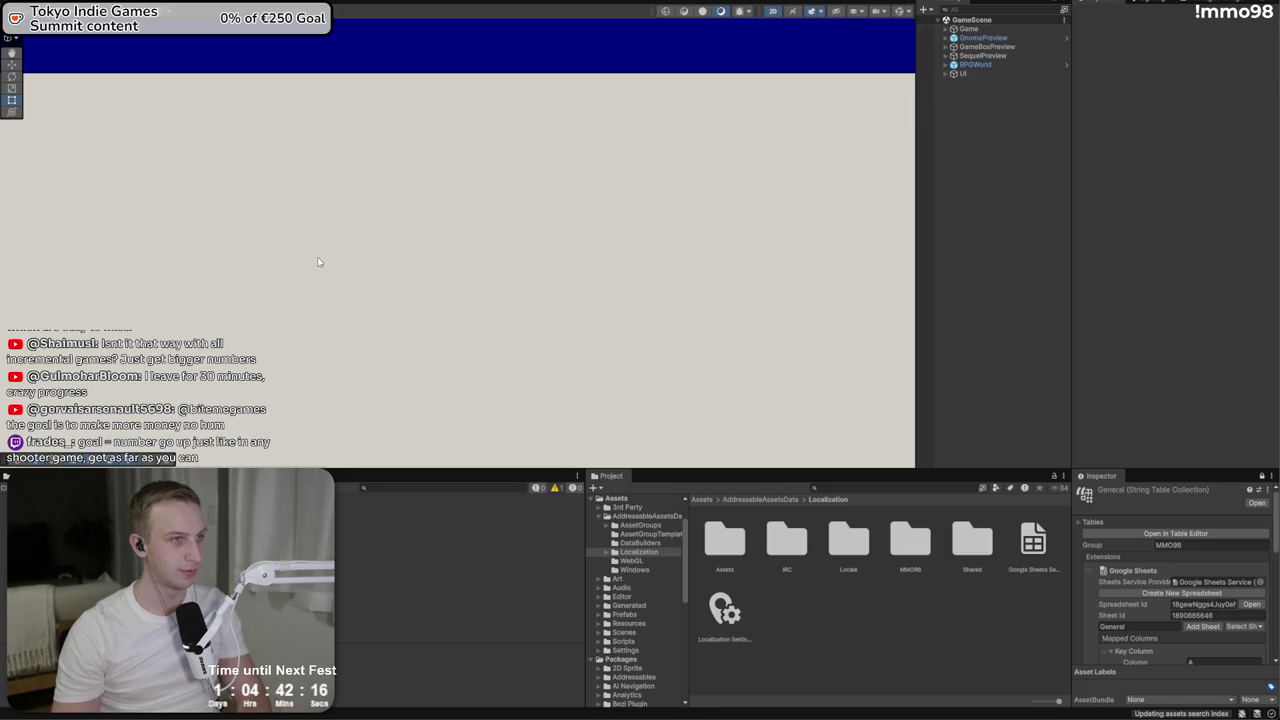
Recentre the Game view, then select the Sequel taskbar button, the red load bar fill and the Statistics Content object
{"action": "scroll", "coordinate": [334, 237], "scroll_direction": "down", "scroll_amount": 5}
{"action": "scroll", "coordinate": [336, 262], "scroll_direction": "down", "scroll_amount": 5}
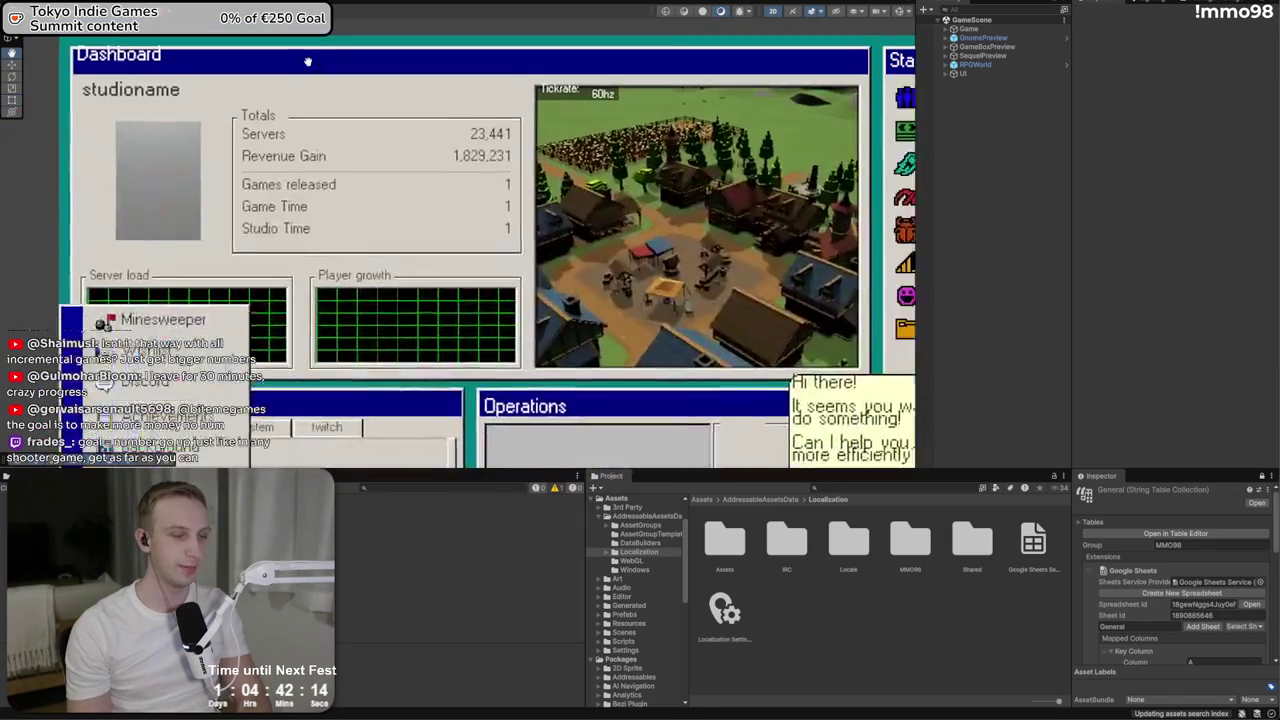
{"action": "scroll", "coordinate": [160, 300], "scroll_direction": "up", "scroll_amount": 3}
{"action": "left_click_drag", "start_coordinate": [160, 300], "coordinate": [158, 308]}
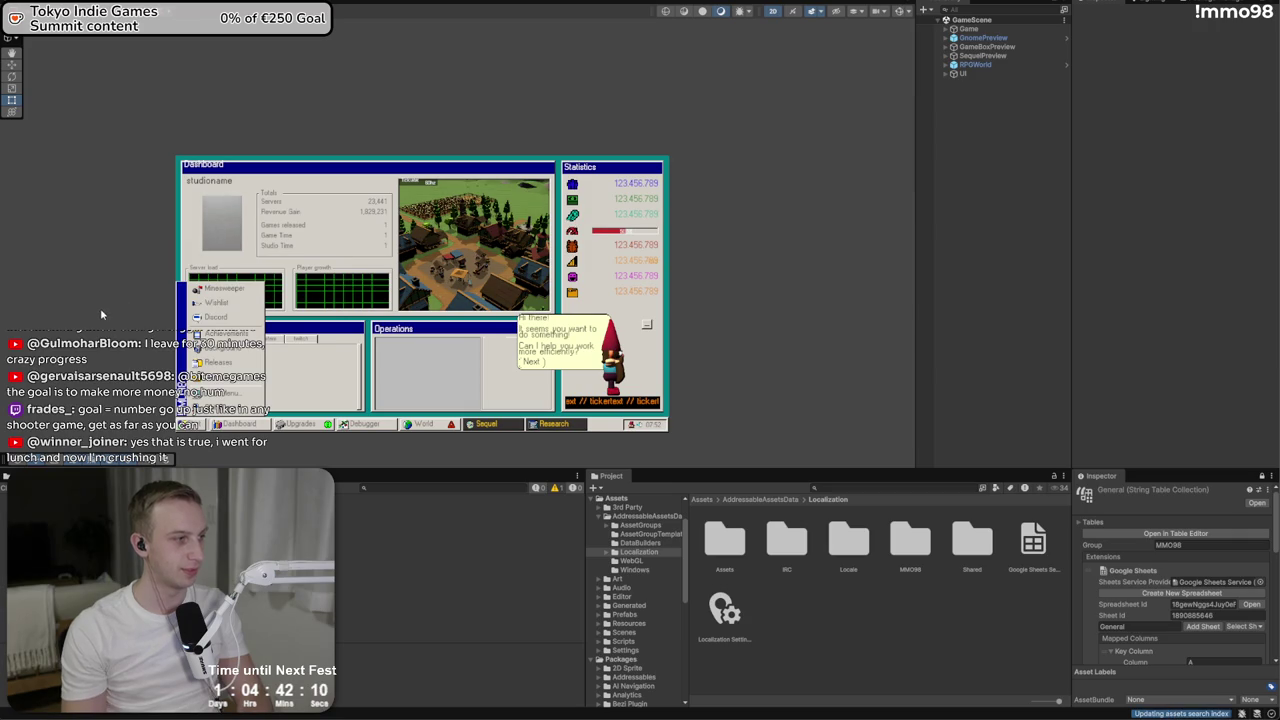
{"action": "scroll", "coordinate": [221, 287], "scroll_direction": "up", "scroll_amount": 3}
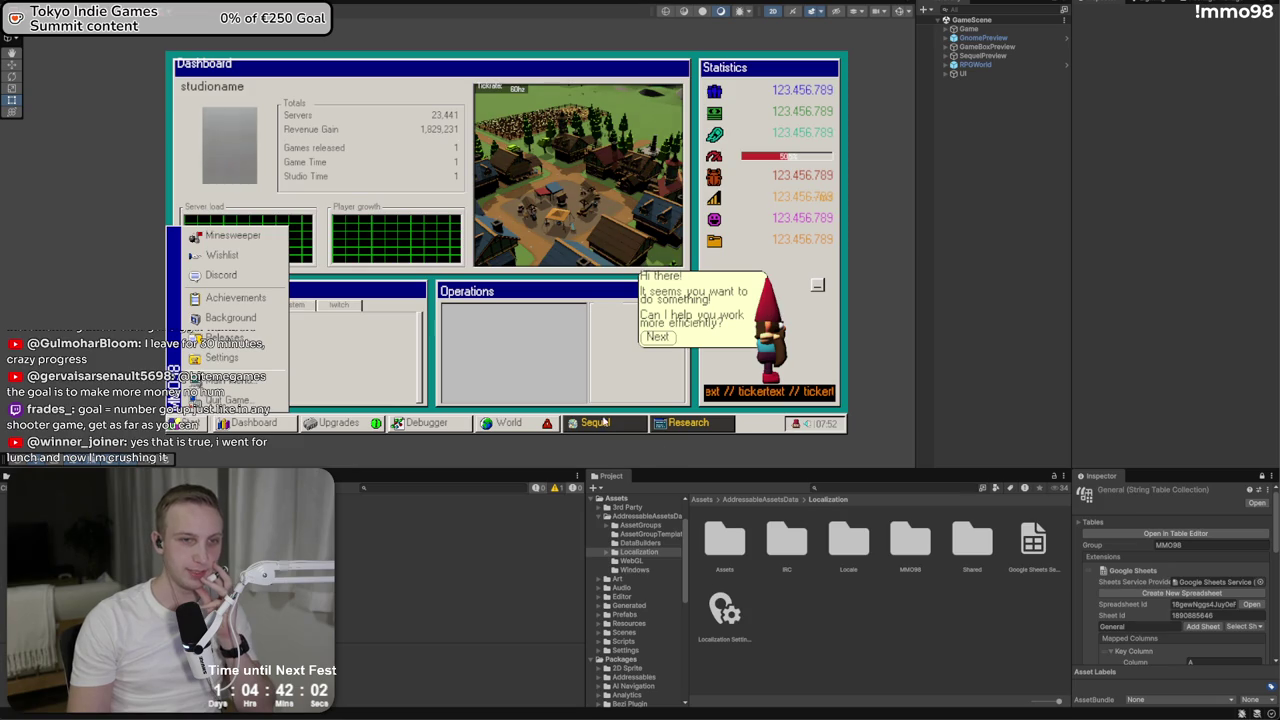
{"action": "left_click", "coordinate": [600, 421]}
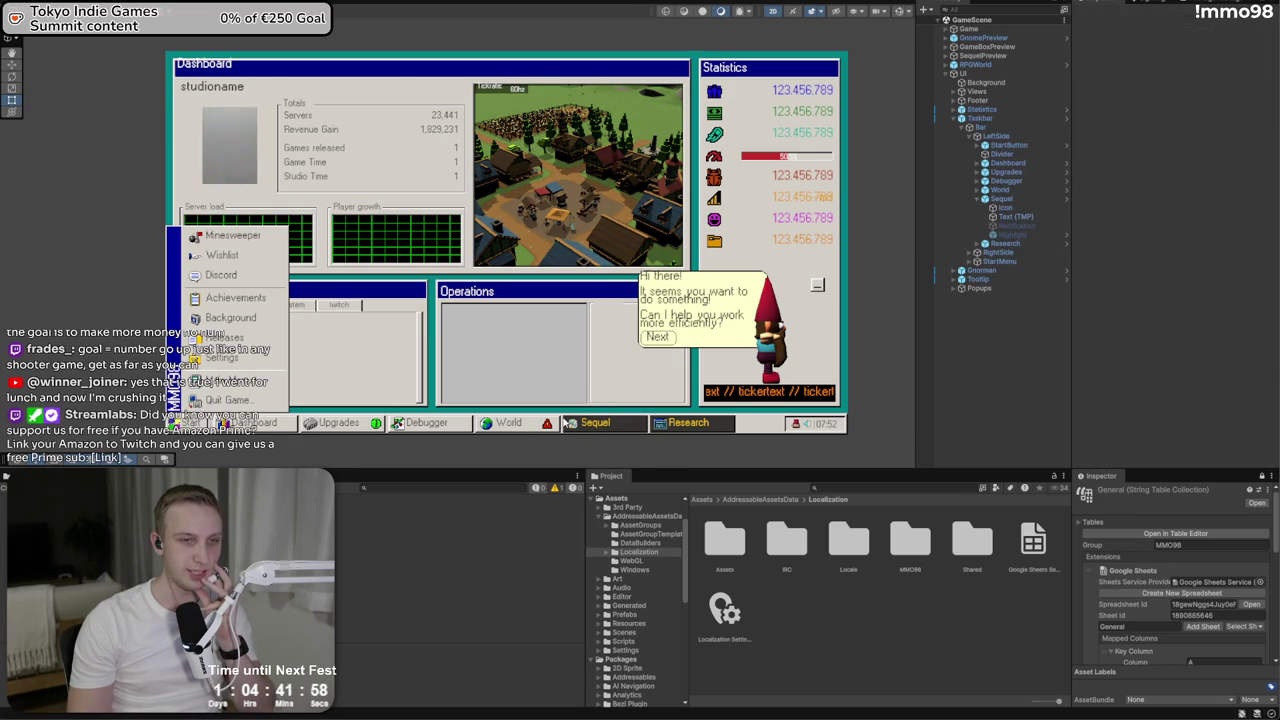
{"action": "left_click", "coordinate": [579, 449]}
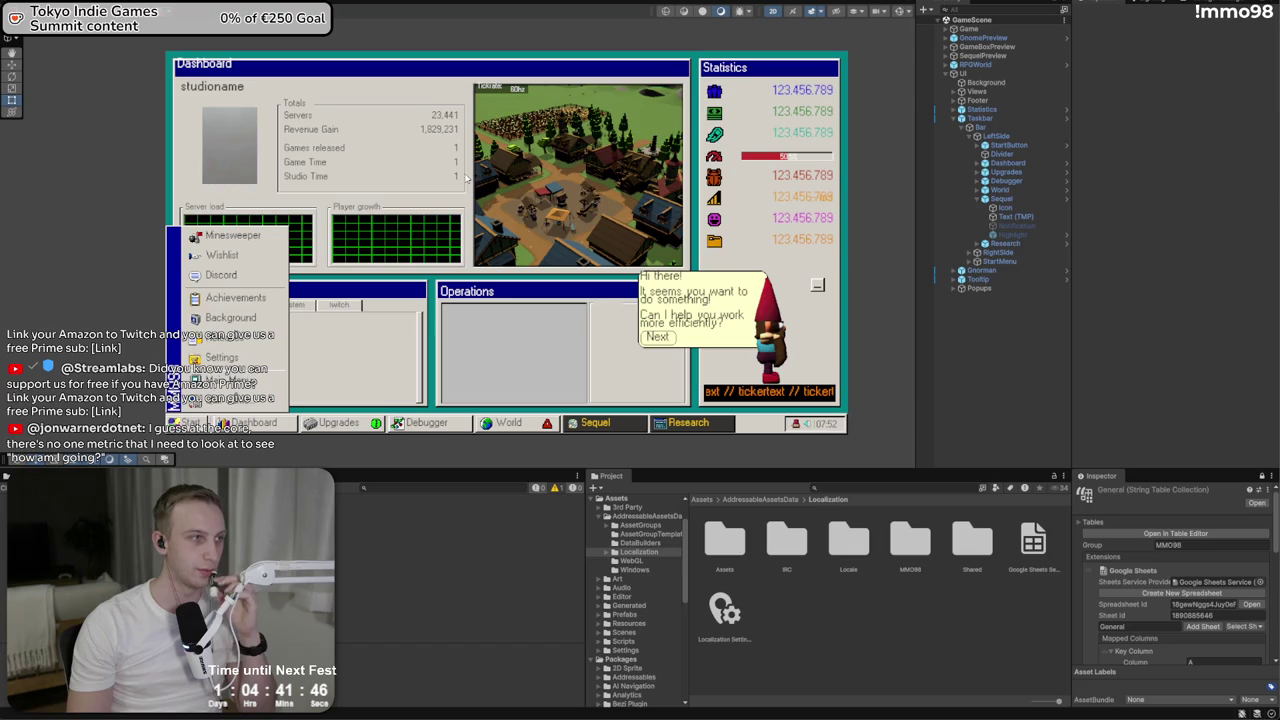
{"action": "left_click", "coordinate": [752, 160]}
{"action": "left_click", "coordinate": [834, 170]}
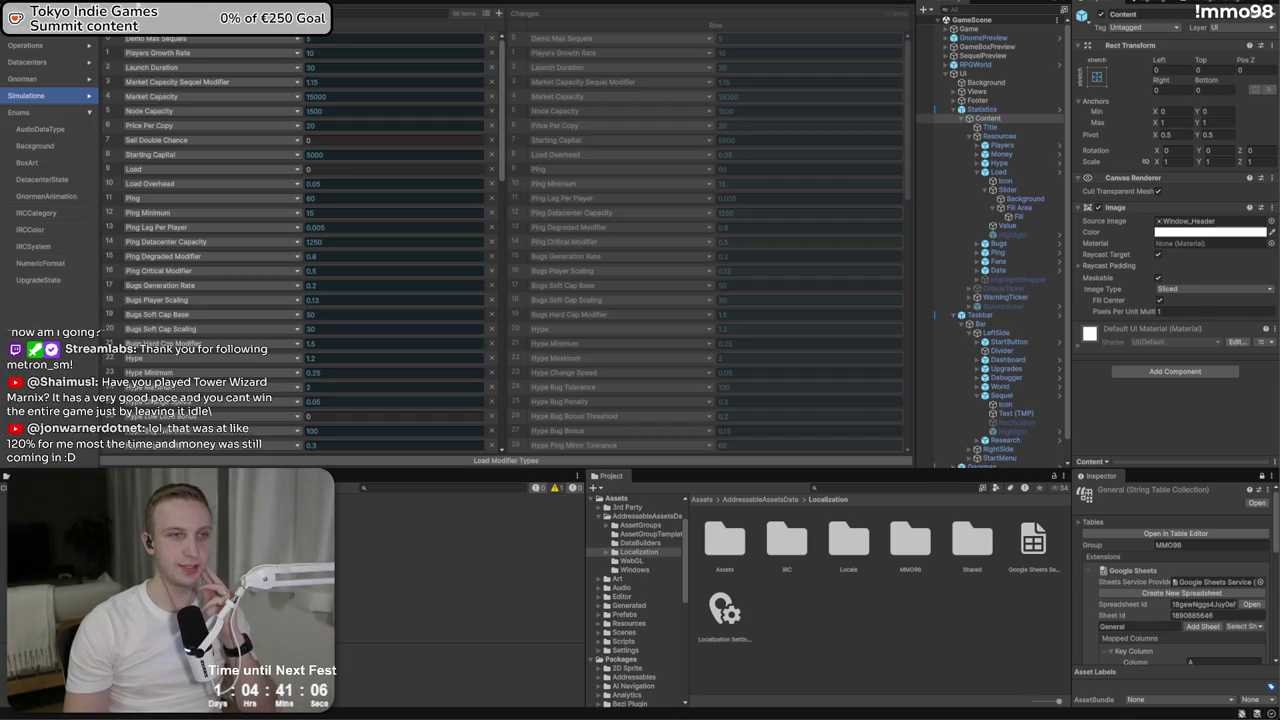
Close and reopen the simulation parameter table, scrolling to review its values
{"action": "scroll", "coordinate": [233, 137], "scroll_direction": "down", "scroll_amount": 3}
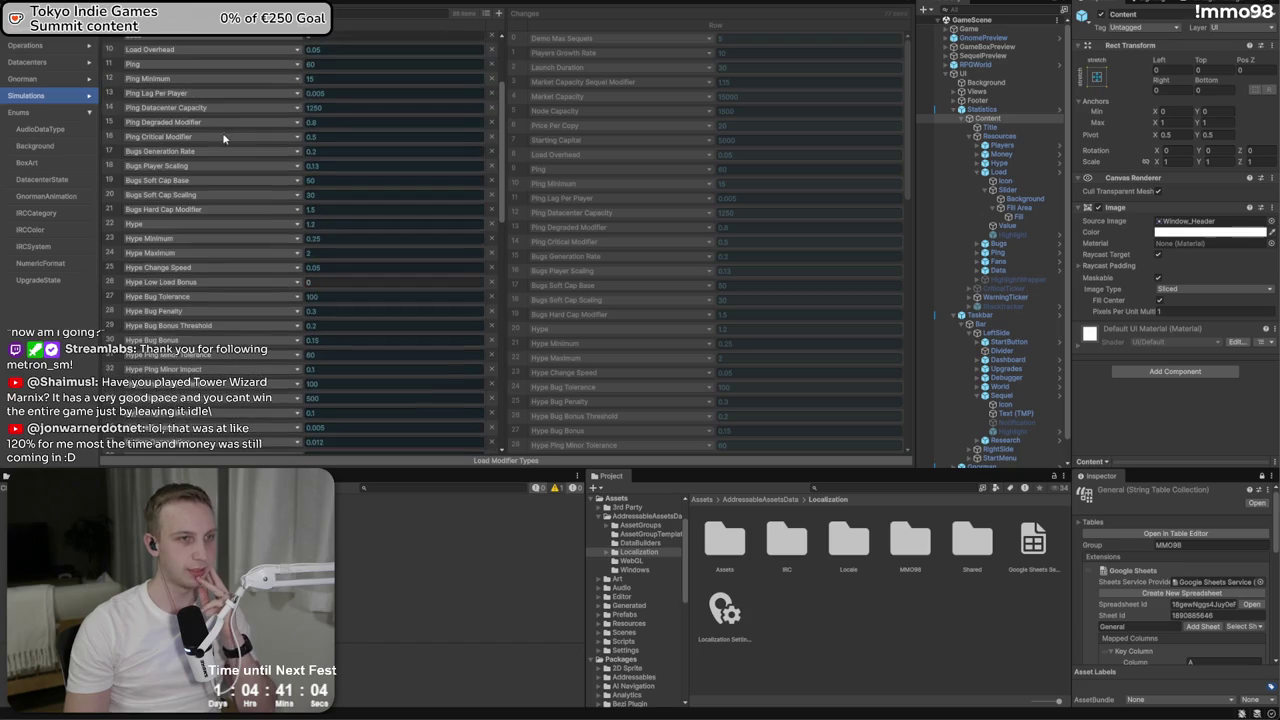
{"action": "left_click", "coordinate": [140, 42]}
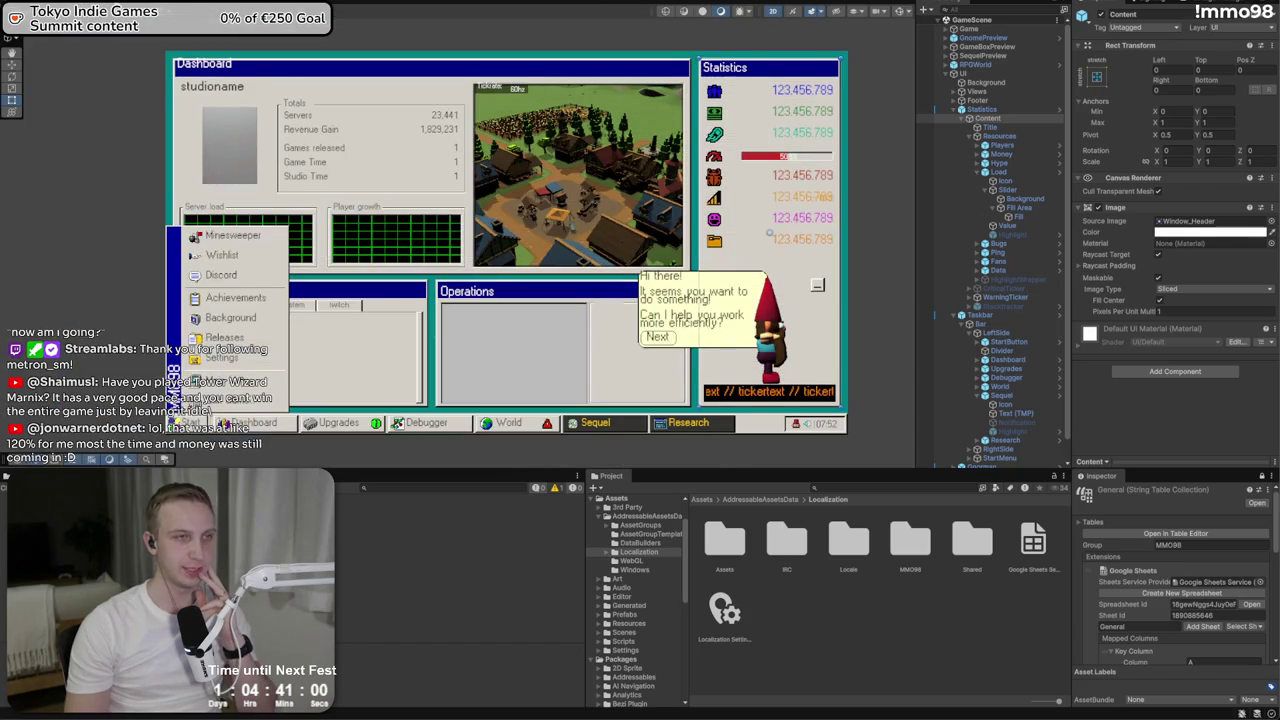
{"action": "key", "text": "alt+Tab"}
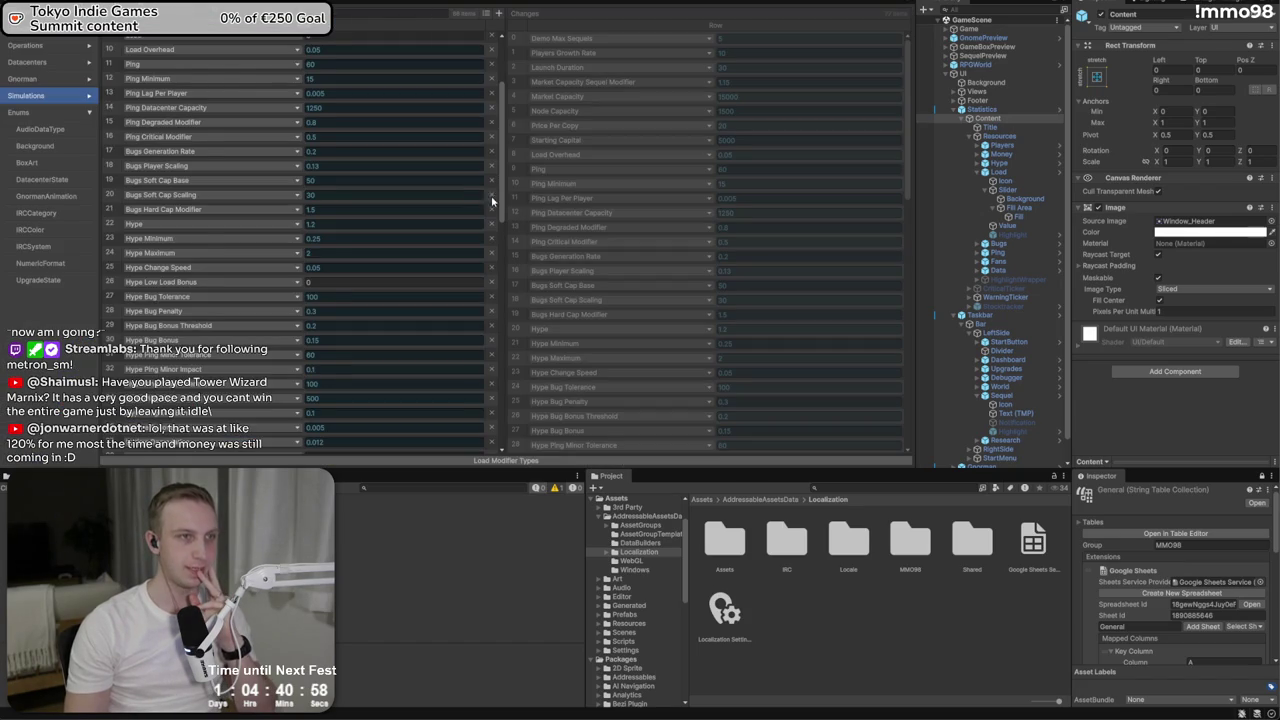
{"action": "scroll", "coordinate": [466, 182], "scroll_direction": "up", "scroll_amount": 3}
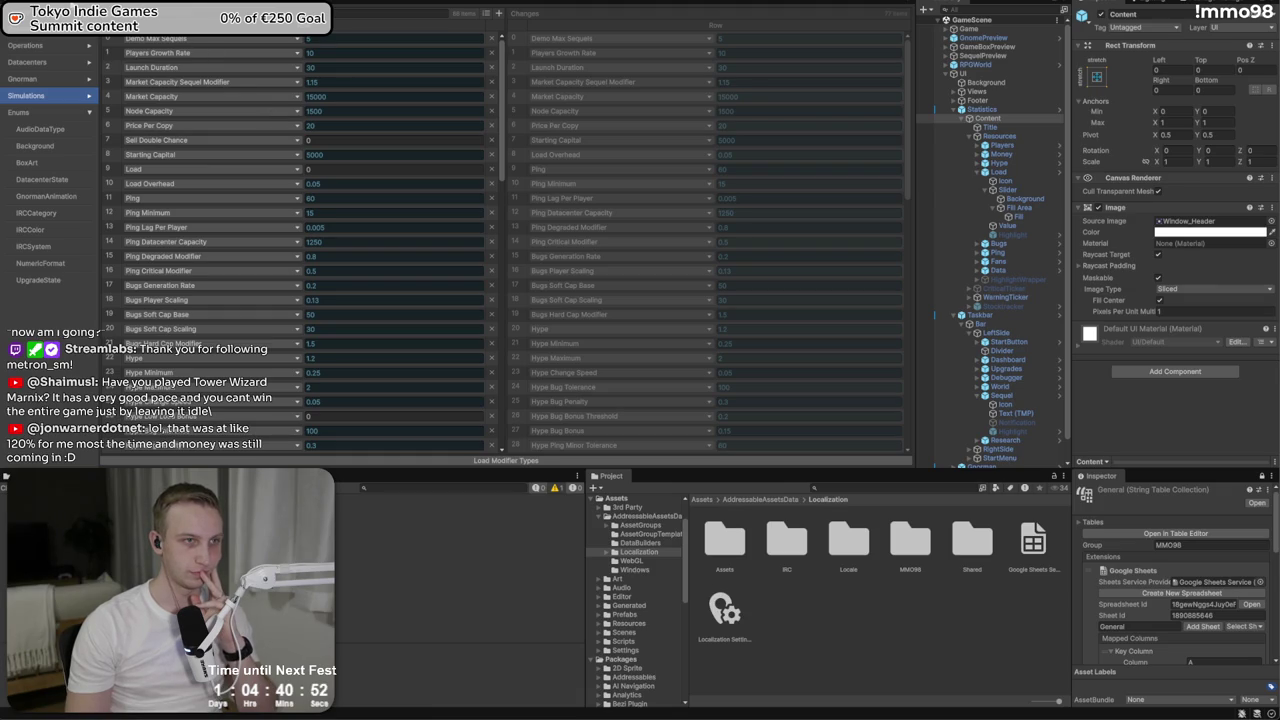
{"action": "scroll", "coordinate": [290, 100], "scroll_direction": "down", "scroll_amount": 2}
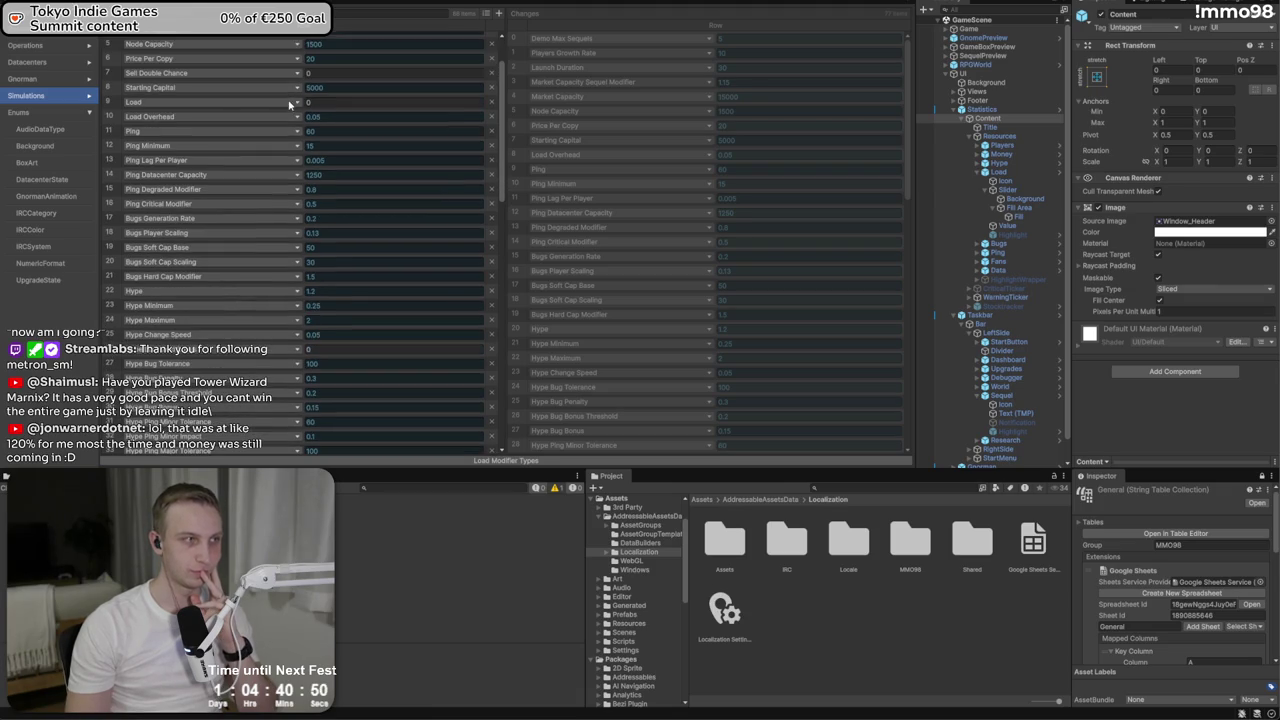
{"action": "scroll", "coordinate": [241, 151], "scroll_direction": "up", "scroll_amount": 2}
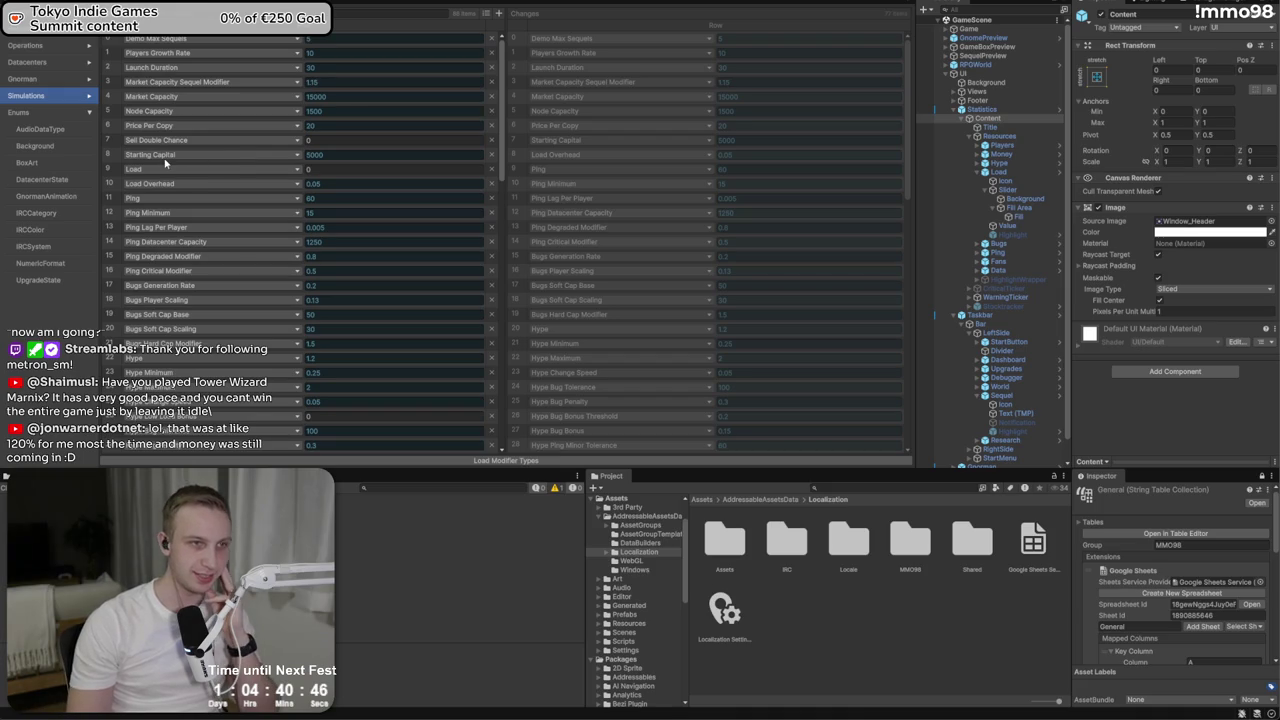
Inspect the Market Capacity value 15000 and its Sequel Modifier field
{"action": "left_click", "coordinate": [323, 97]}
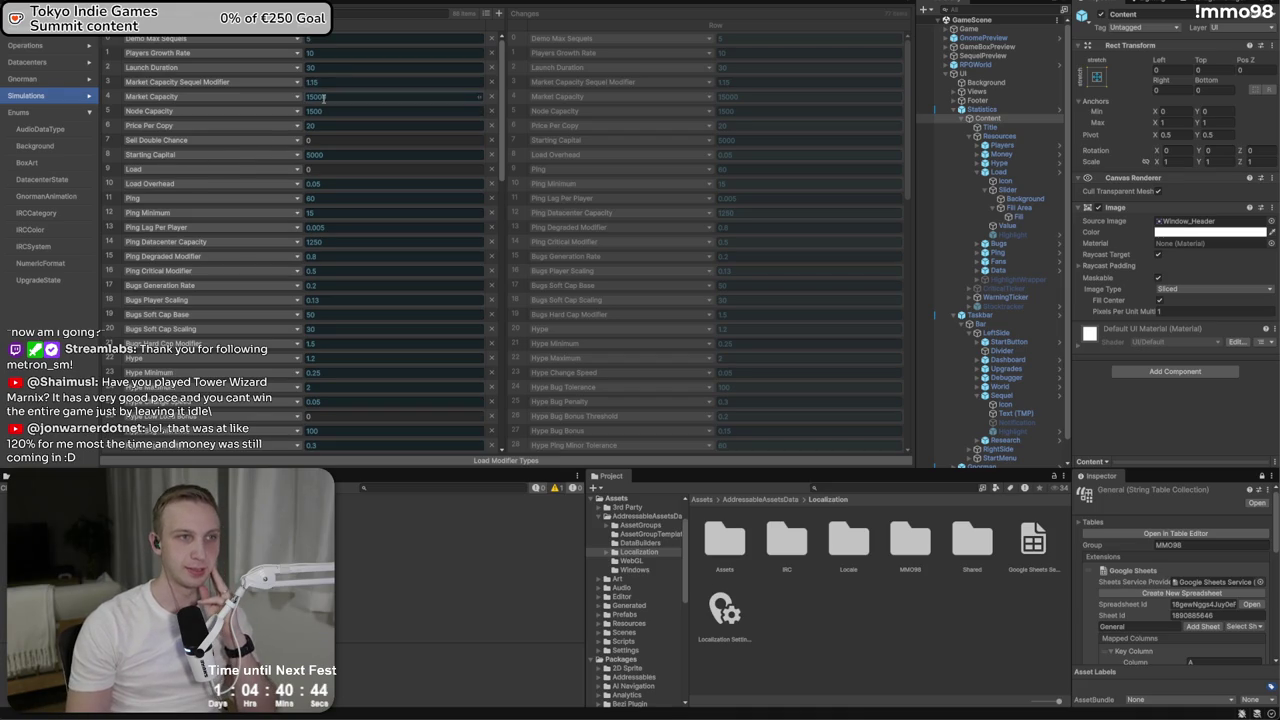
{"action": "double_click", "coordinate": [347, 97]}
{"action": "left_click", "coordinate": [340, 97]}
{"action": "double_click", "coordinate": [342, 97]}
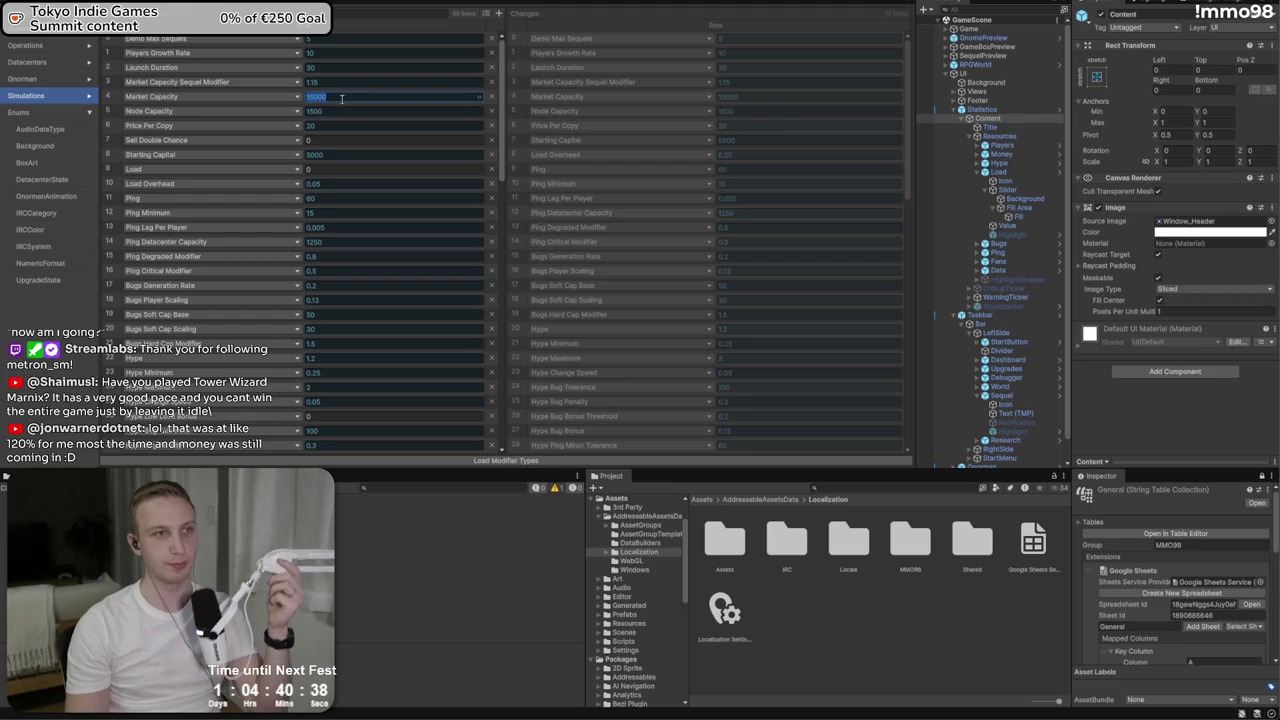
{"action": "left_click", "coordinate": [335, 84]}
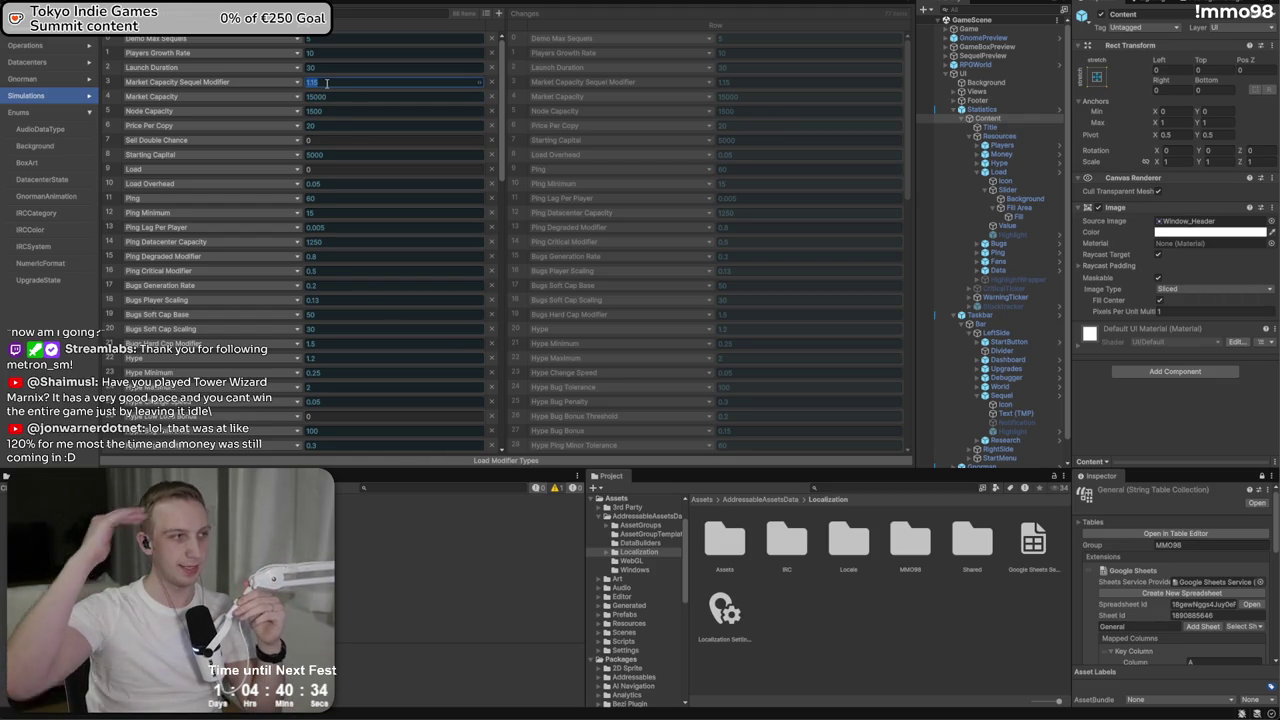
{"action": "left_click", "coordinate": [335, 99]}
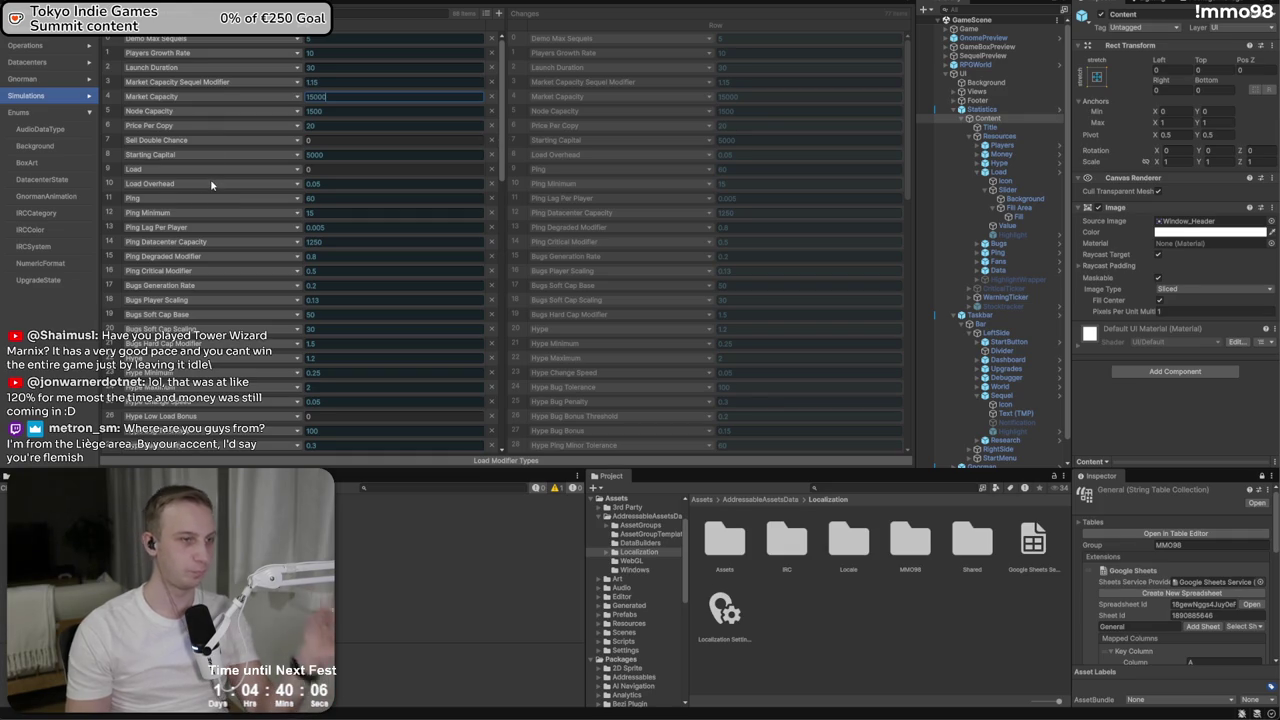
Scroll the Simulations table down to the Ping values (Ping 60, Ping Minimum 15) and commit the Market Capacity field
{"action": "scroll", "coordinate": [211, 210], "scroll_direction": "down", "scroll_amount": 1}
{"action": "scroll", "coordinate": [207, 210], "scroll_direction": "down", "scroll_amount": 2}
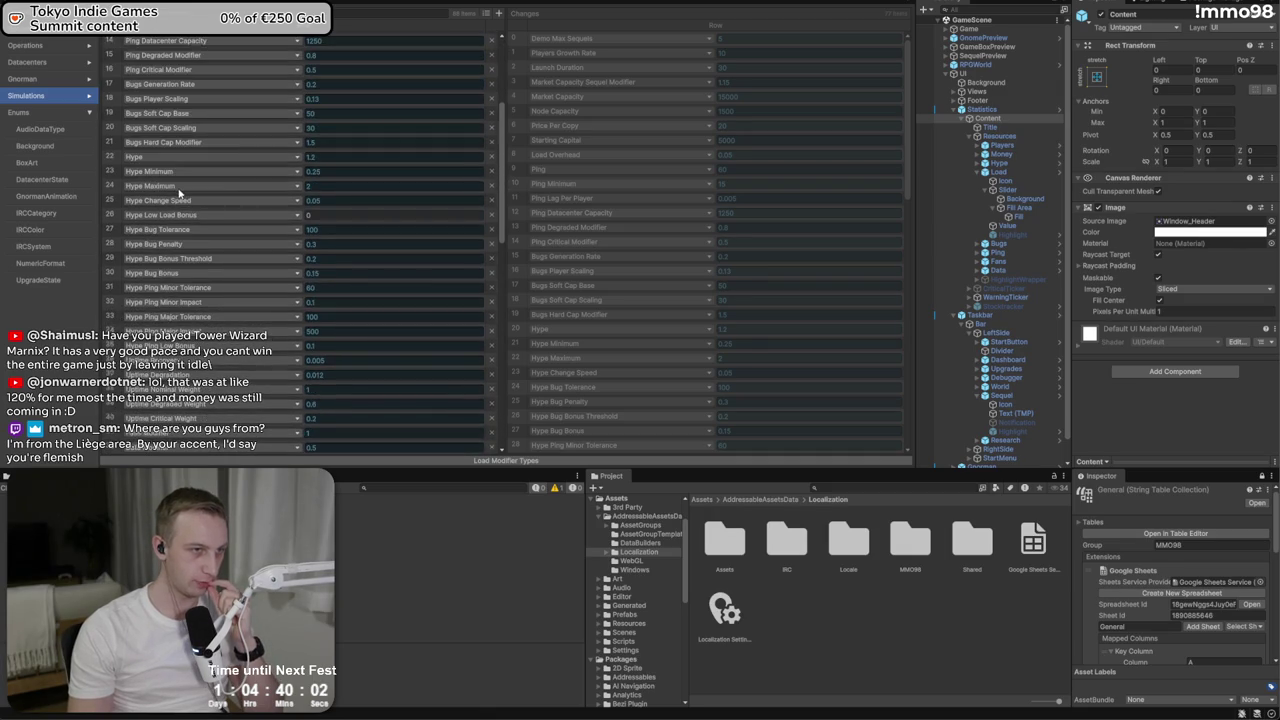
{"action": "scroll", "coordinate": [190, 200], "scroll_direction": "down", "scroll_amount": 5}
{"action": "scroll", "coordinate": [179, 193], "scroll_direction": "down", "scroll_amount": 9}
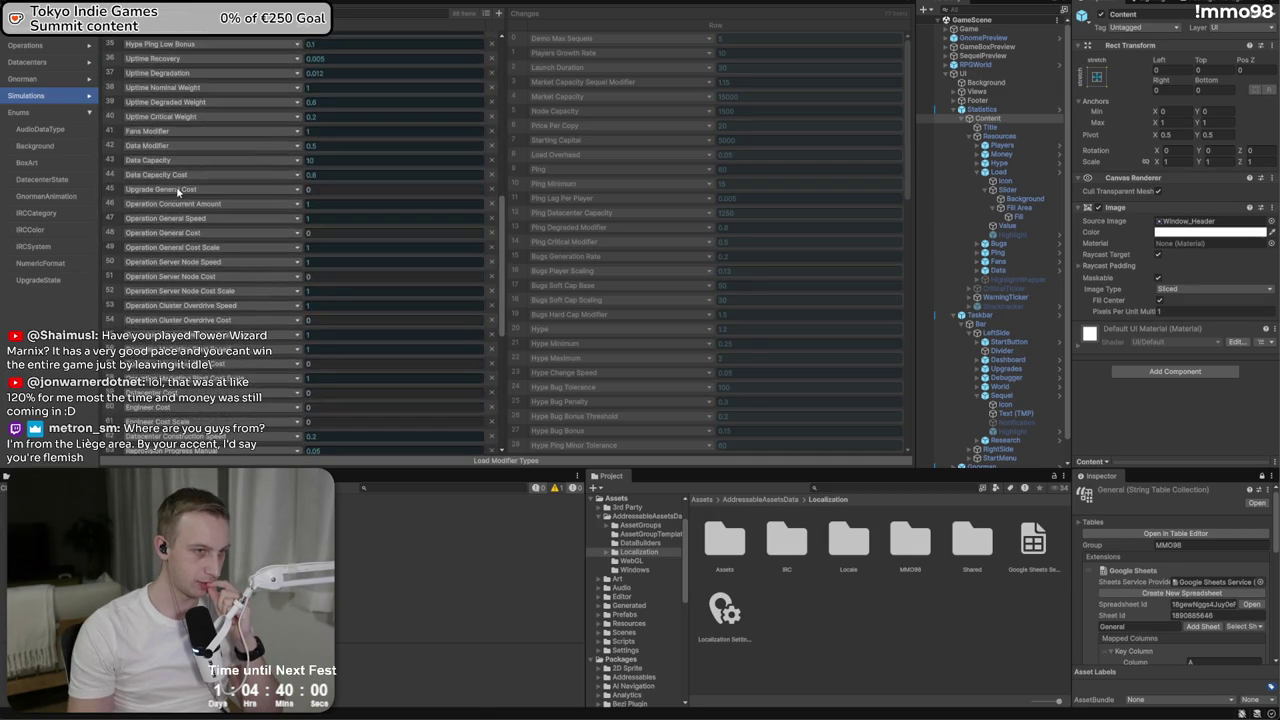
{"action": "scroll", "coordinate": [176, 190], "scroll_direction": "down", "scroll_amount": 3}
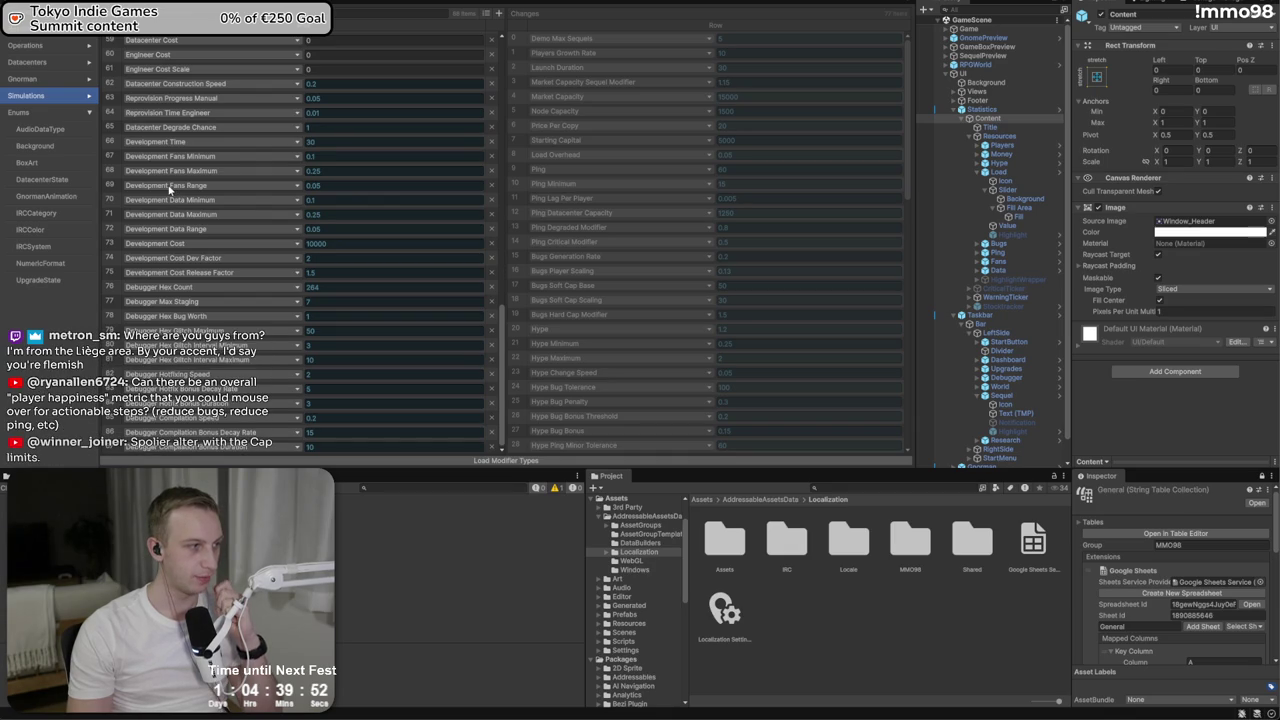
{"action": "scroll", "coordinate": [168, 188], "scroll_direction": "up", "scroll_amount": 15}
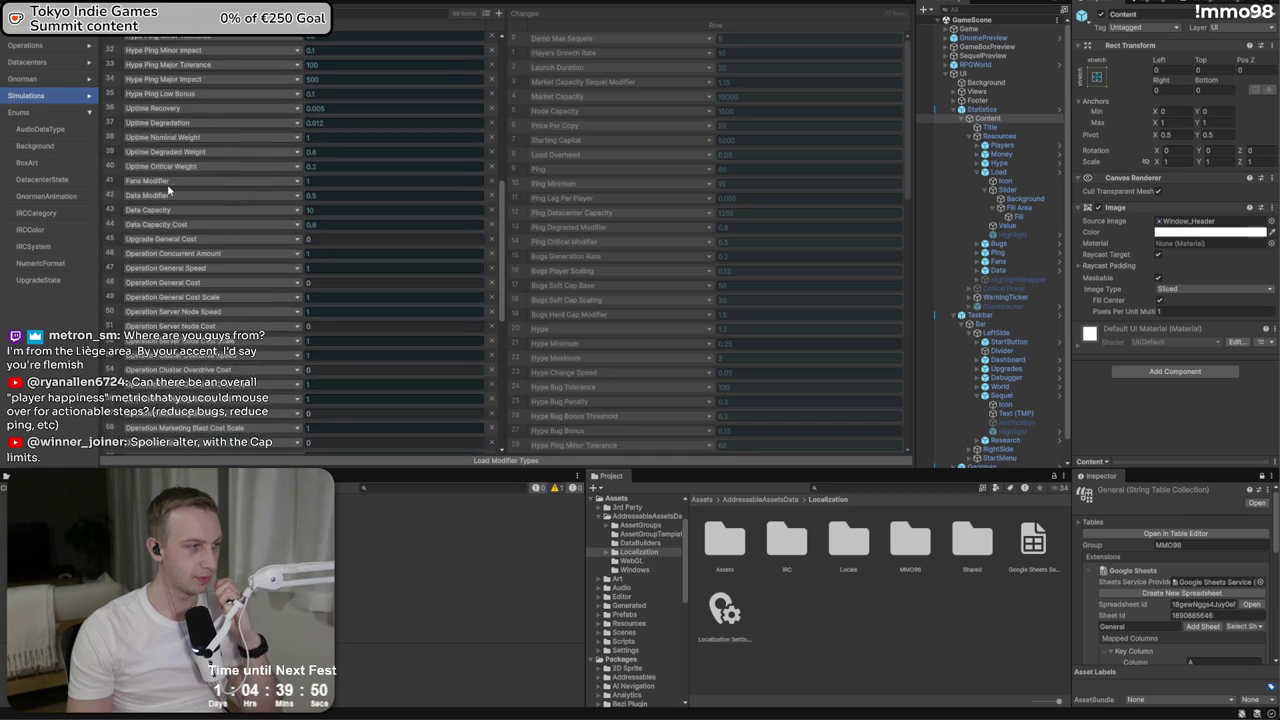
{"action": "scroll", "coordinate": [357, 220], "scroll_direction": "up", "scroll_amount": 5}
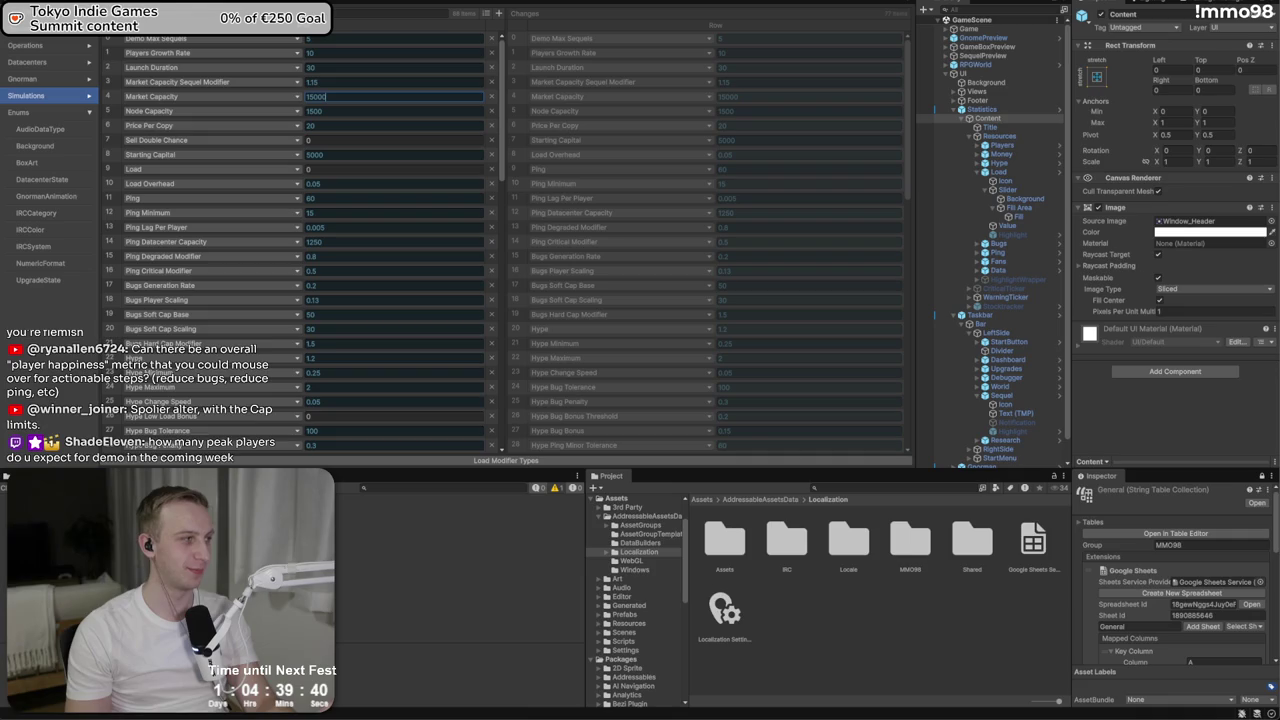
{"action": "key", "text": "Return"}
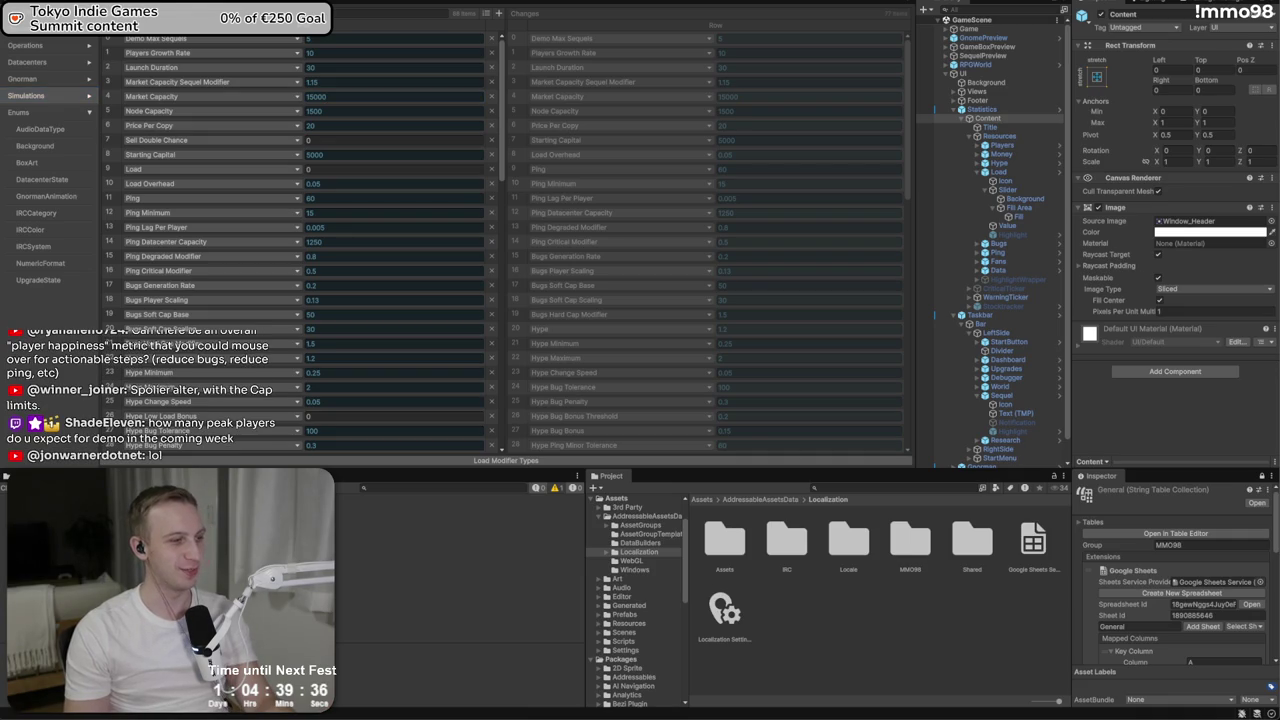
{"action": "key", "text": "alt+Tab"}
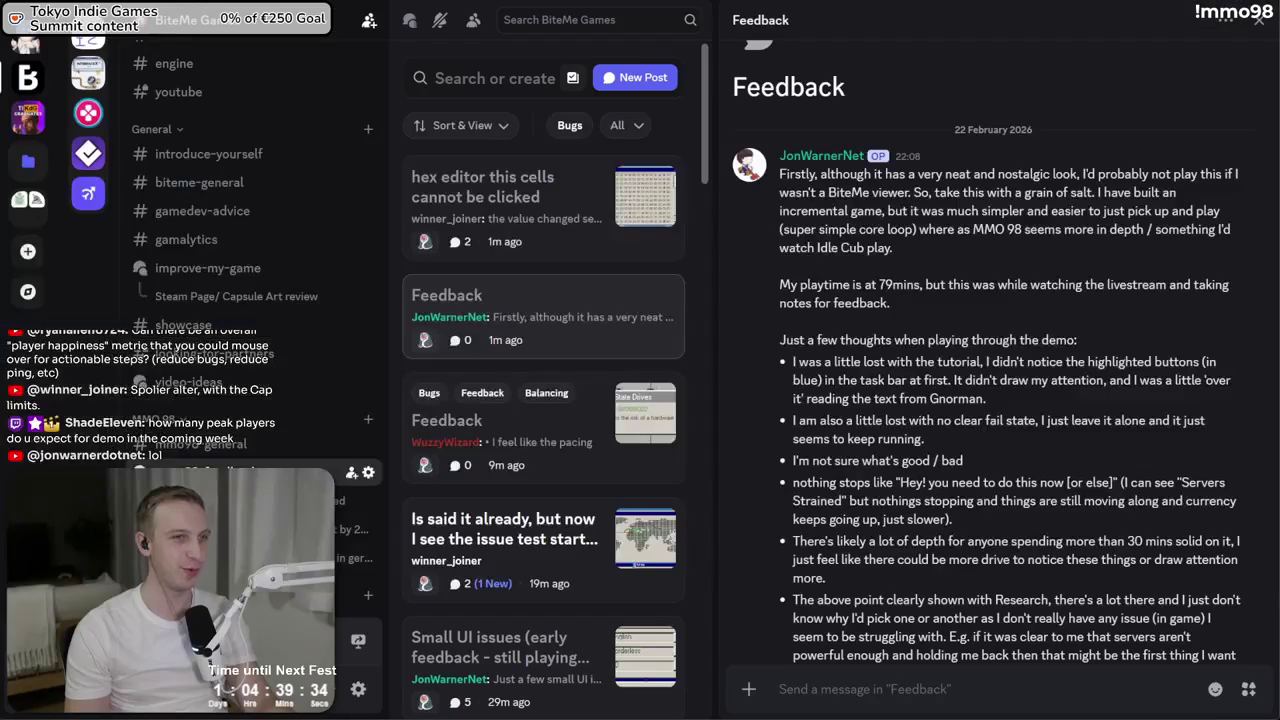
{"action": "key", "text": "alt+Tab"}
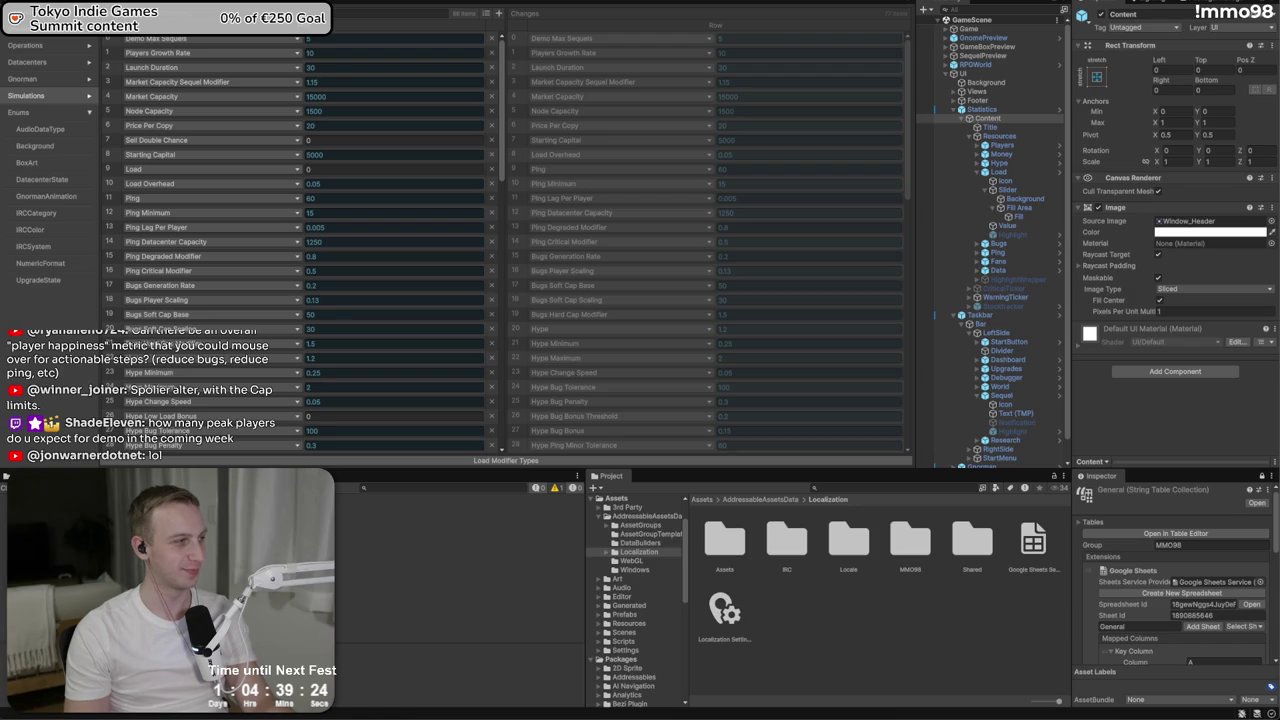
{"action": "scroll", "coordinate": [195, 403], "scroll_direction": "down", "scroll_amount": 5}
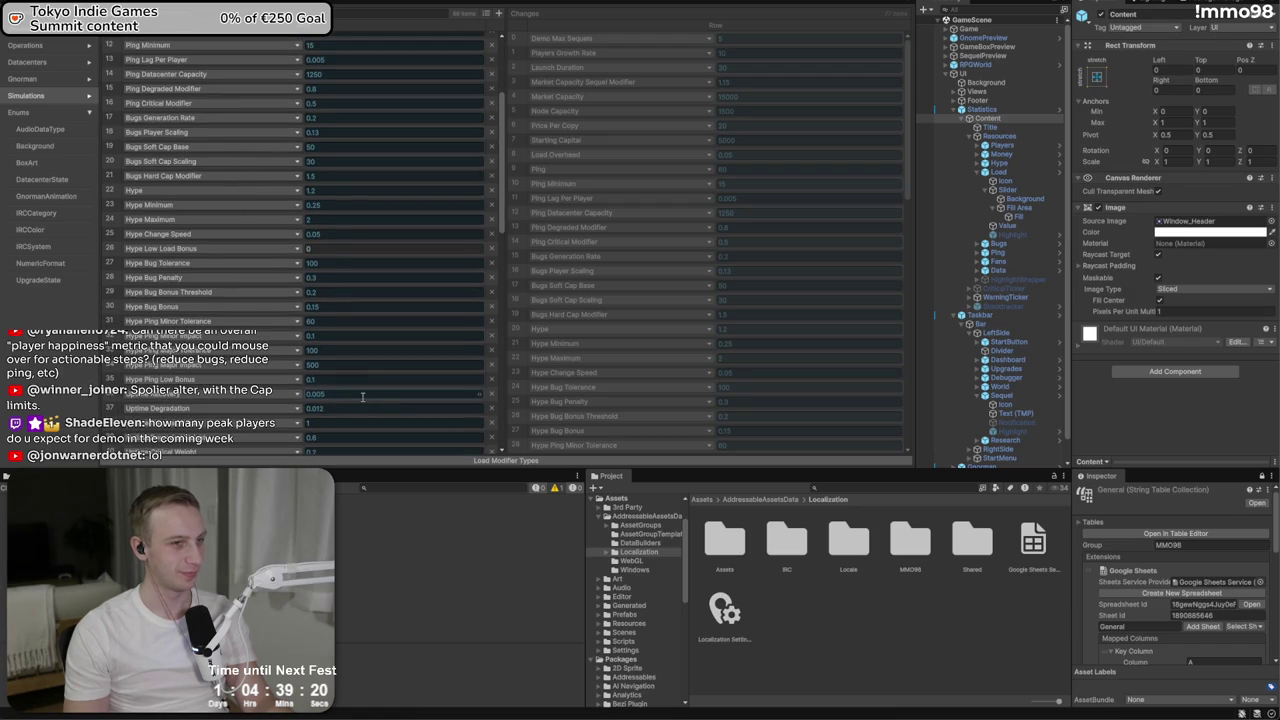
{"action": "left_click", "coordinate": [331, 410]}
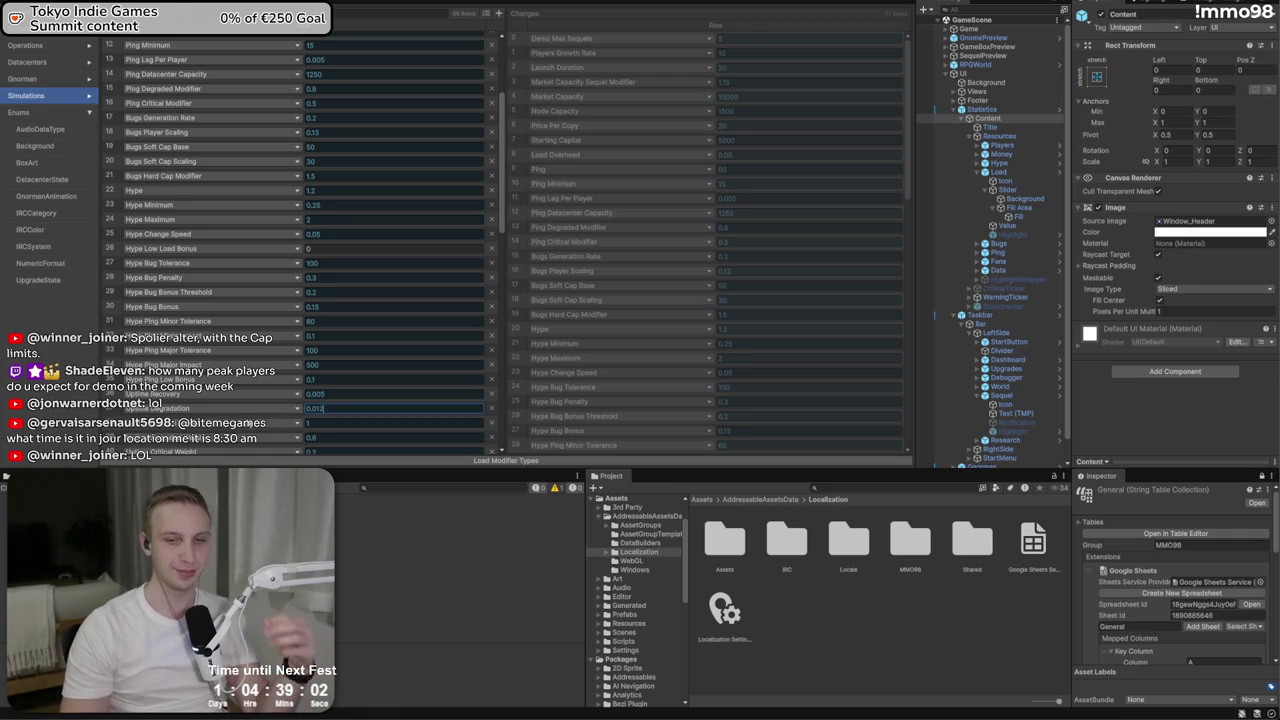
{"action": "key", "text": "Return"}
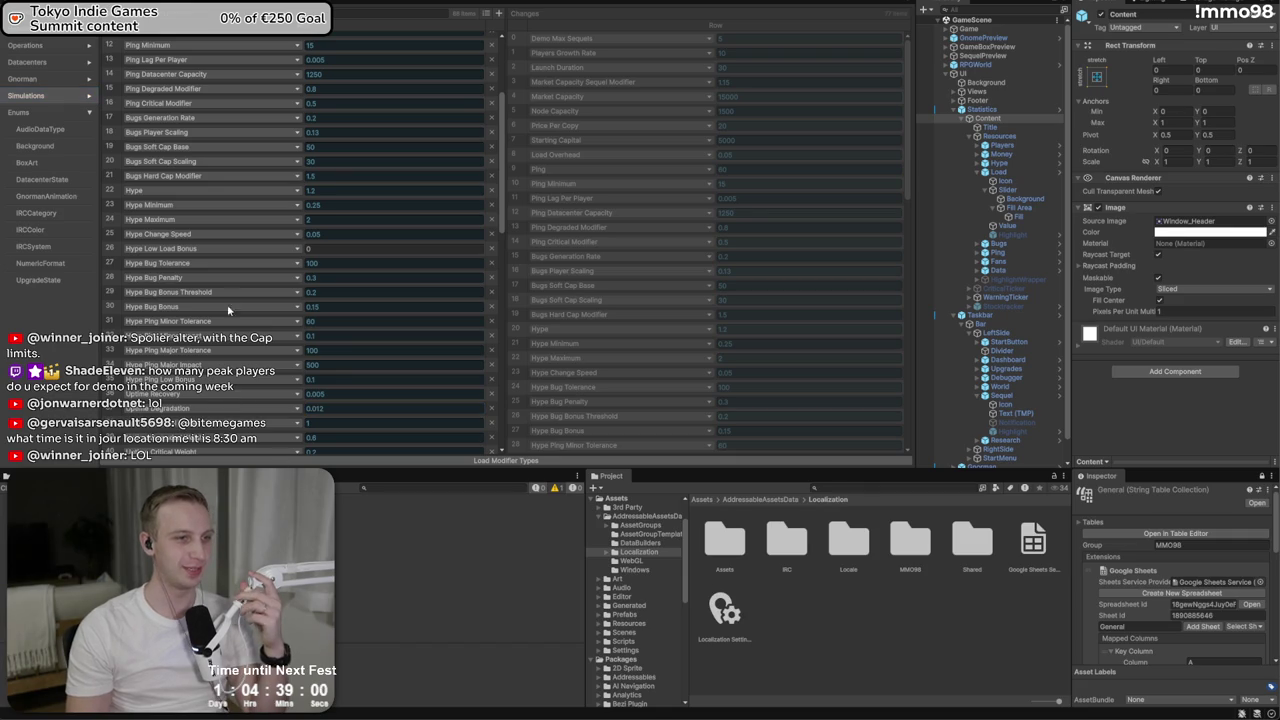
{"action": "scroll", "coordinate": [227, 304], "scroll_direction": "down", "scroll_amount": 3}
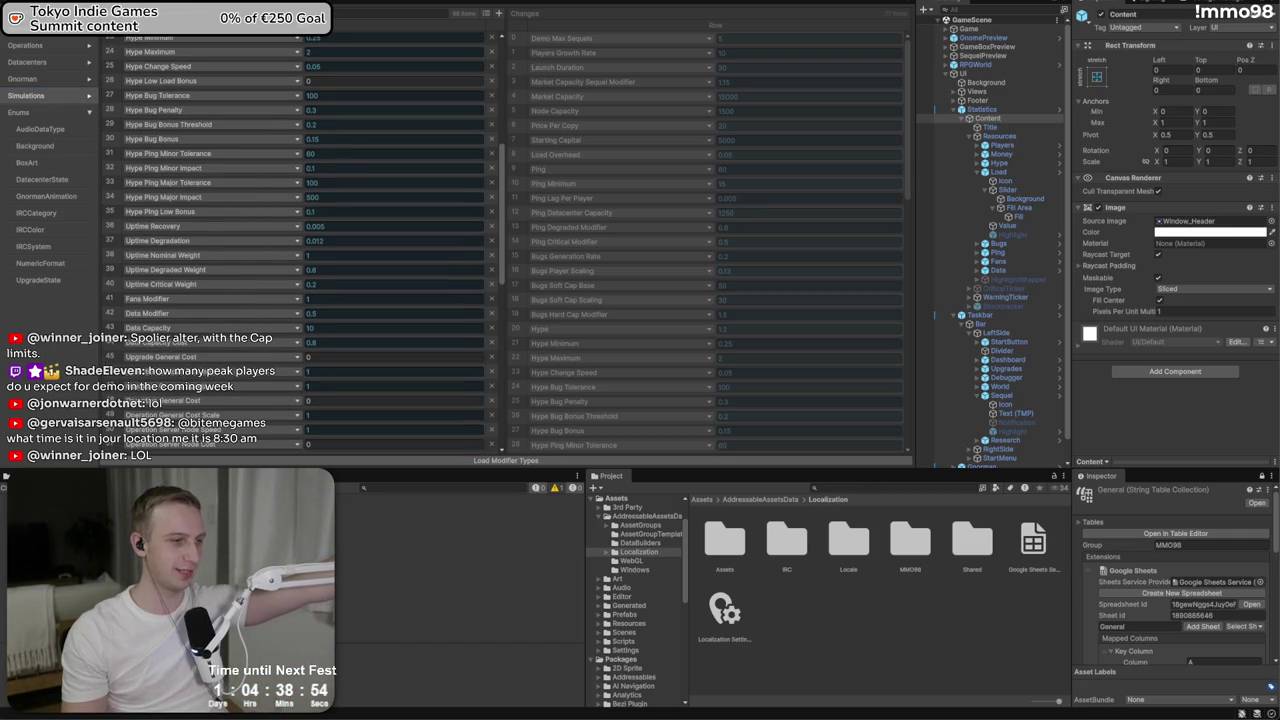
{"action": "key", "text": "alt+Tab"}
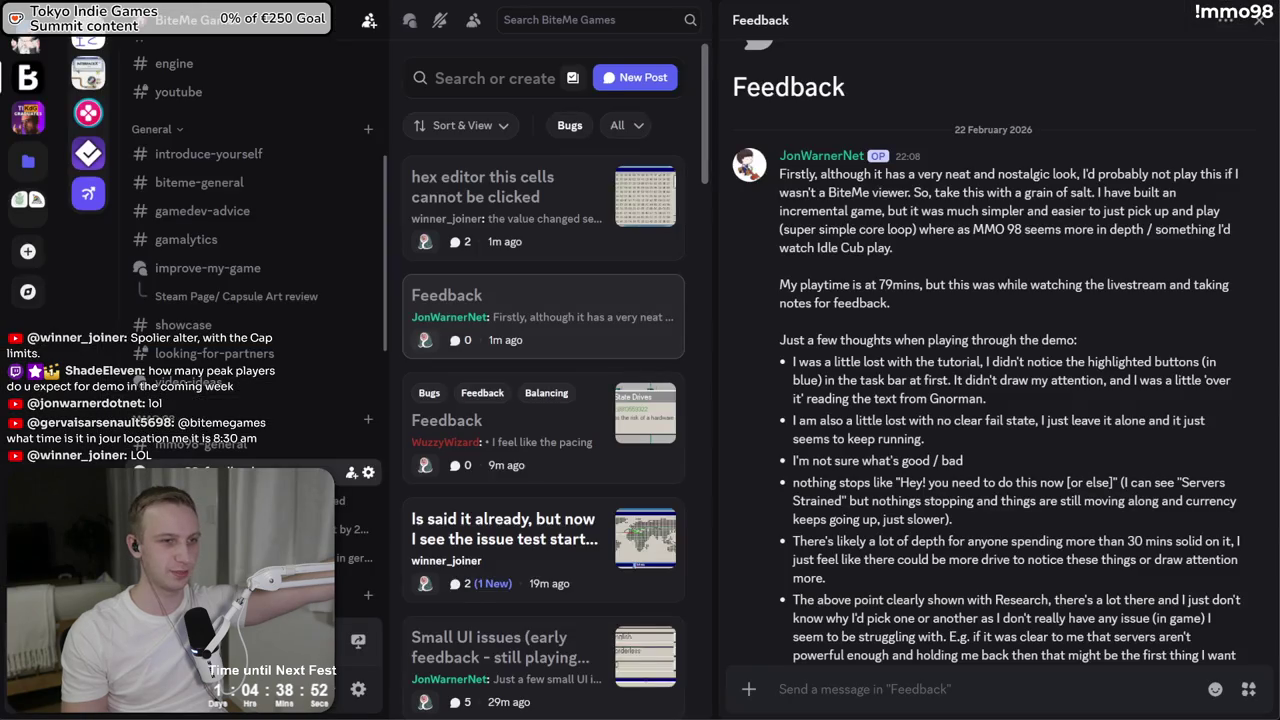
Browse the forum threads (offset start point, Small UI issues, Hype over 100%, hex editor cells) and return to the Feedback thread
{"action": "left_click", "coordinate": [550, 446]}
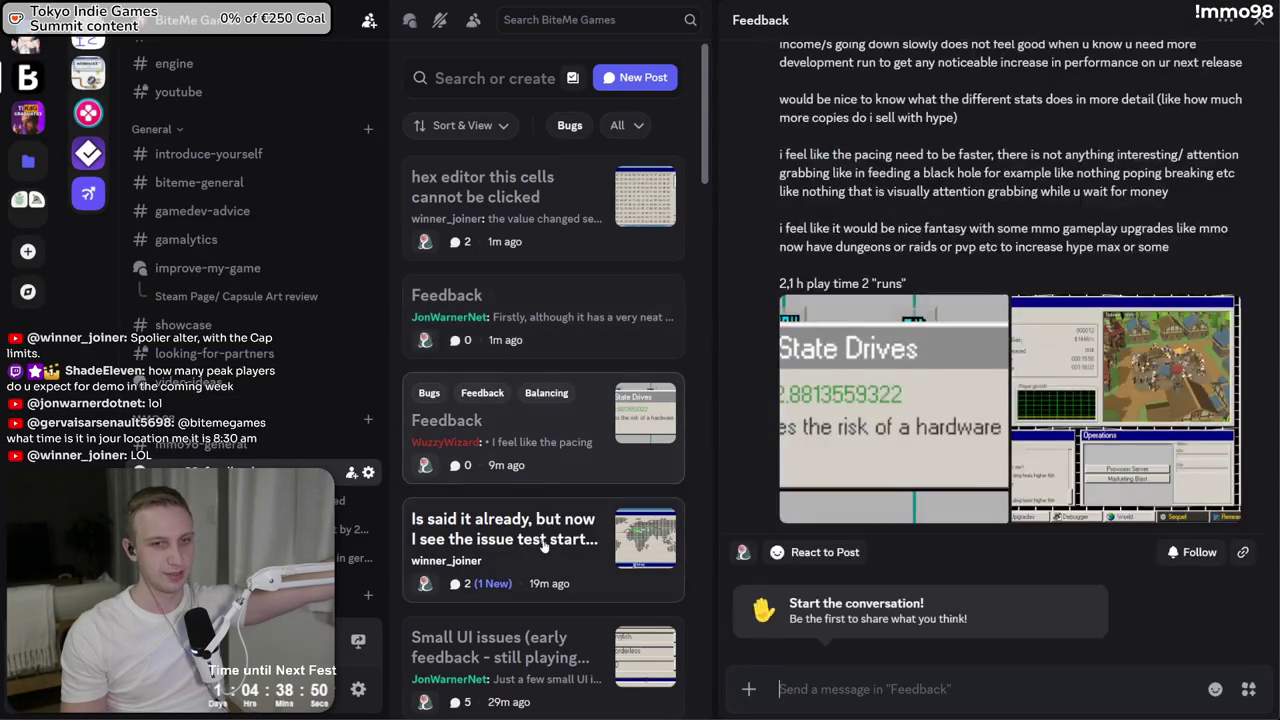
{"action": "left_click", "coordinate": [543, 544]}
{"action": "scroll", "coordinate": [540, 543], "scroll_direction": "down", "scroll_amount": 2}
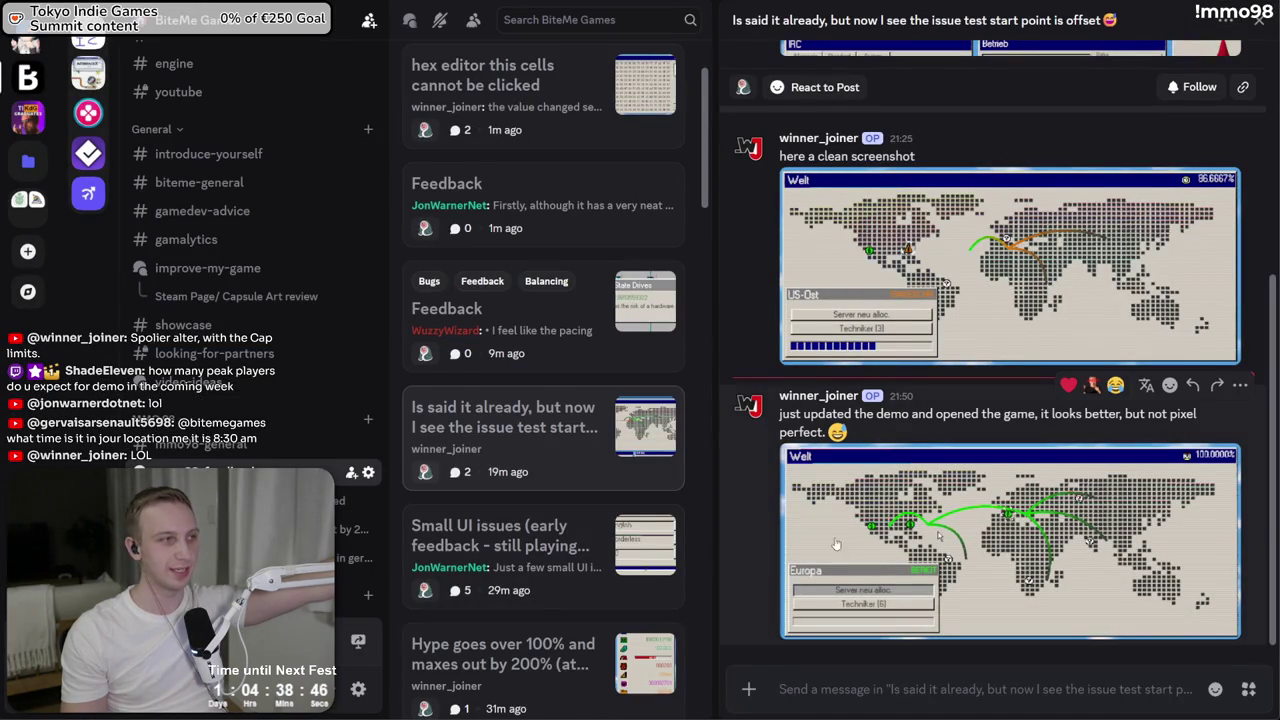
{"action": "scroll", "coordinate": [545, 470], "scroll_direction": "down", "scroll_amount": 2}
{"action": "left_click", "coordinate": [545, 467]}
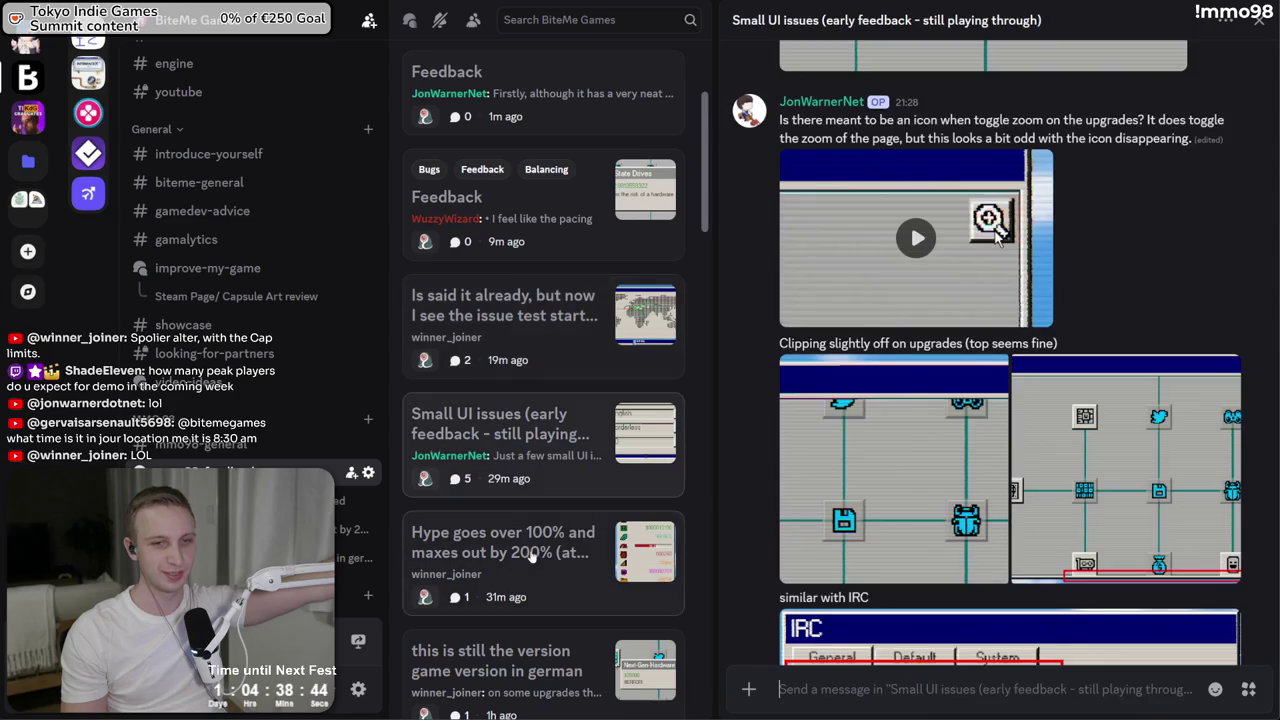
{"action": "left_click", "coordinate": [532, 553]}
{"action": "scroll", "coordinate": [527, 533], "scroll_direction": "up", "scroll_amount": 4}
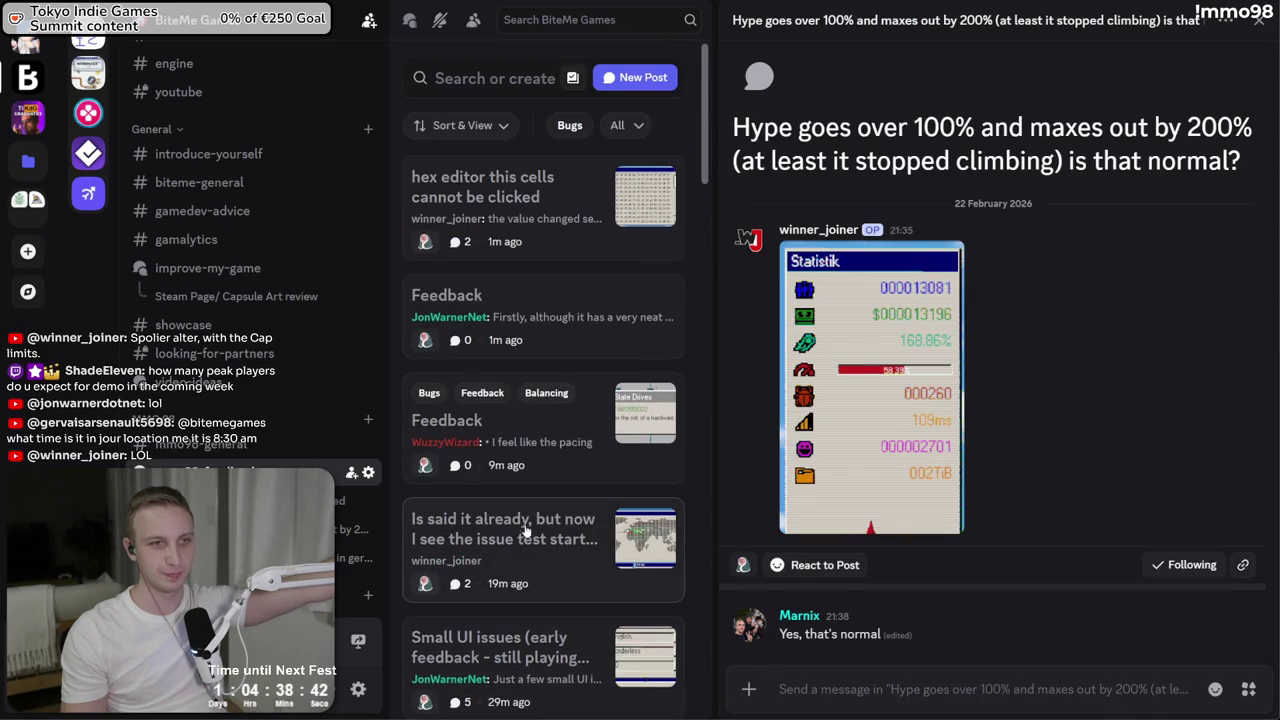
{"action": "left_click", "coordinate": [528, 243]}
{"action": "left_click", "coordinate": [546, 297]}
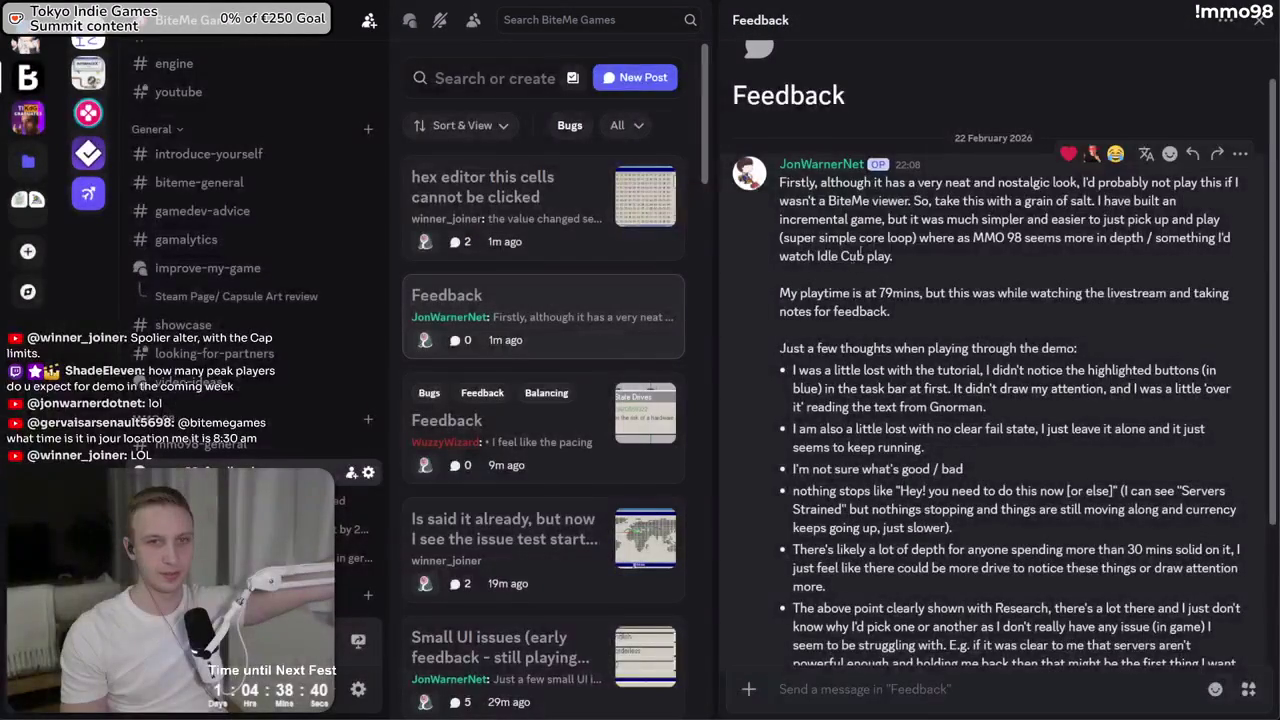
Highlight the Feedback post's opening paragraph and the no-clear-fail-state bullet, then switch to Unity
{"action": "mouse_move", "coordinate": [968, 180]}
{"action": "left_mouse_down"}
{"action": "mouse_move", "coordinate": [893, 258]}
{"action": "mouse_move", "coordinate": [960, 215]}
{"action": "mouse_move", "coordinate": [947, 182]}
{"action": "left_mouse_up"}
{"action": "left_click", "coordinate": [965, 247]}
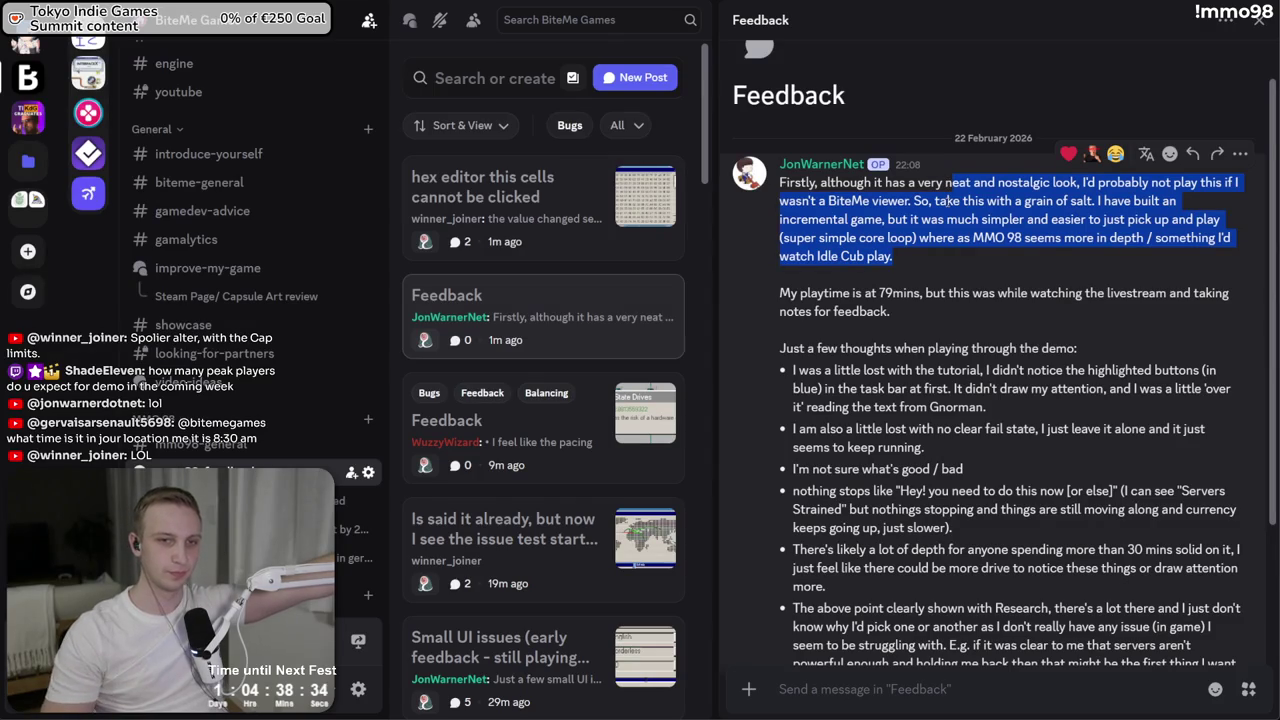
{"action": "scroll", "coordinate": [1000, 300], "scroll_direction": "down", "scroll_amount": 1}
{"action": "triple_click", "coordinate": [1047, 375]}
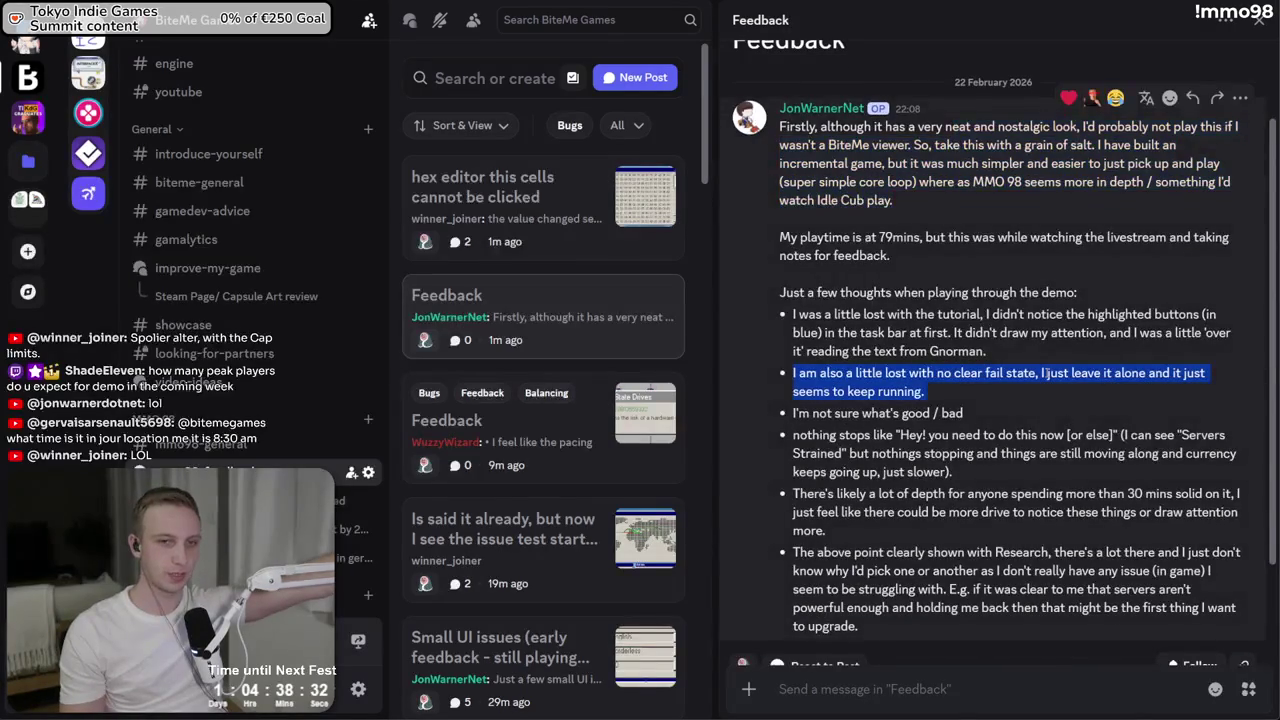
{"action": "left_click", "coordinate": [1043, 373]}
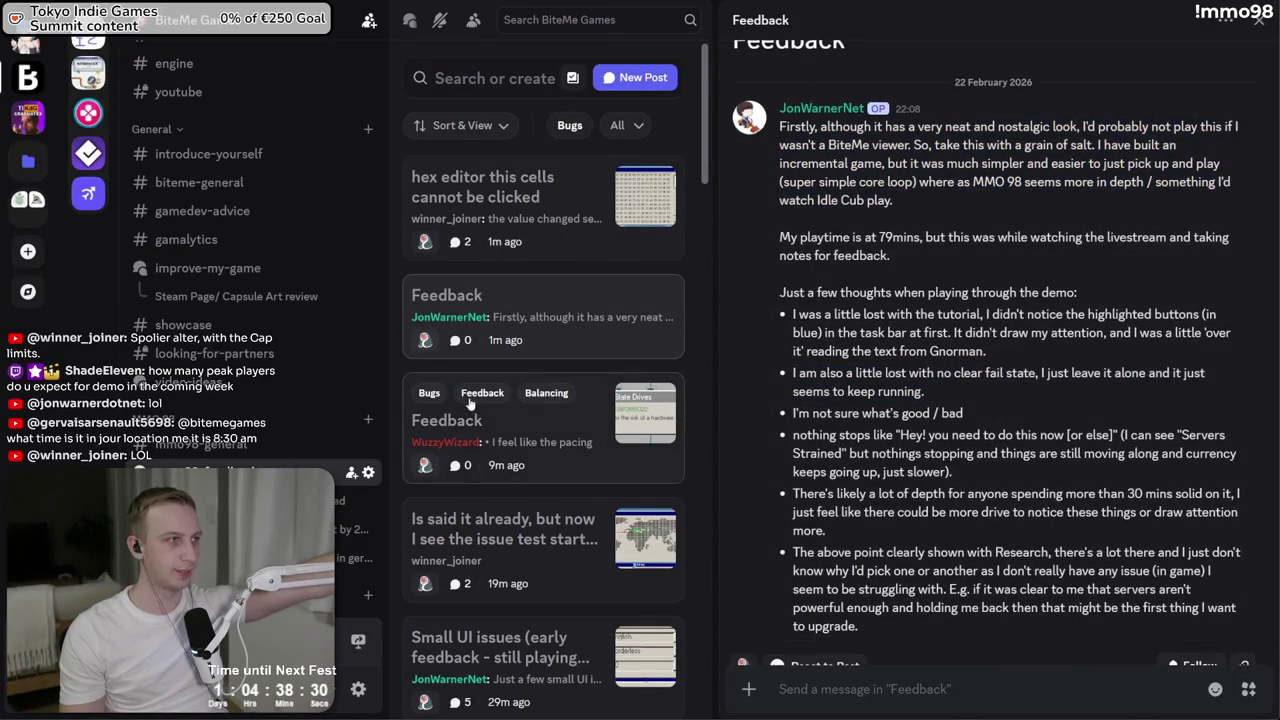
{"action": "key", "text": "alt+Tab"}
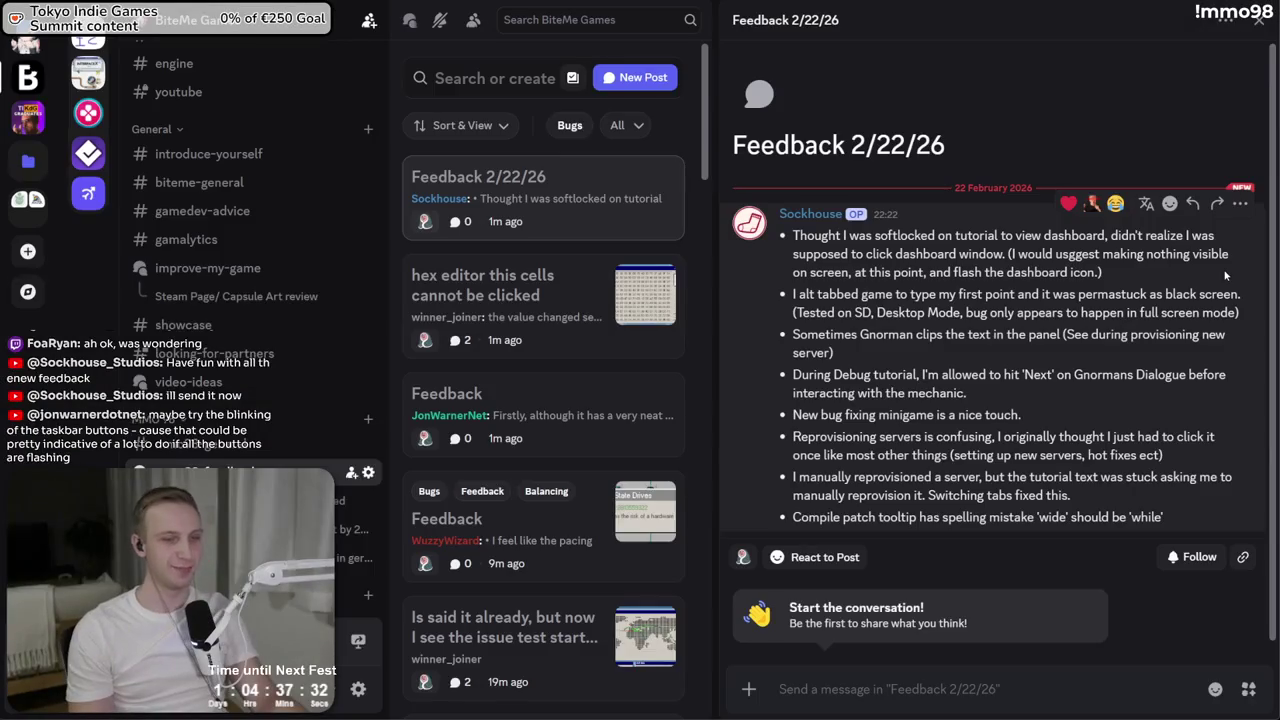
{"action": "left_click_drag", "start_coordinate": [818, 294], "coordinate": [913, 334]}
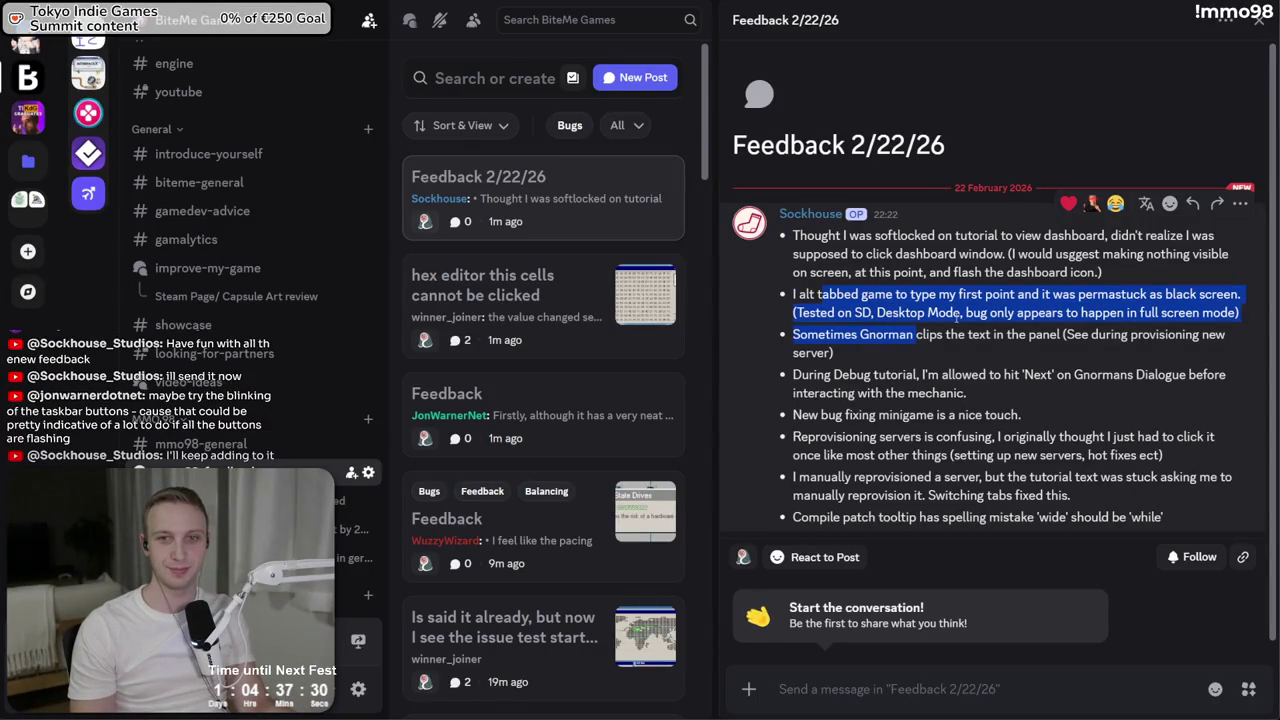
{"action": "left_click", "coordinate": [956, 316]}
{"action": "triple_click", "coordinate": [900, 312]}
{"action": "left_click", "coordinate": [807, 333]}
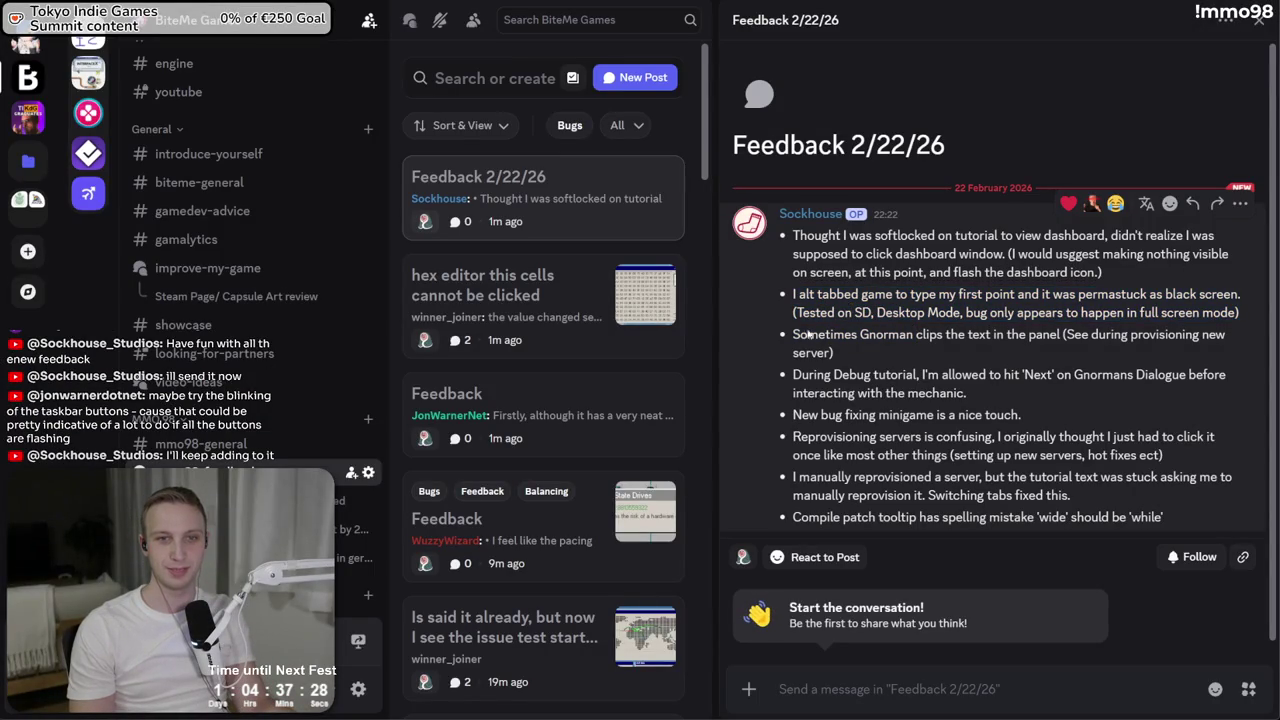
{"action": "triple_click", "coordinate": [808, 334]}
{"action": "left_click", "coordinate": [848, 338]}
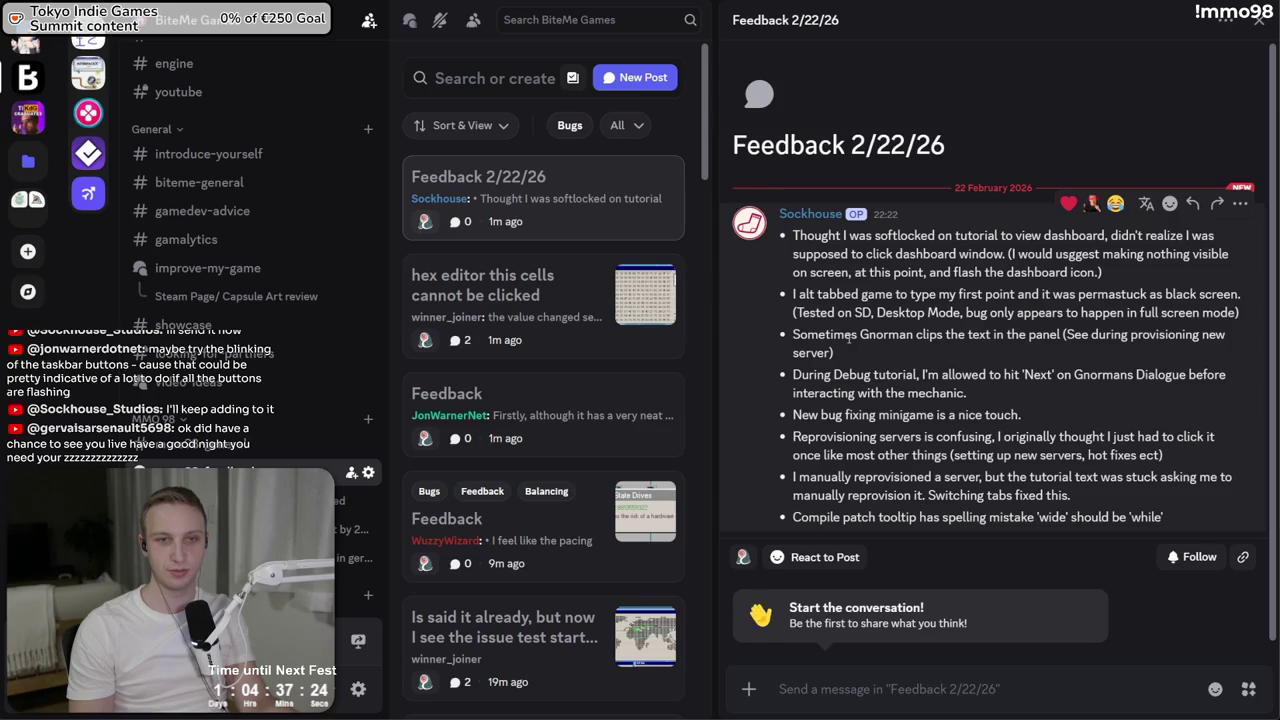
{"action": "triple_click", "coordinate": [805, 372]}
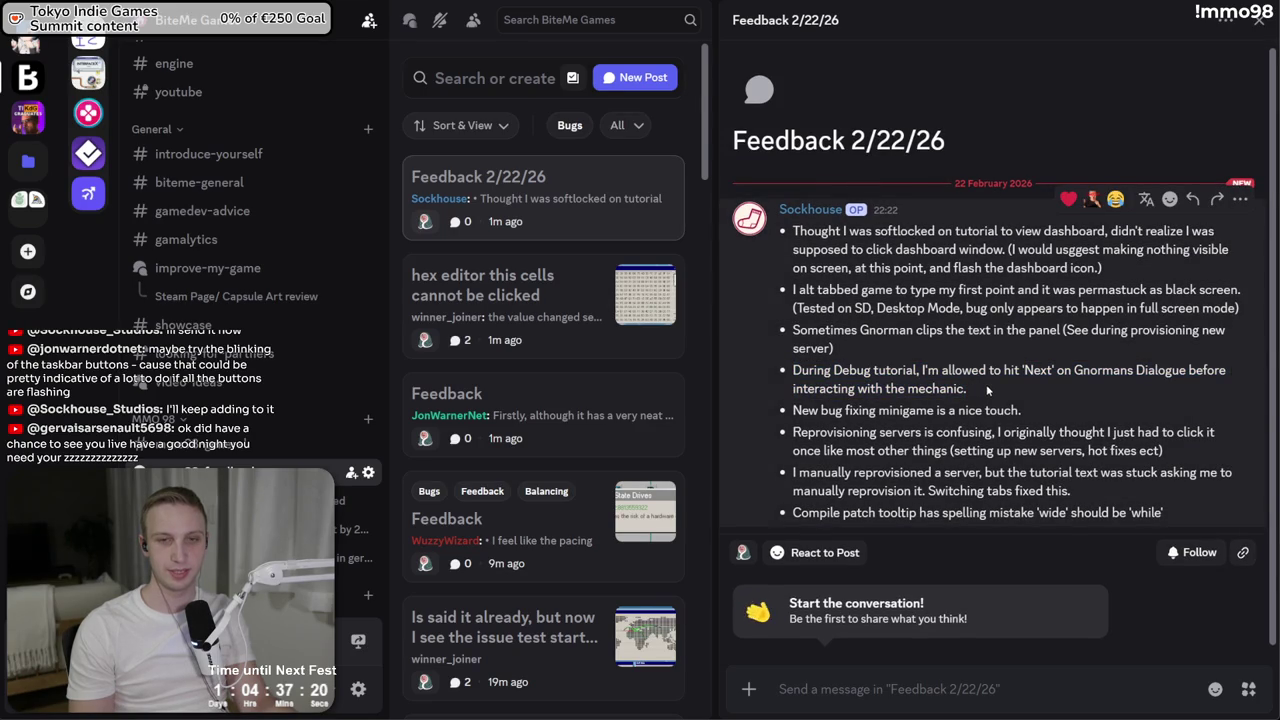
{"action": "left_click", "coordinate": [987, 391]}
{"action": "triple_click", "coordinate": [984, 406]}
{"action": "left_click", "coordinate": [984, 406]}
{"action": "left_click_drag", "start_coordinate": [811, 434], "coordinate": [984, 438]}
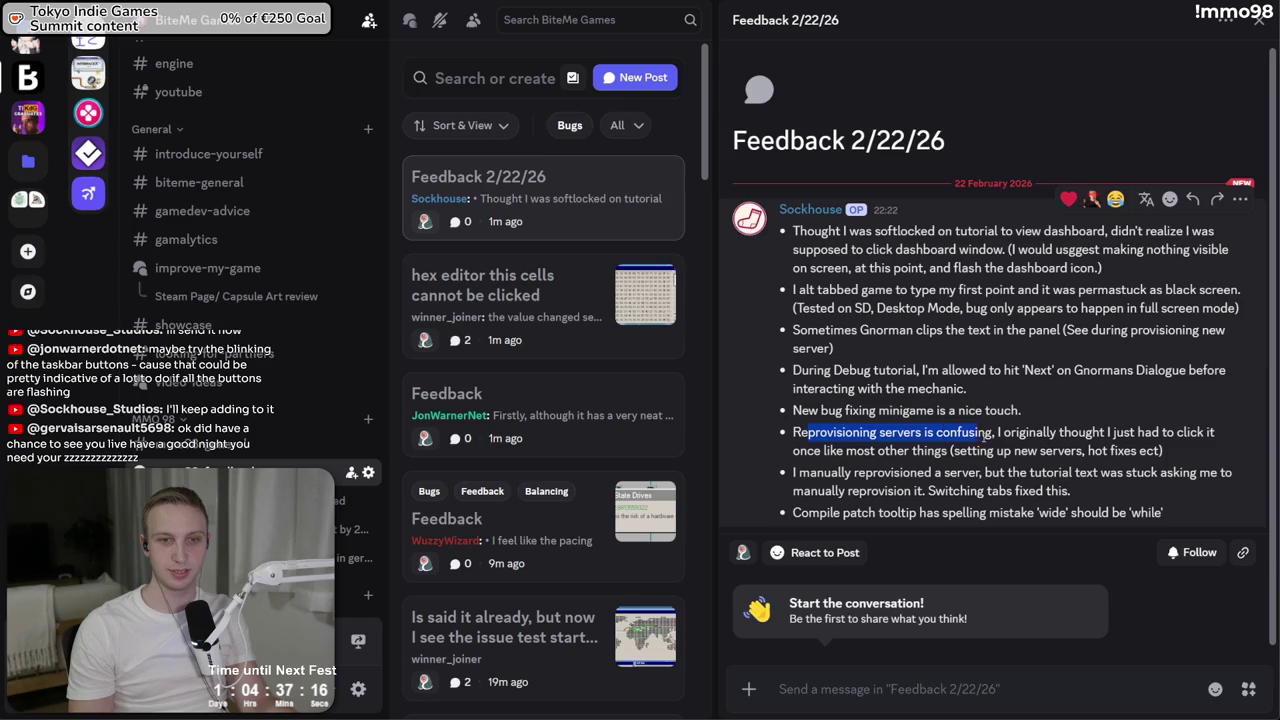
{"action": "triple_click", "coordinate": [990, 434]}
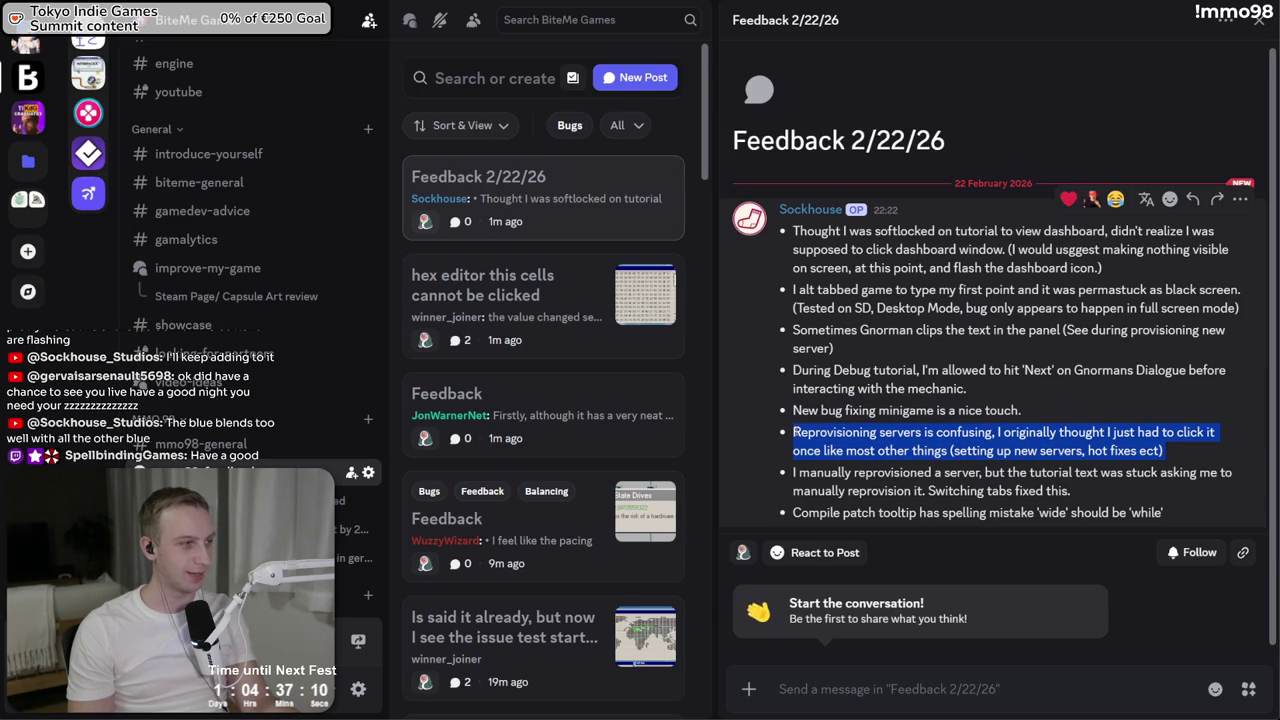
{"action": "left_click", "coordinate": [830, 430]}
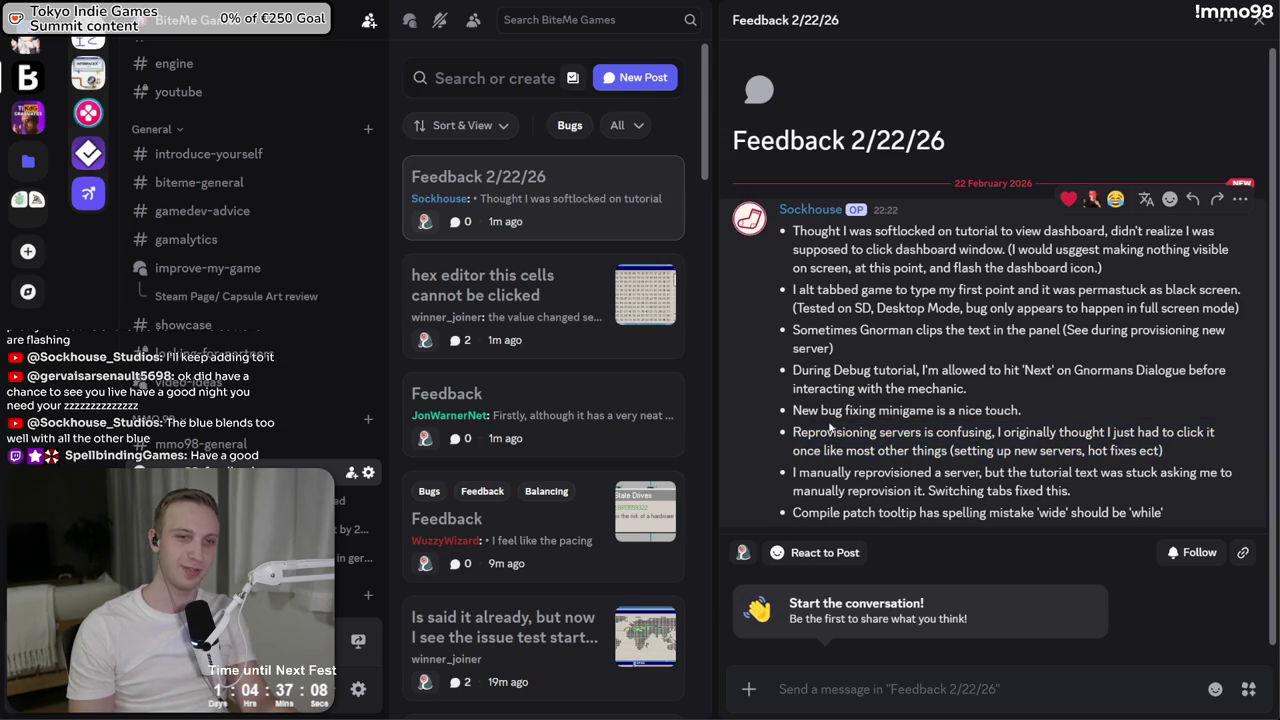
{"action": "double_click", "coordinate": [830, 430]}
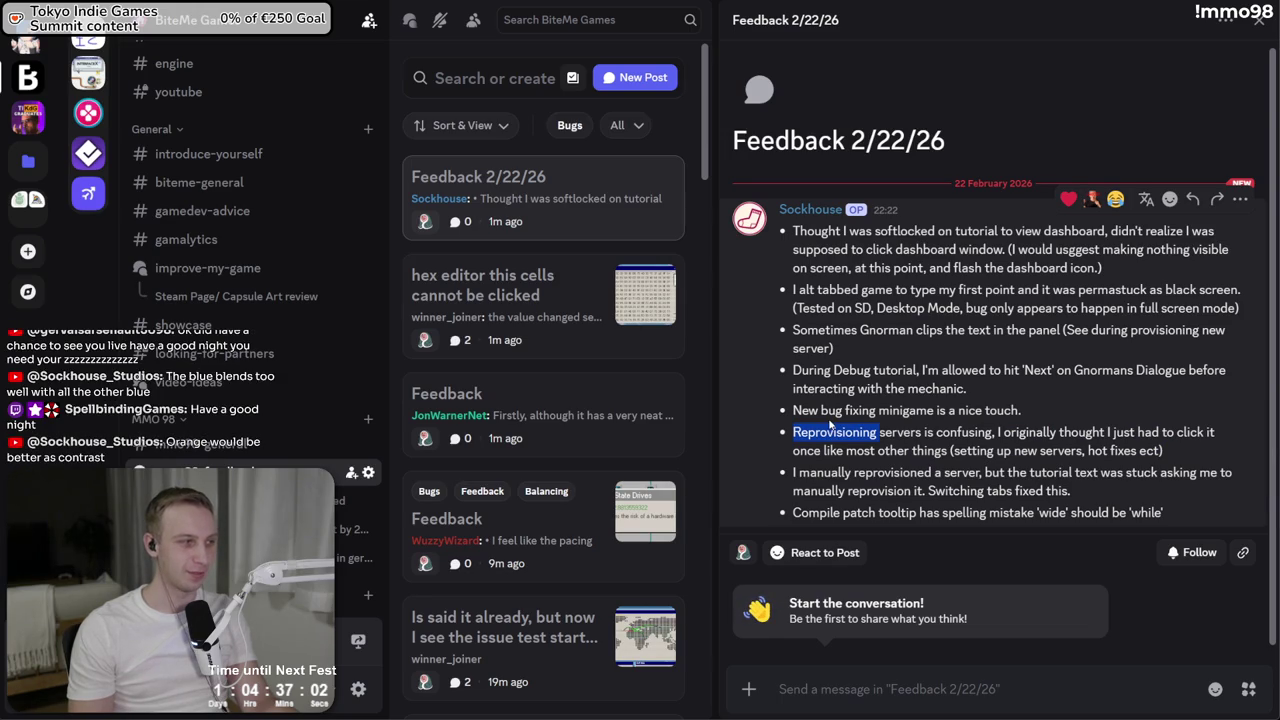
{"action": "triple_click", "coordinate": [827, 446]}
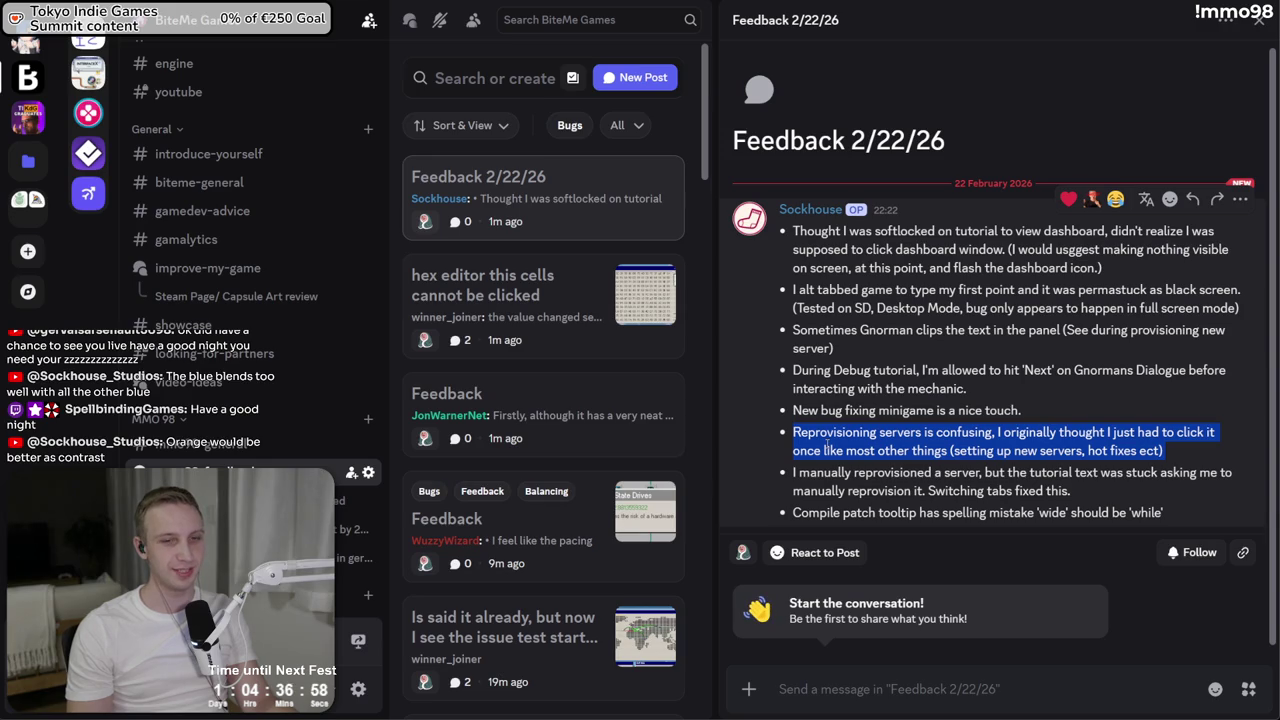
{"action": "left_click", "coordinate": [827, 445]}
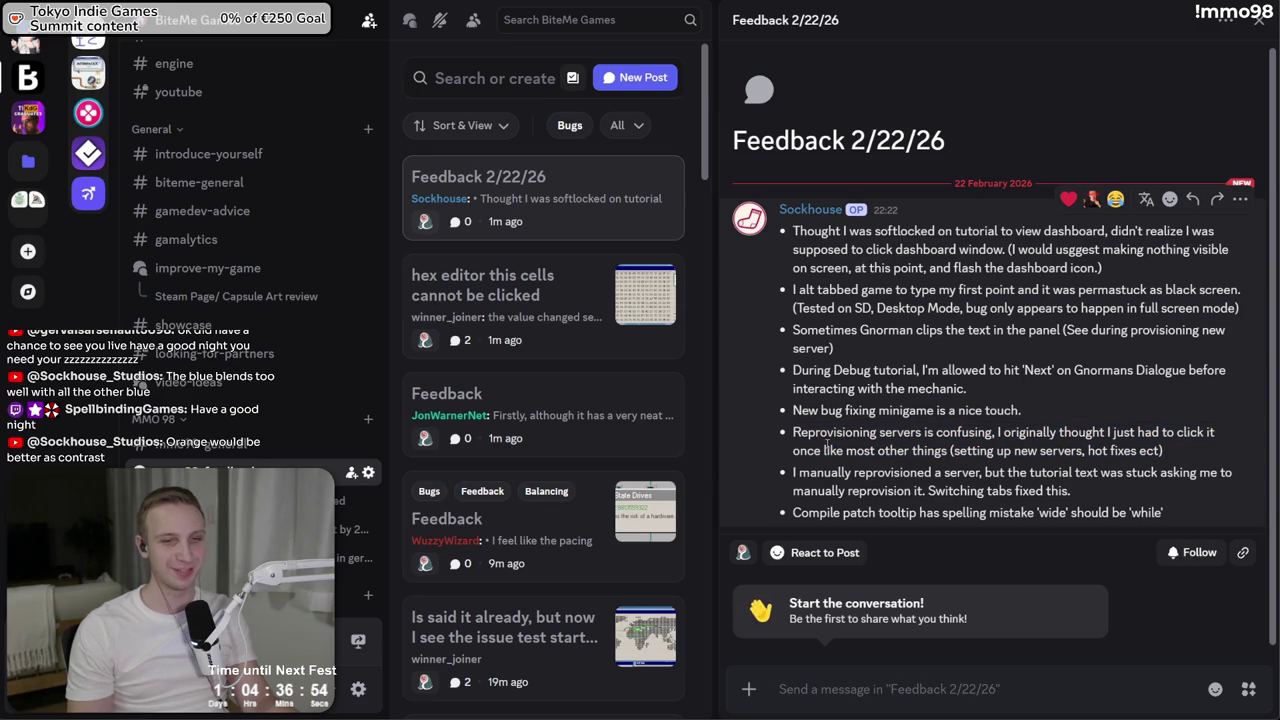
{"action": "triple_click", "coordinate": [826, 446]}
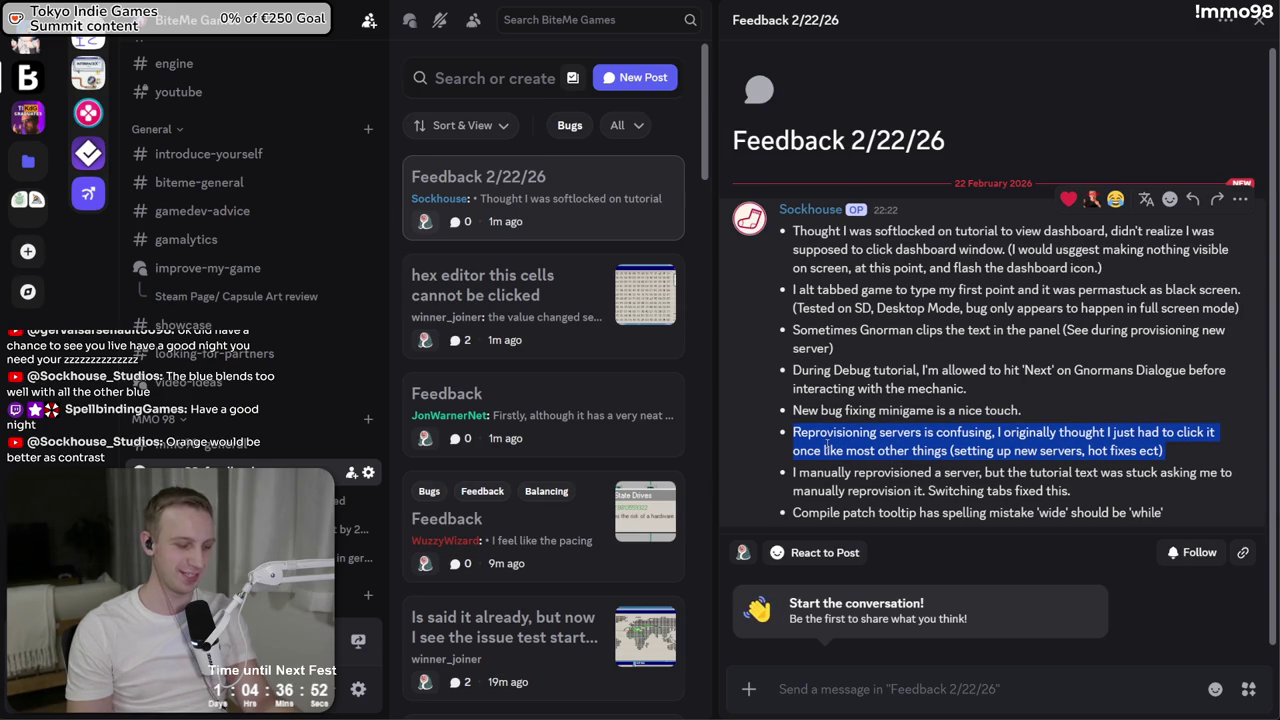